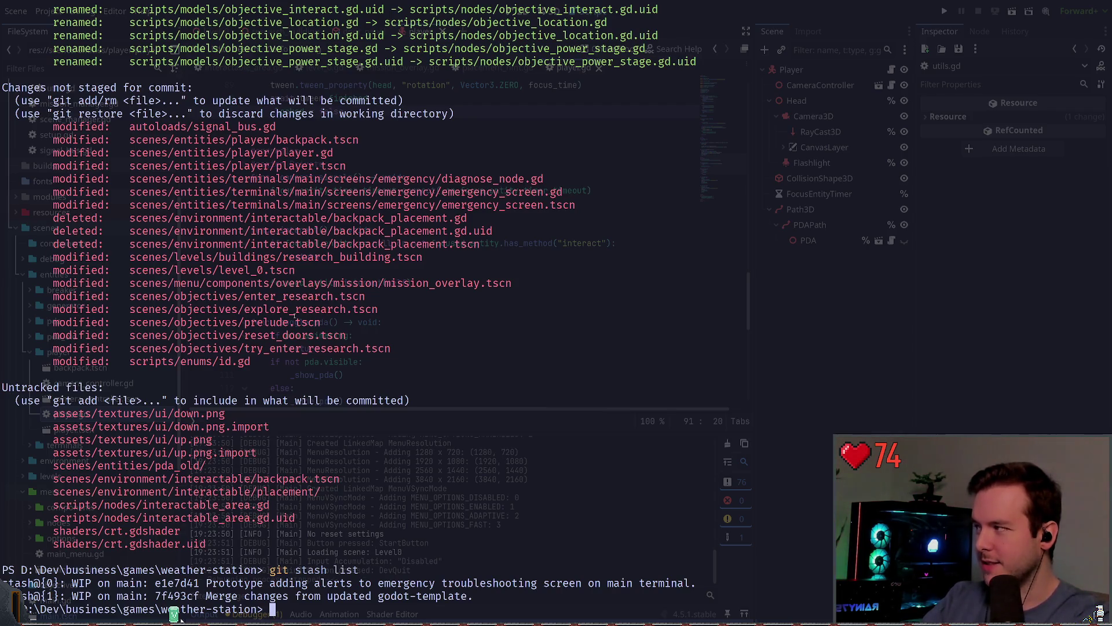
- Reapply the most recent stashed changes with git stash apply
type("git stash apply")
key("Return")
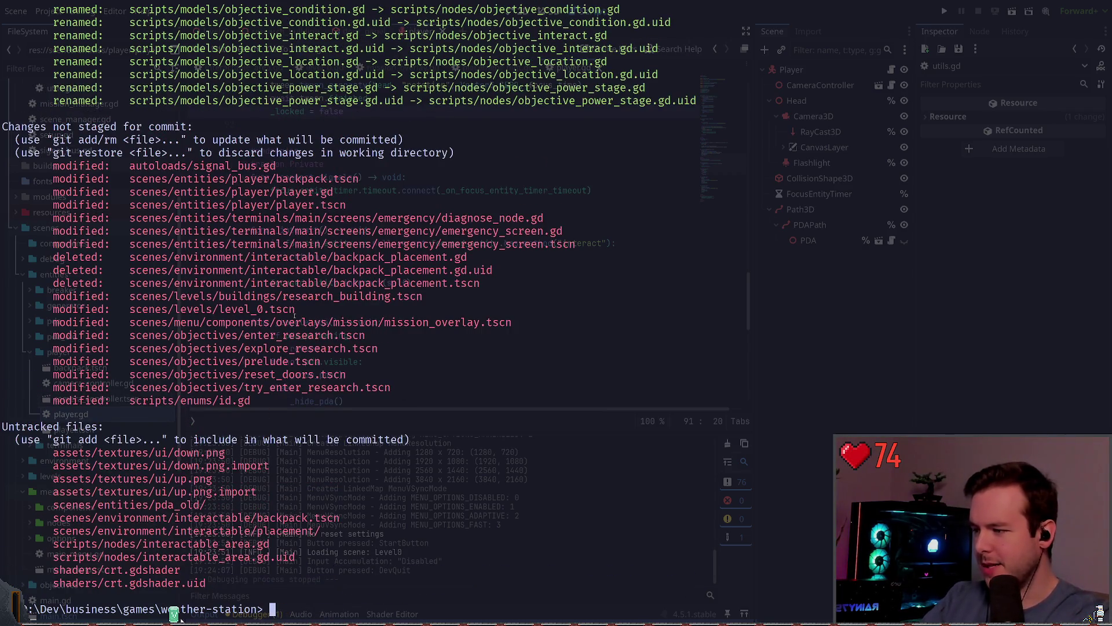
scroll(173, 615, "up", 2)
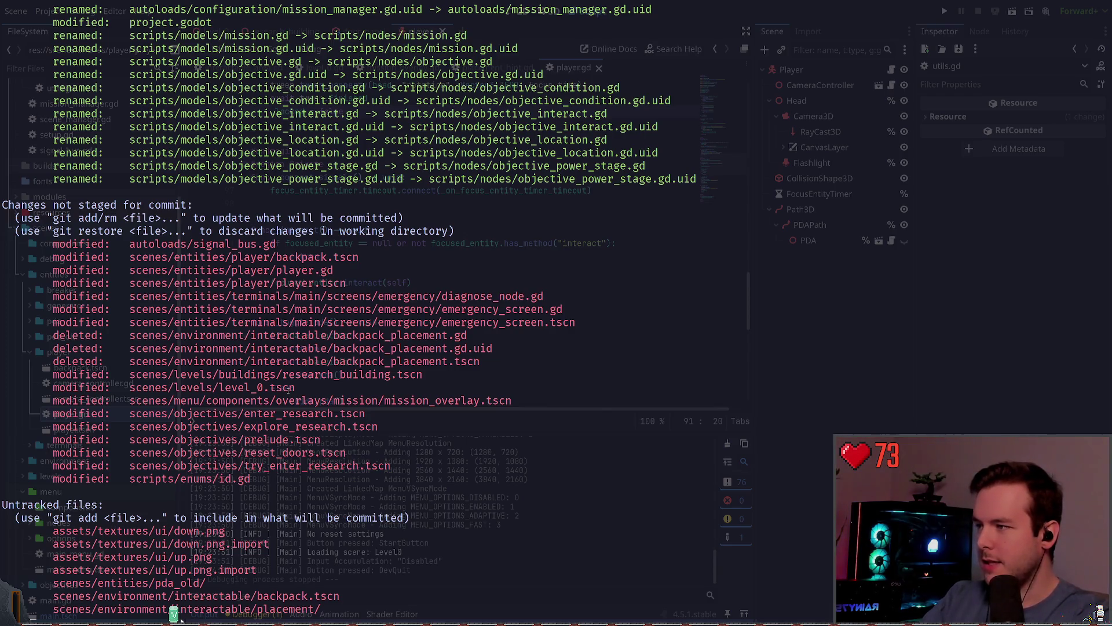
- Commit the changes with the message "Move some scripts from models to nodes."
type("git diff")
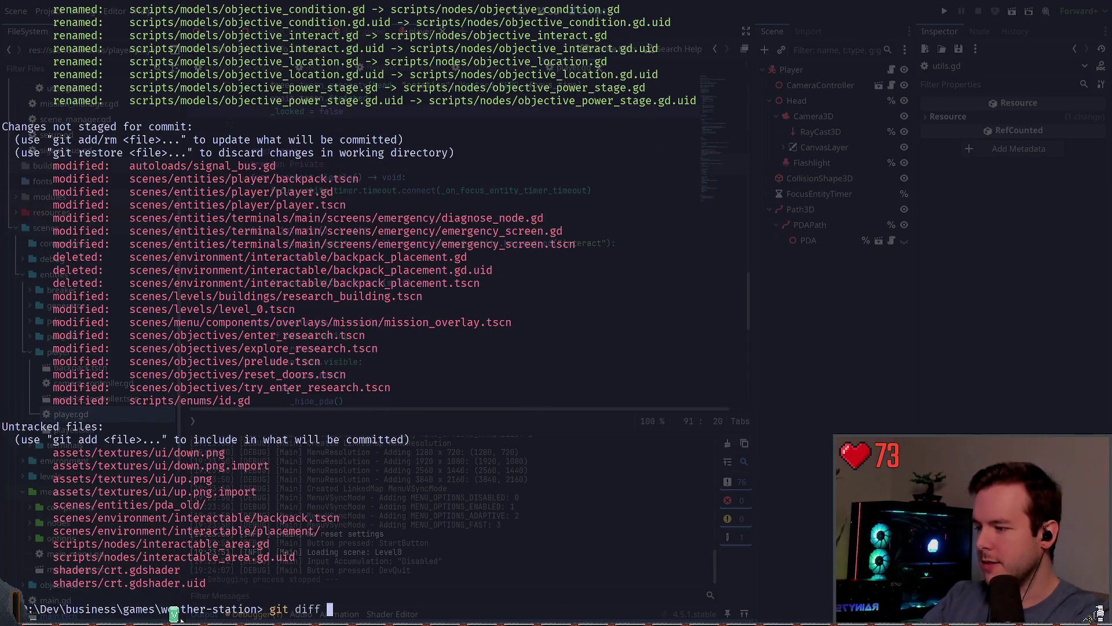
key("ctrl+c")
type("git comit -")
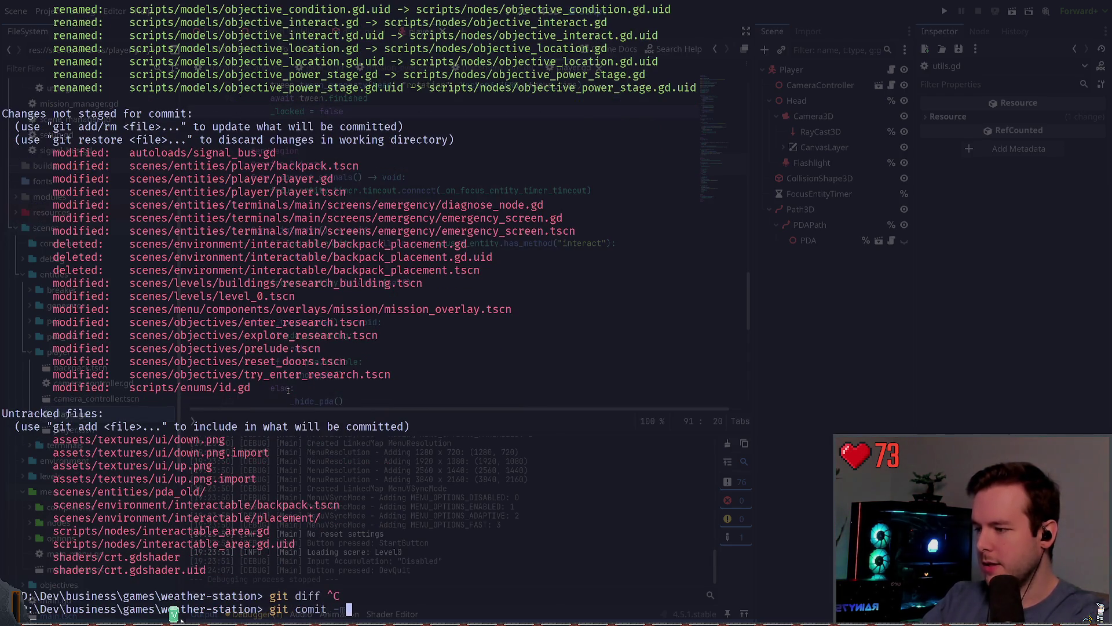
key("BackSpace")
key("BackSpace")
key("BackSpace")
key("BackSpace")
type("mit -m \"")
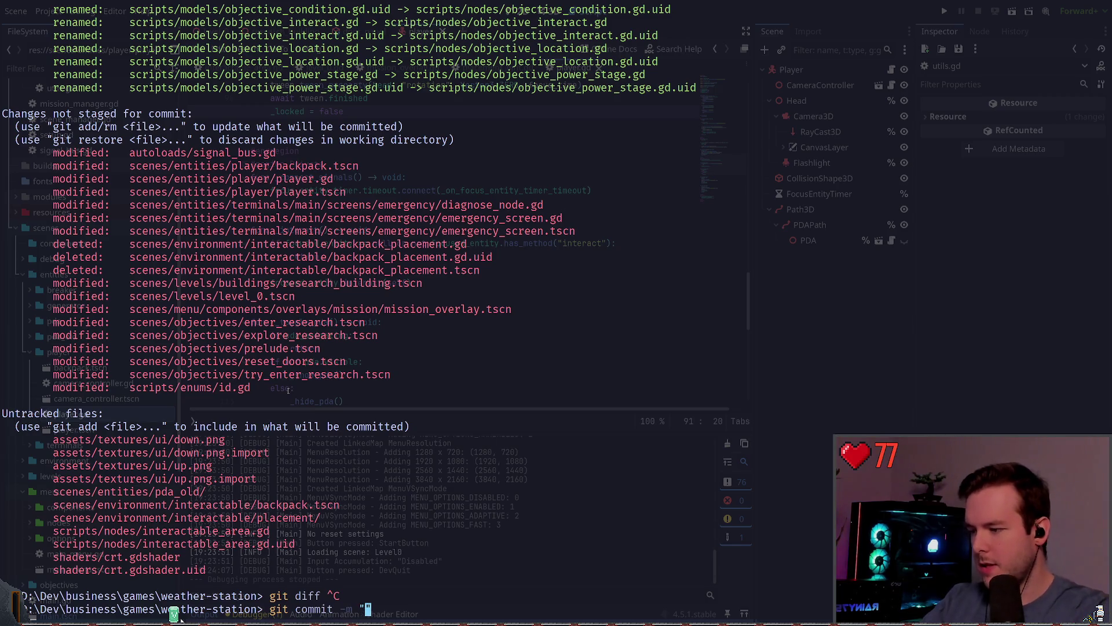
type("Restructure")
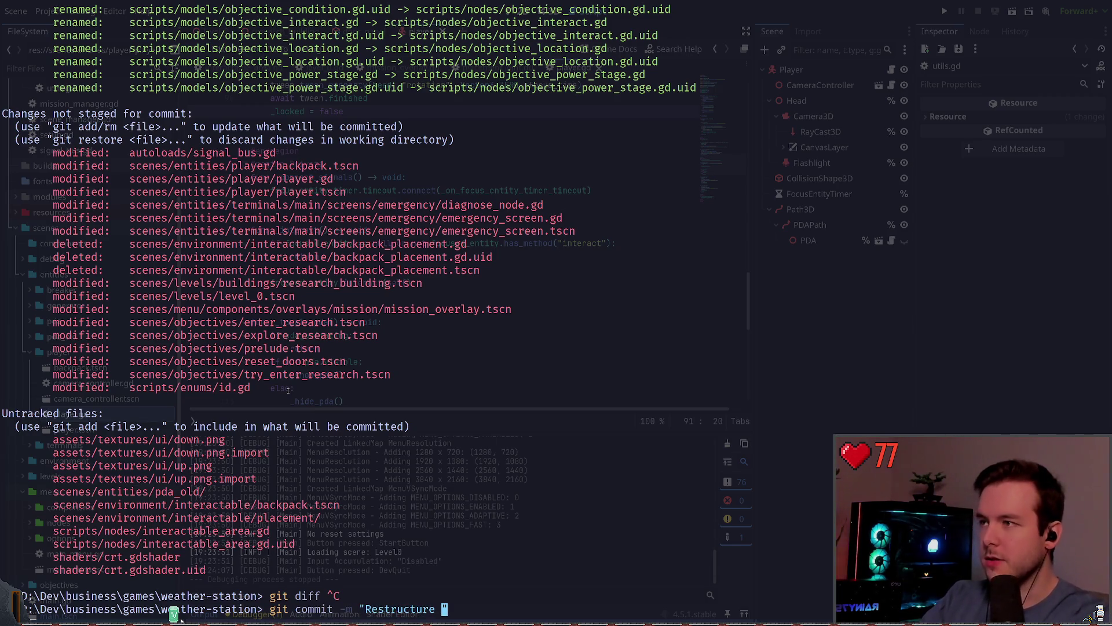
key("BackSpace")
key("BackSpace")
key("BackSpace")
type("Move ")
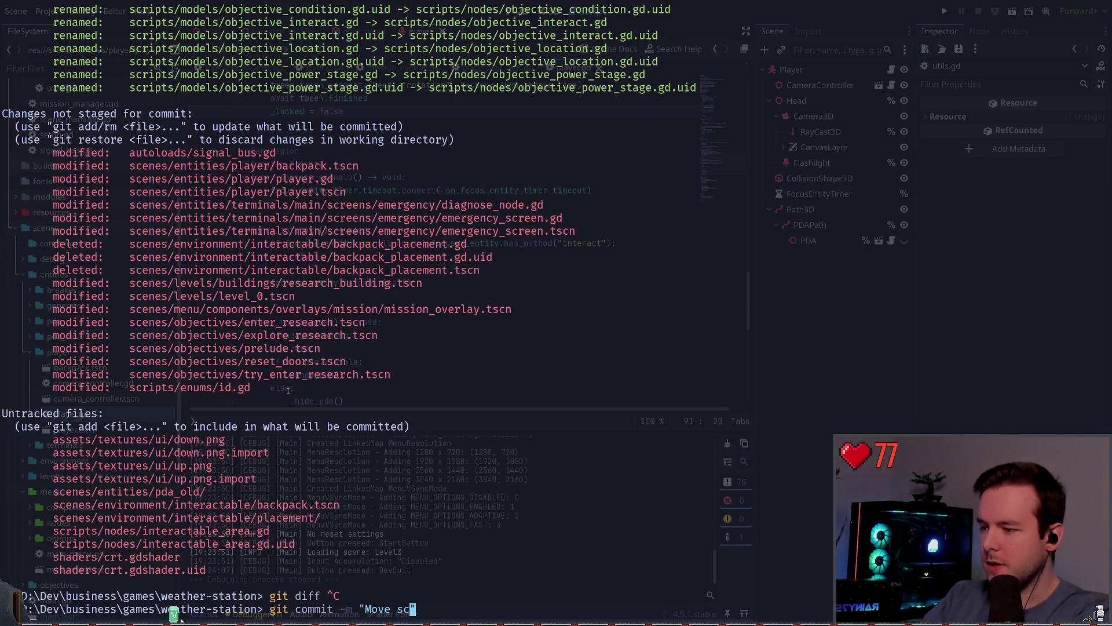
type("some script models")
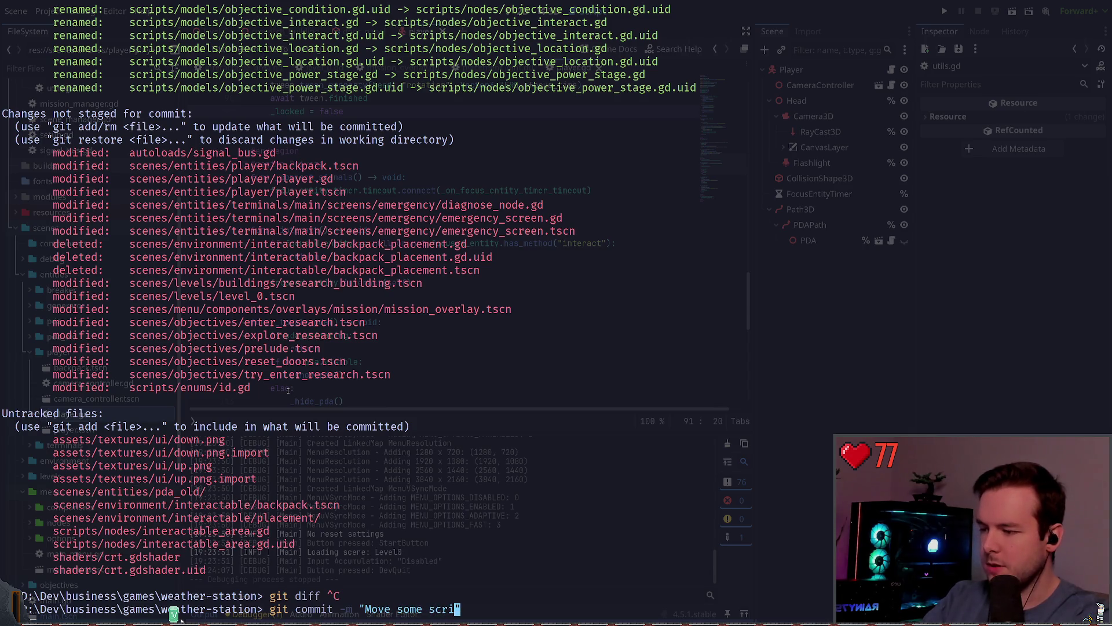
type(" to nodes.")
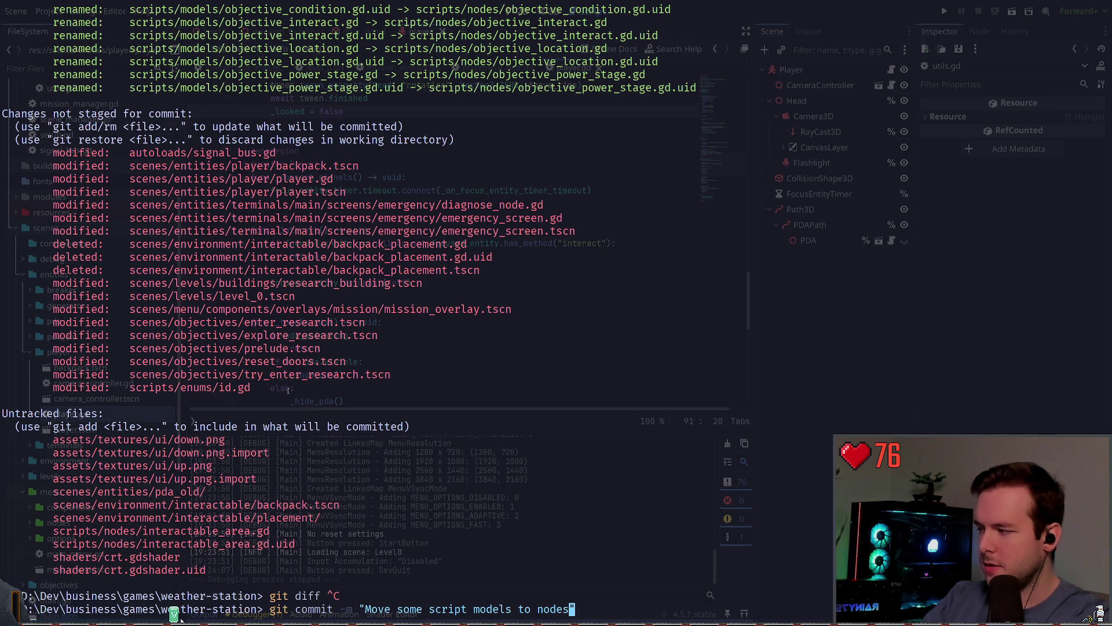
key("Left")
key("Left")
key("Left")
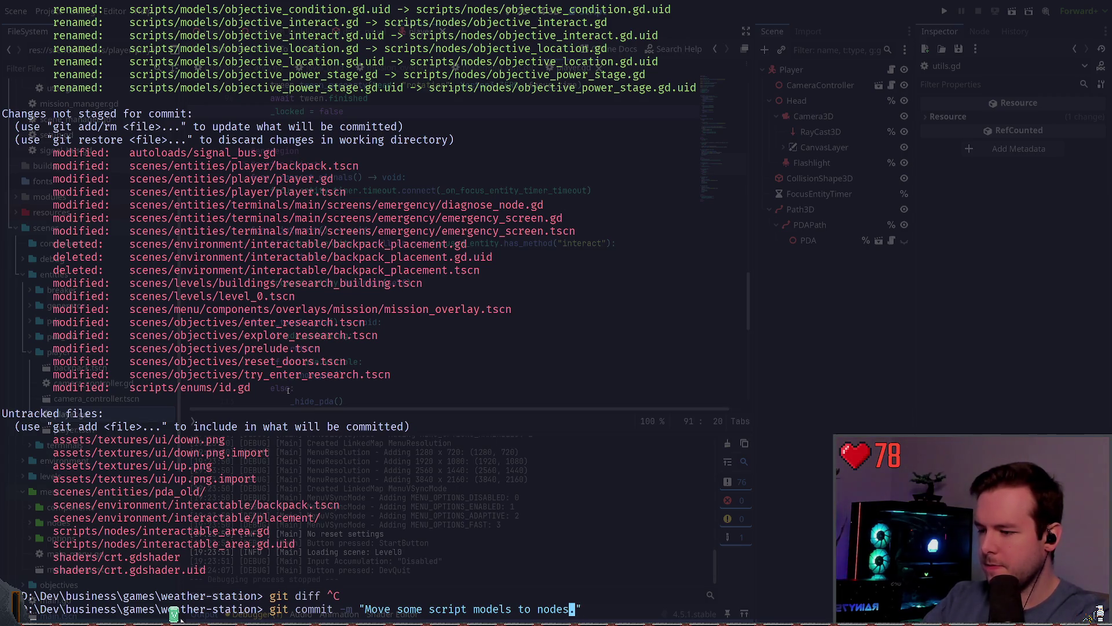
key("Right")
type("s from")
key("Right")
key("Right")
key("Right")
key("End")
key("Return")
- Check the repository status after the commit, leaving the entities folder unstaged
type("git status")
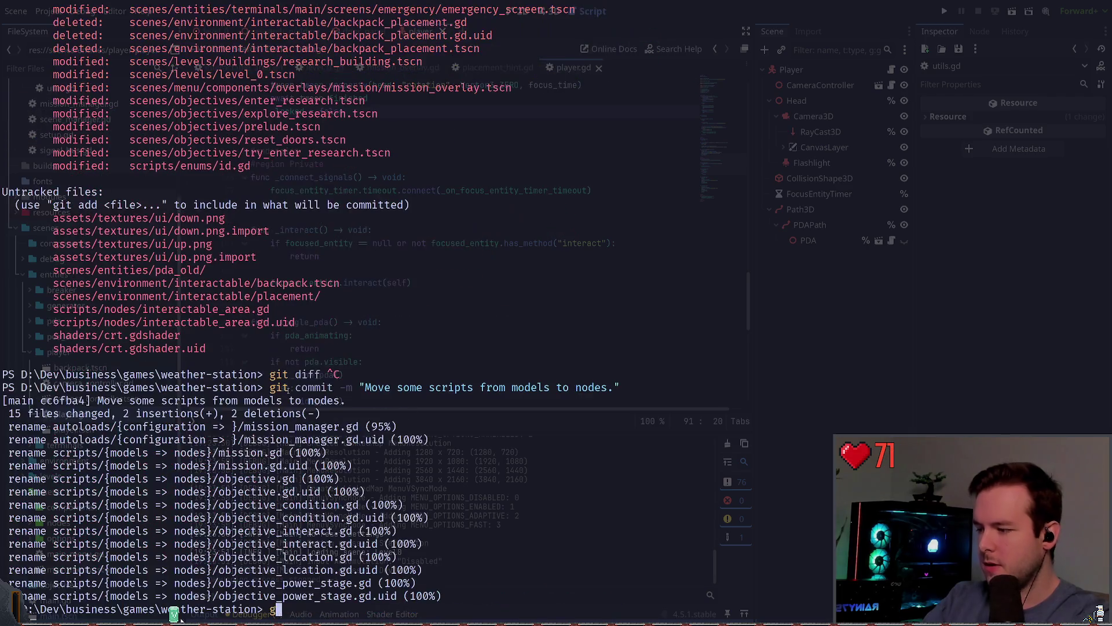
key("Return")
type("git add .\\scenes\\entities\\")
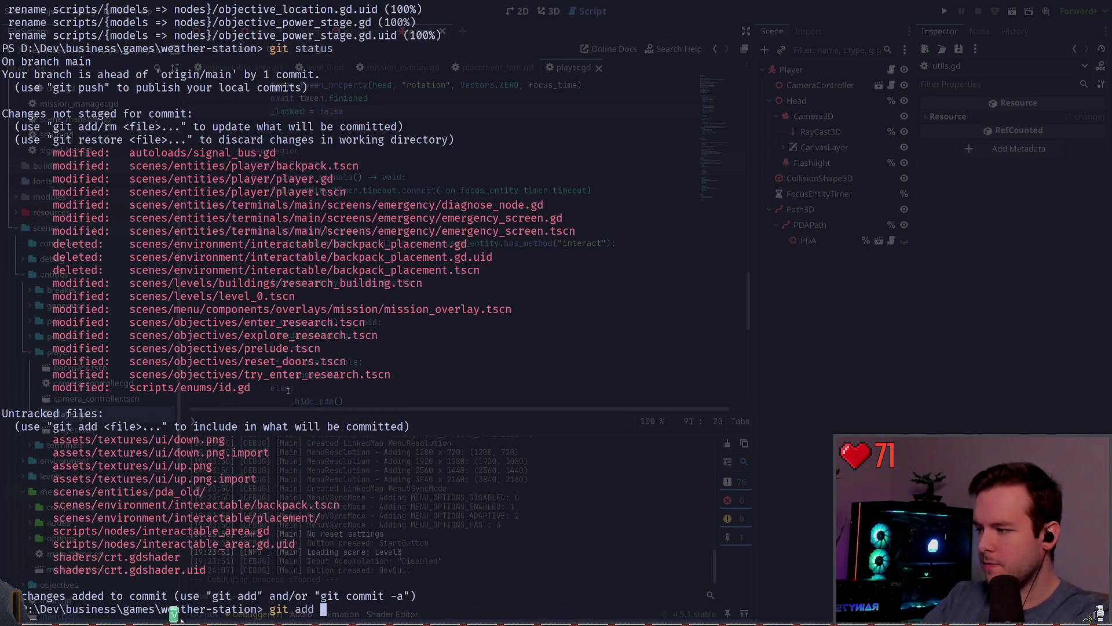
key("ctrl+c")
type("git add")
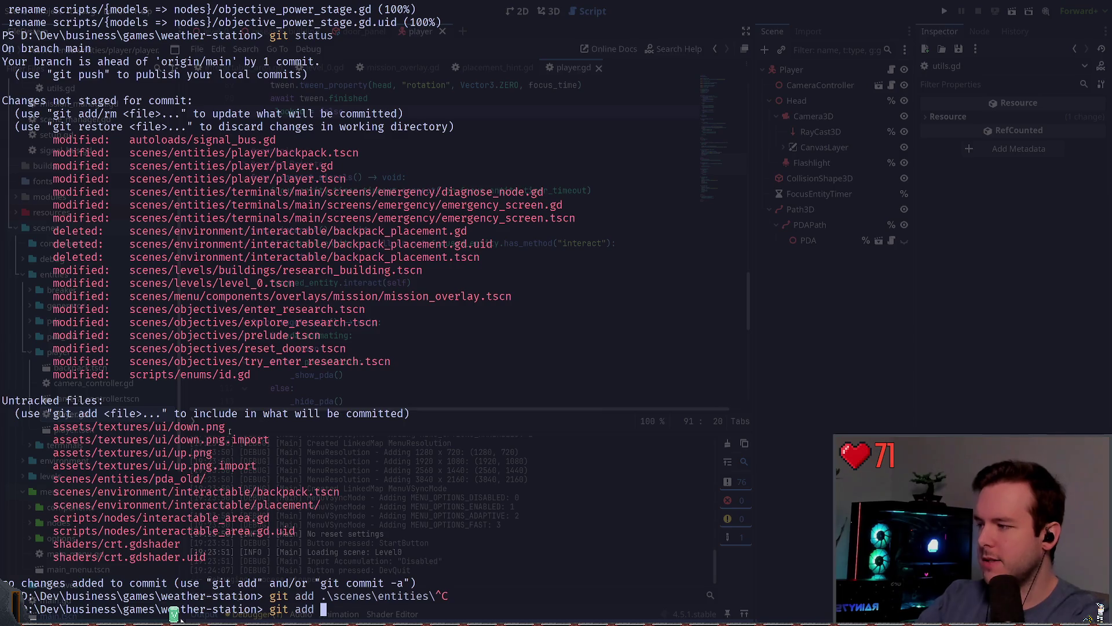
key("ctrl+c")
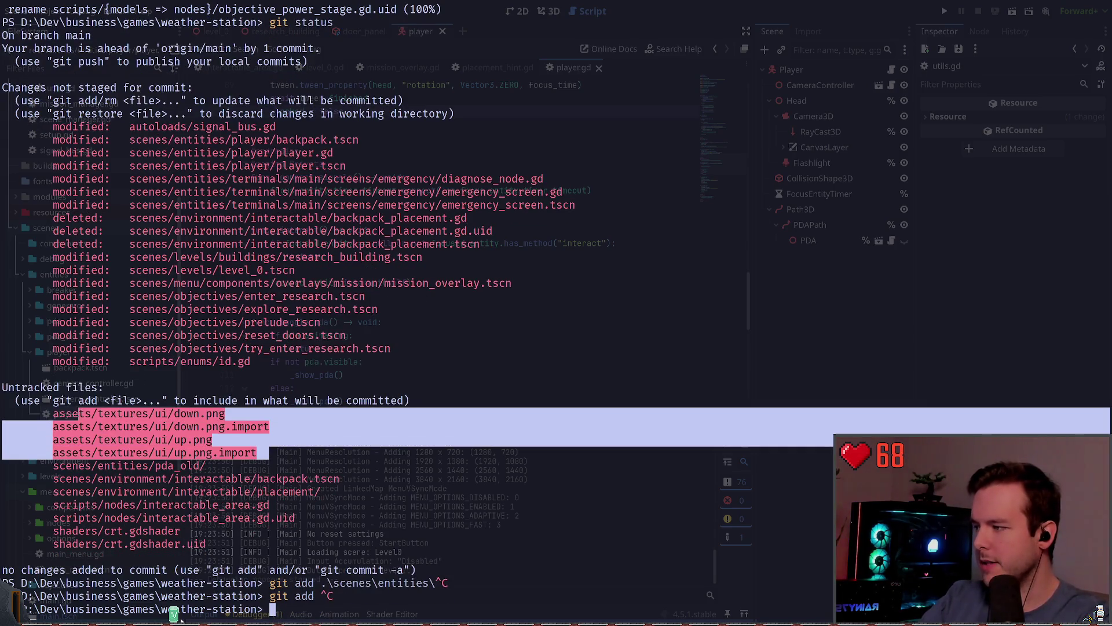
- Show the diff of scenes/objectives/enter_research.tscn
scroll(177, 618, "up", 2)
scroll(176, 617, "up", 2)
scroll(176, 617, "down", 4)
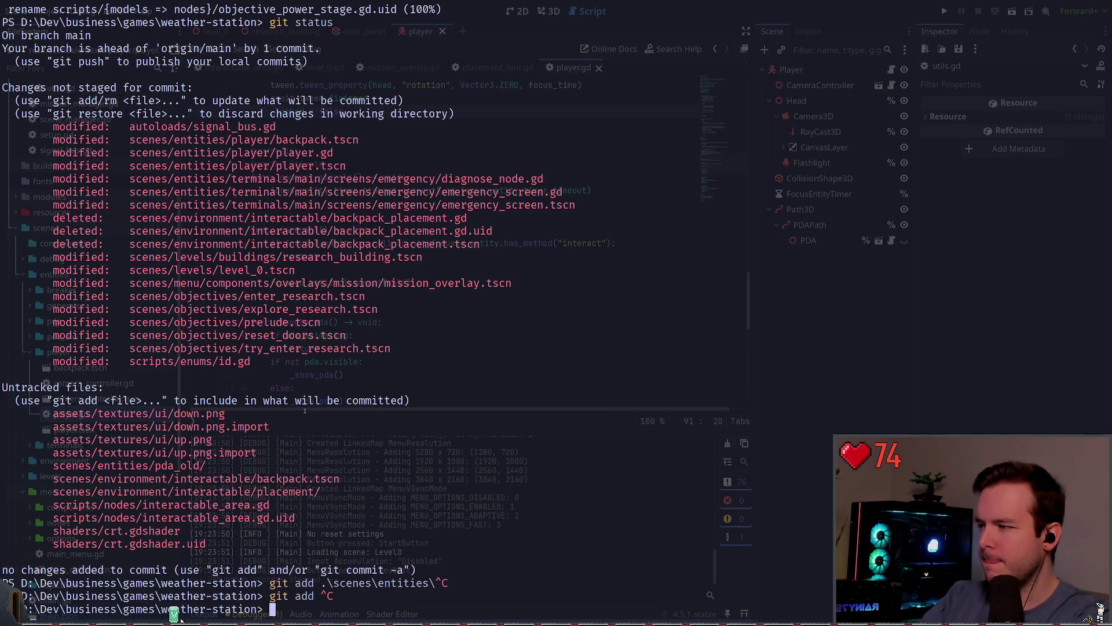
type("git diff .\\scenes\\")
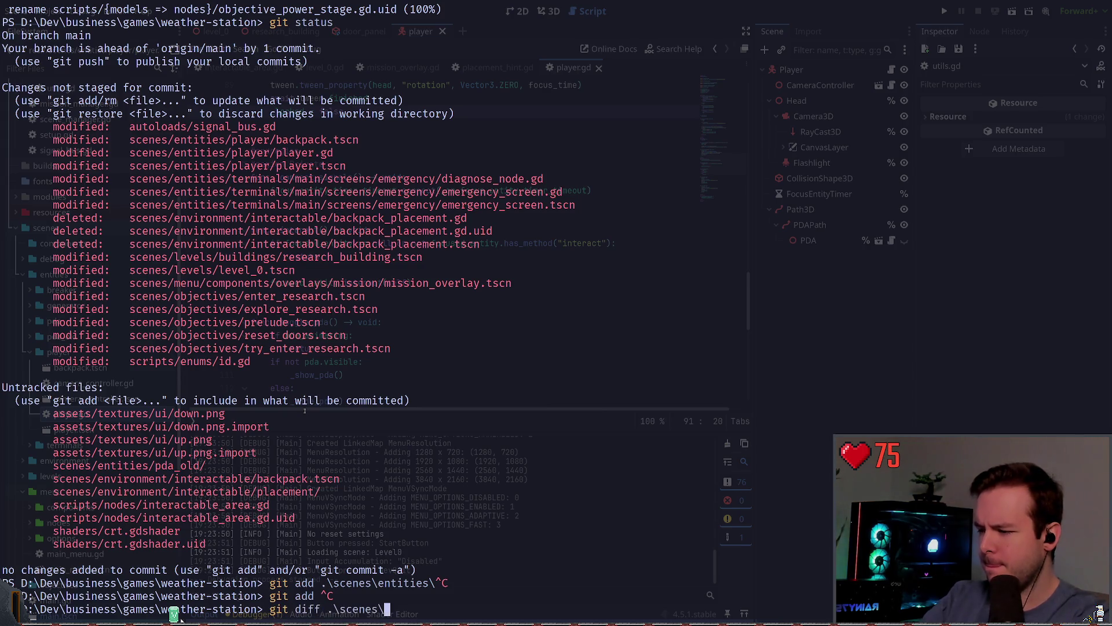
type("objectives\\enter_research.tscn")
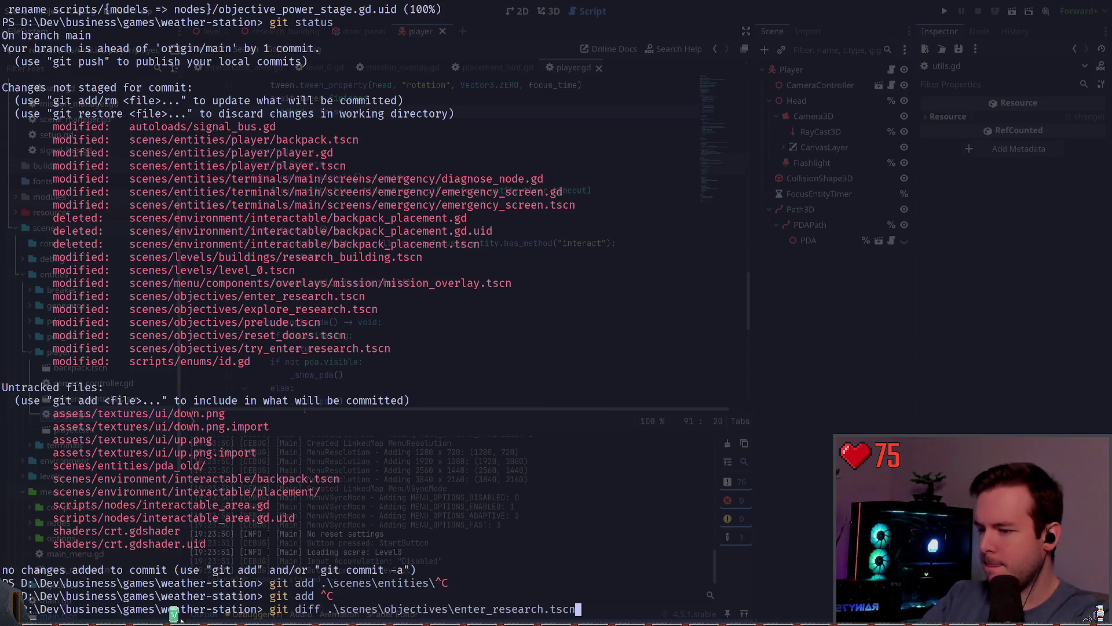
key("Return")
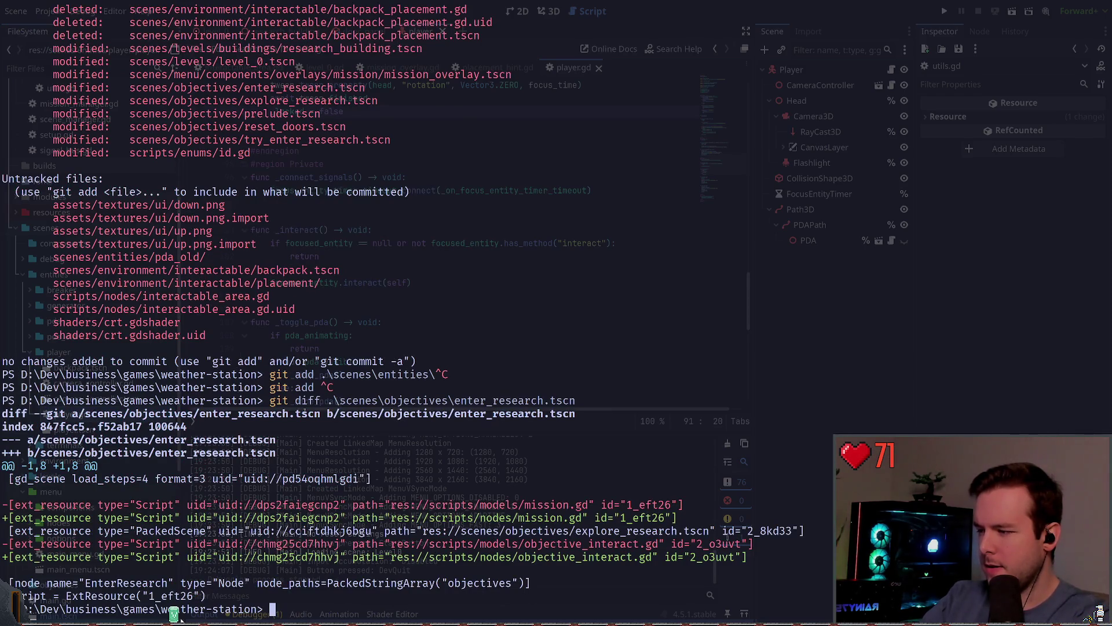
- List the repository's current changes with git status
type("git status")
key("Return")
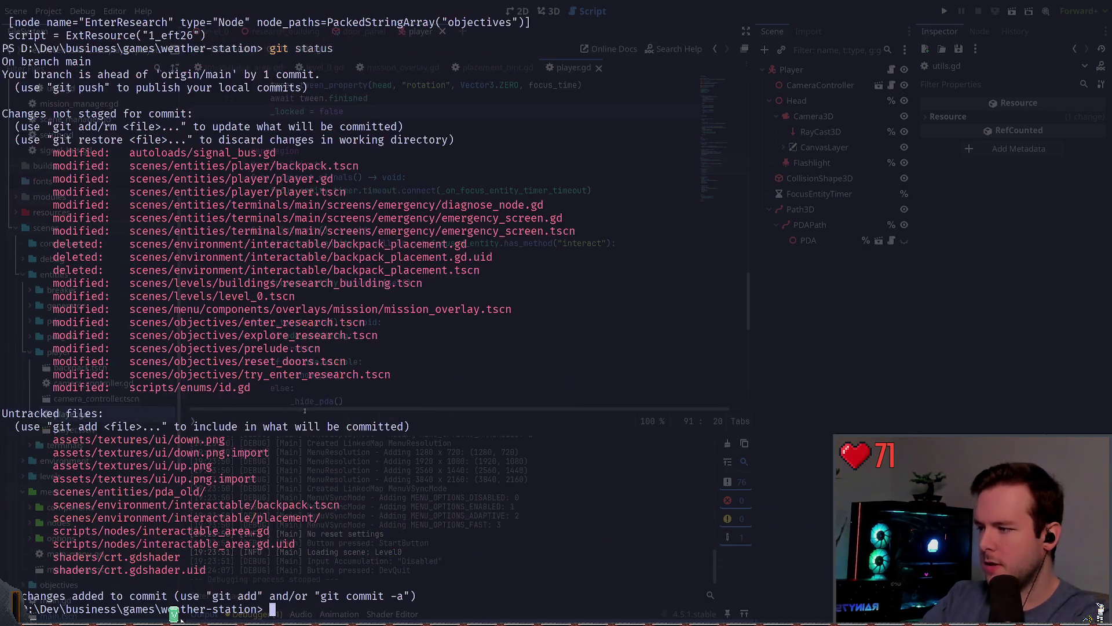
scroll(174, 615, "up", 12)
scroll(173, 615, "up", 4)
scroll(174, 615, "down", 4)
scroll(173, 614, "up", 14)
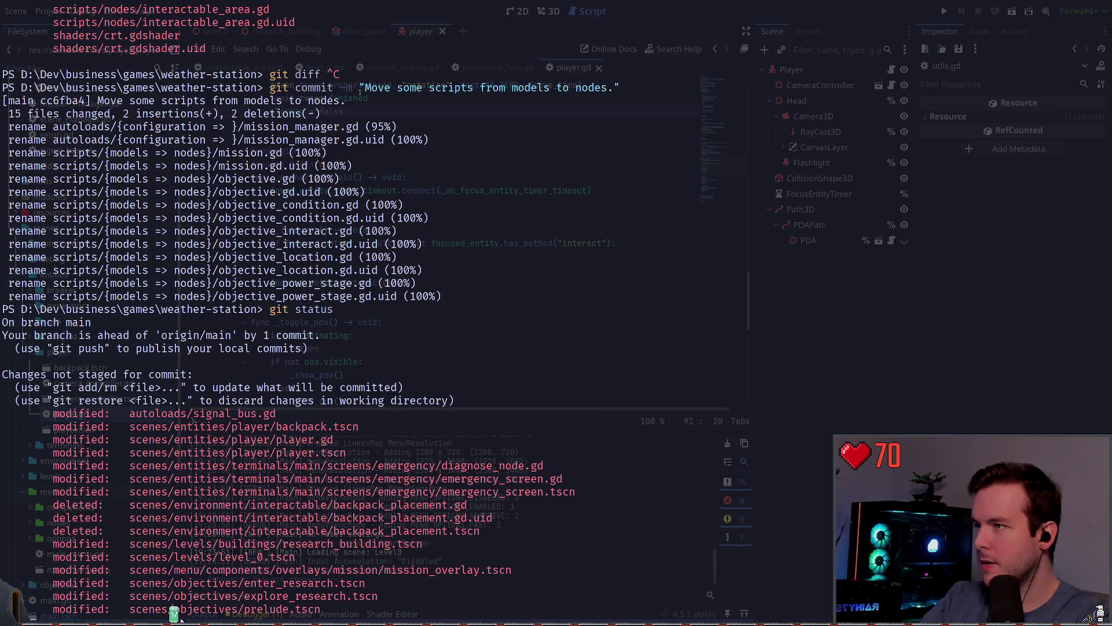
scroll(173, 614, "down", 8)
scroll(173, 614, "down", 14)
scroll(174, 614, "up", 13)
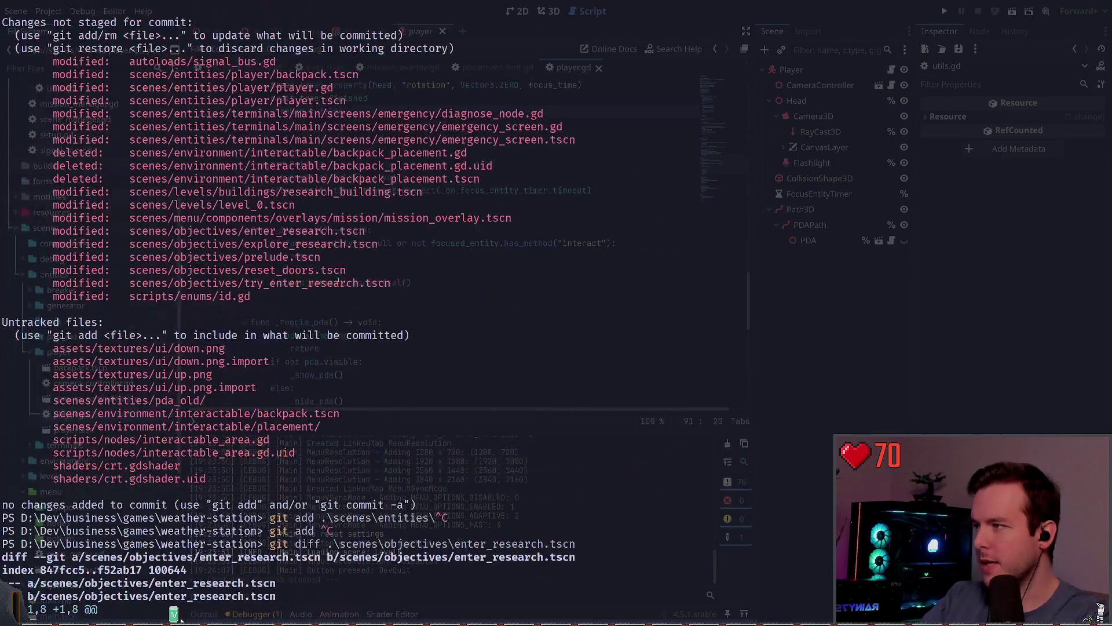
- Show the diff of scenes/objectives/try_enter_research.tscn before staging
type("git add .\\scenes\\obj")
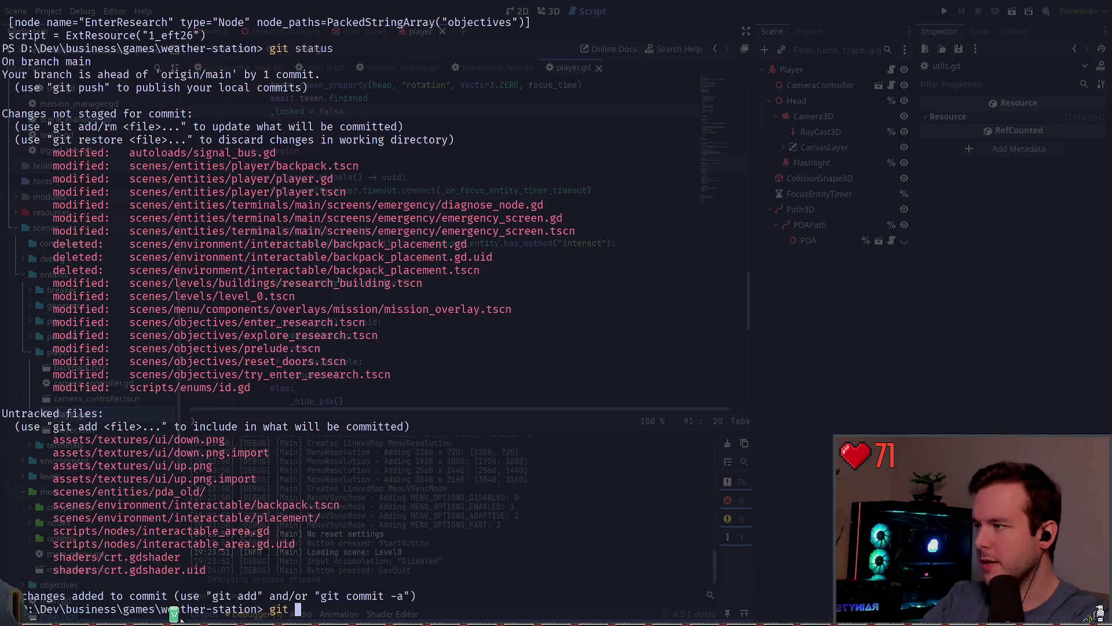
key("Tab")
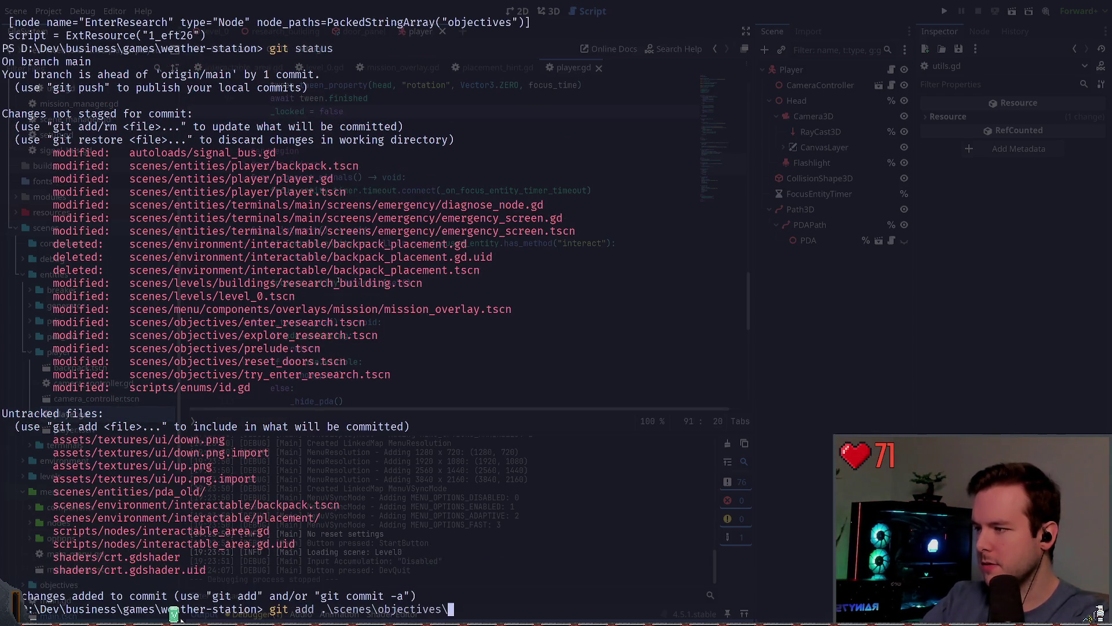
key("ctrl+c")
type("git dif")
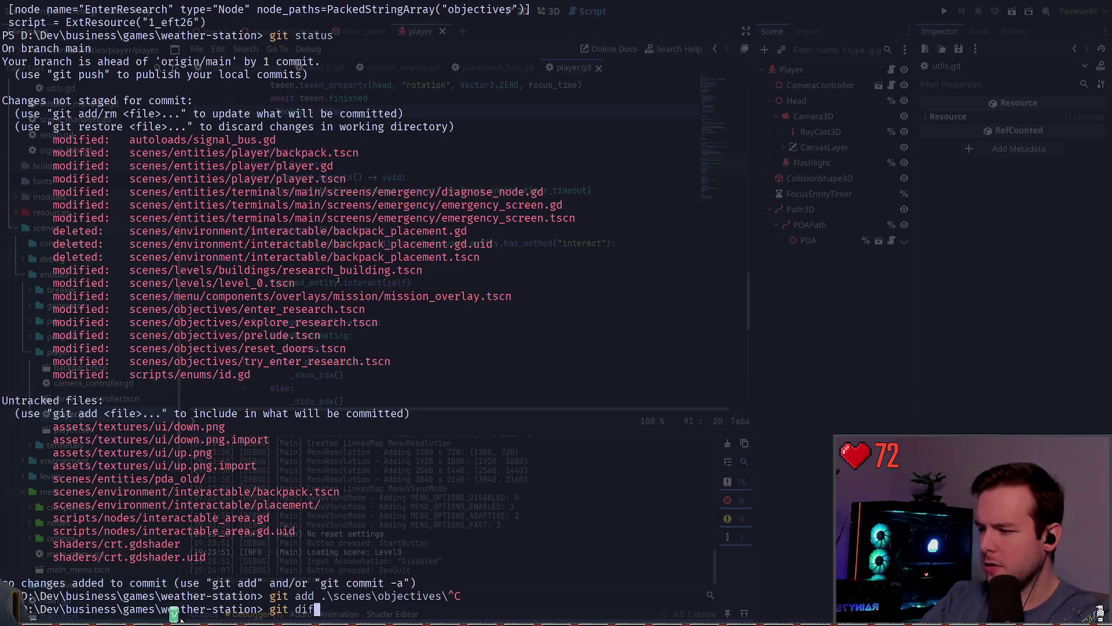
type("f .\\scenes\\obj")
key("Tab")
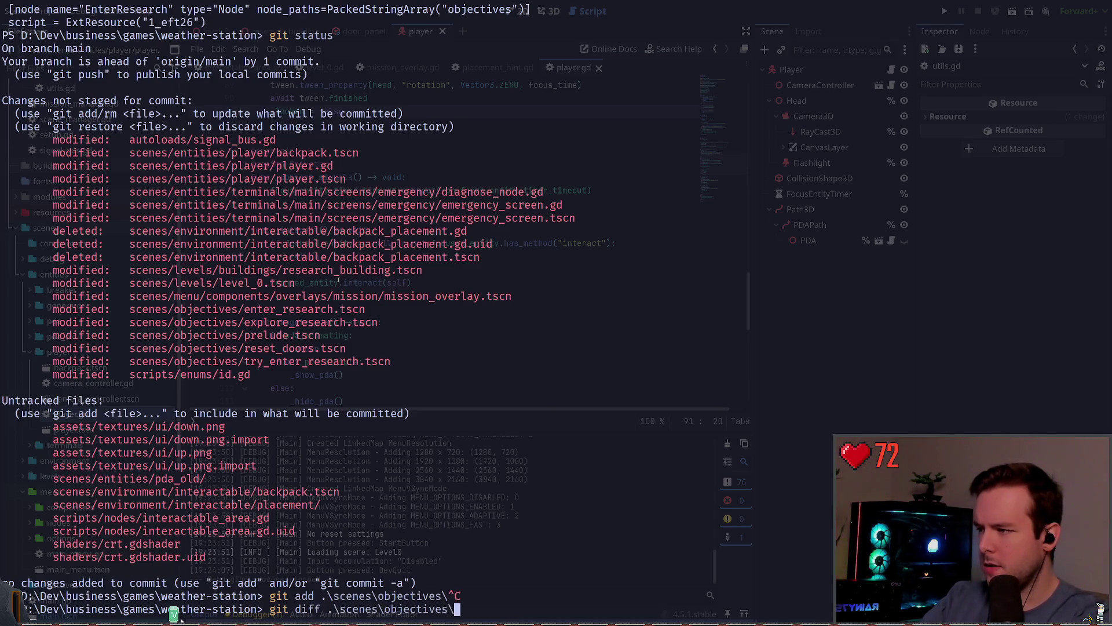
type("t")
key("Tab")
key("Return")
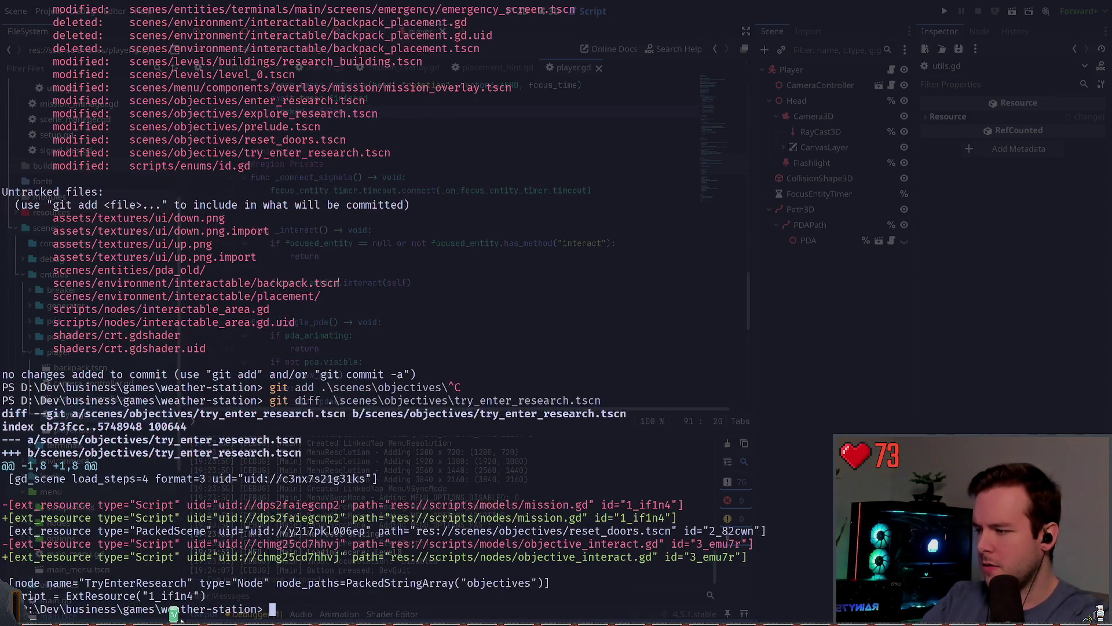
- Stage the whole scenes/objectives folder, confirm it, and start git commit --amend
type("git add .\\scenes\\objectives\\try_enter_research.tscn")
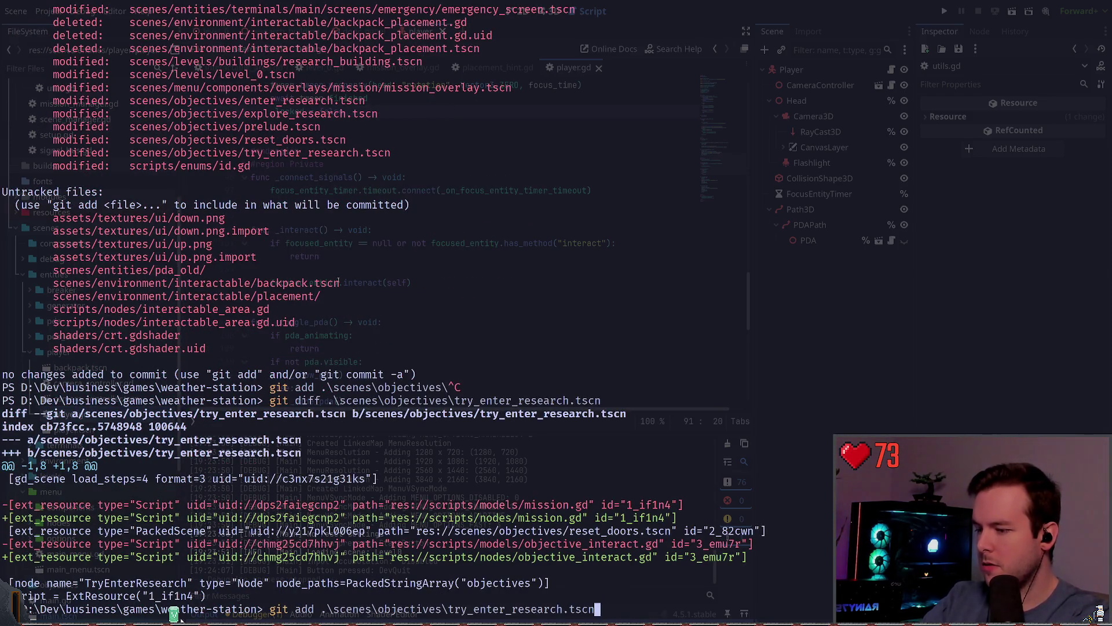
key("BackSpace")
key("BackSpace")
key("BackSpace")
key("Return")
type("git status")
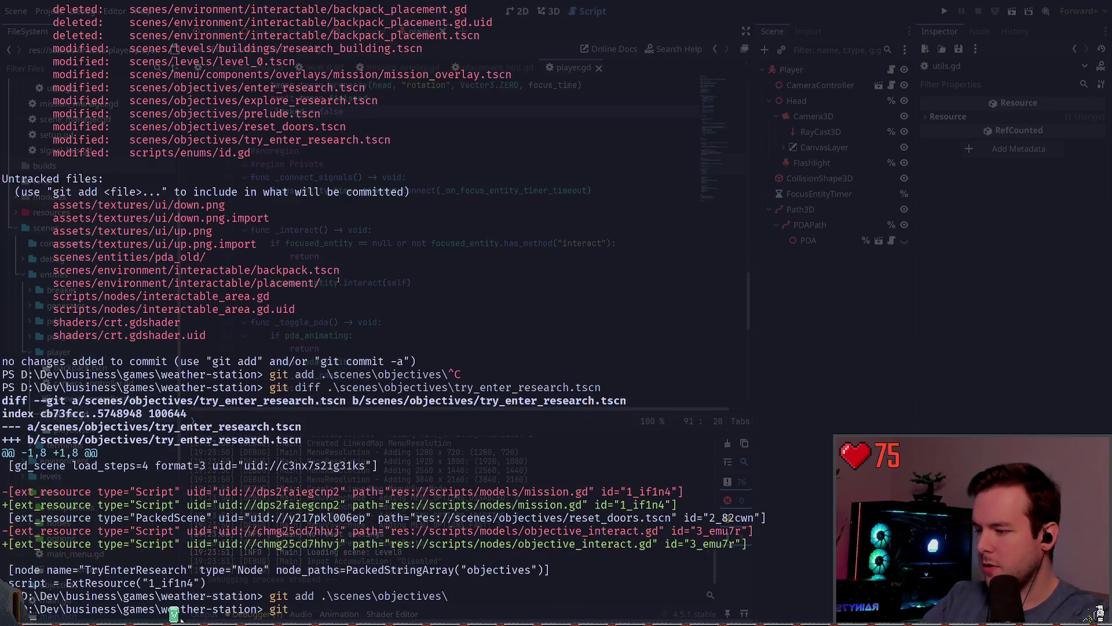
key("Return")
type("git")
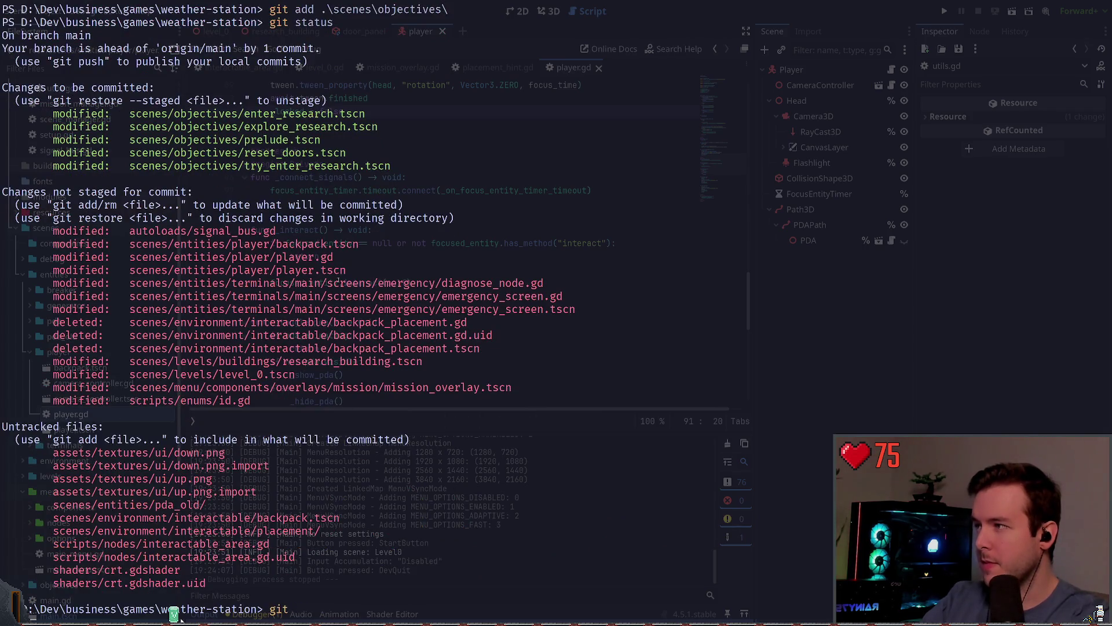
type(" commit --amend")
key("Return")
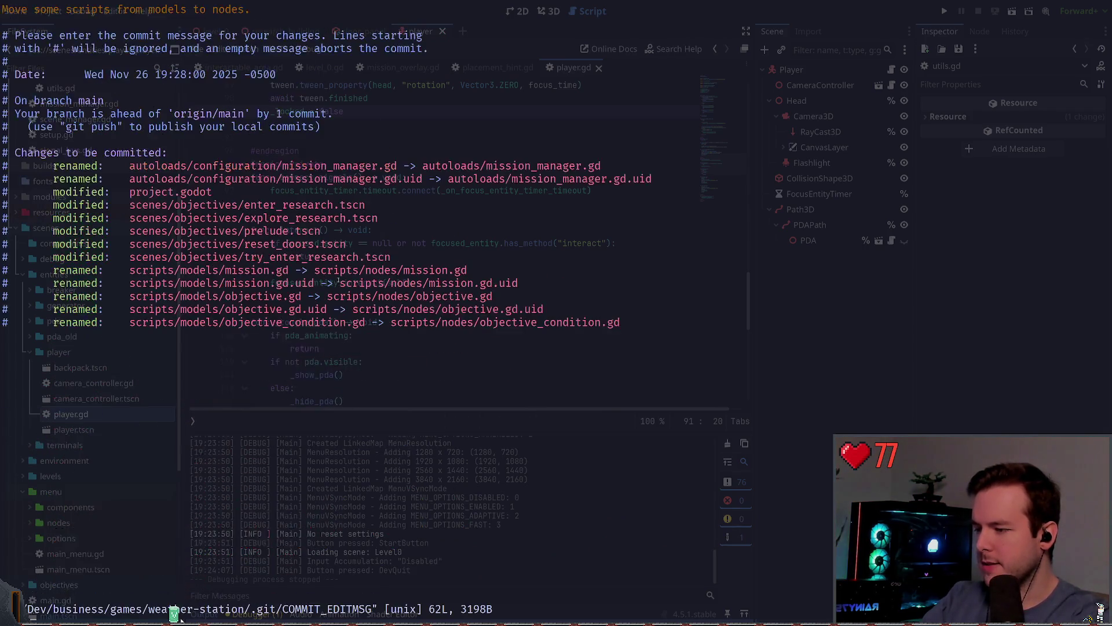
- Save and quit Vim with :wq to complete the amend, then run git status
type(":wq")
key("Return")
type("g")
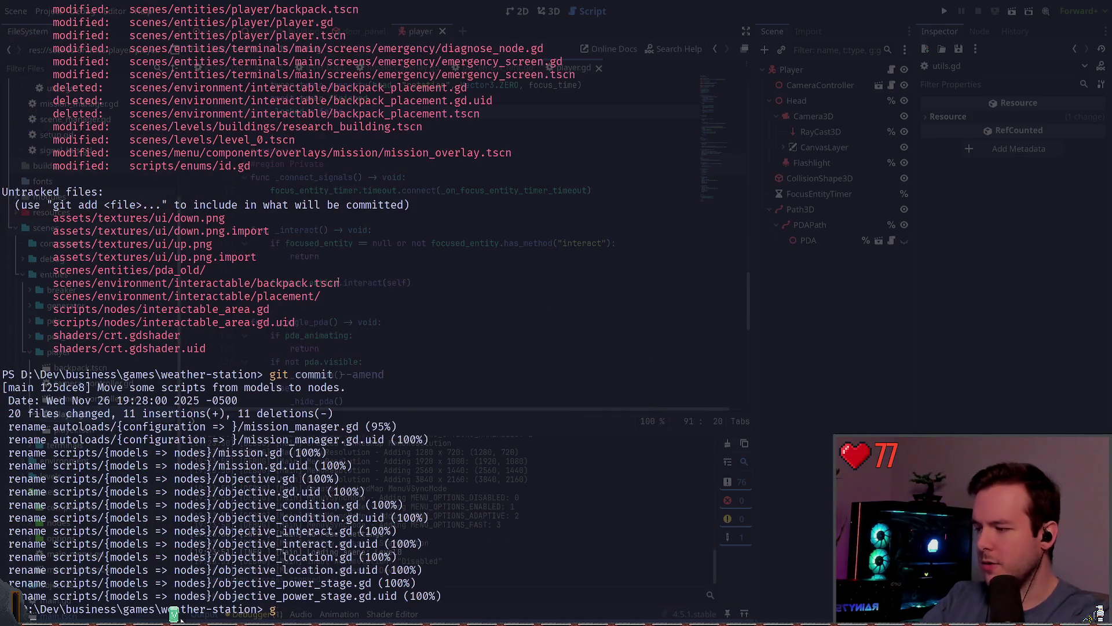
type("it status")
key("Return")
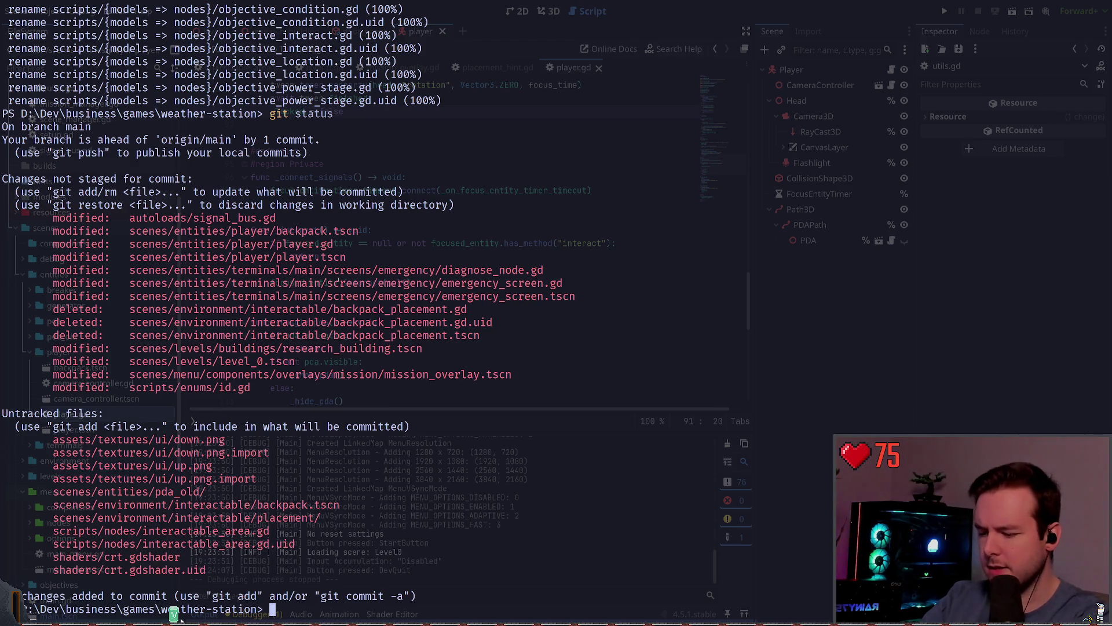
type("git status")
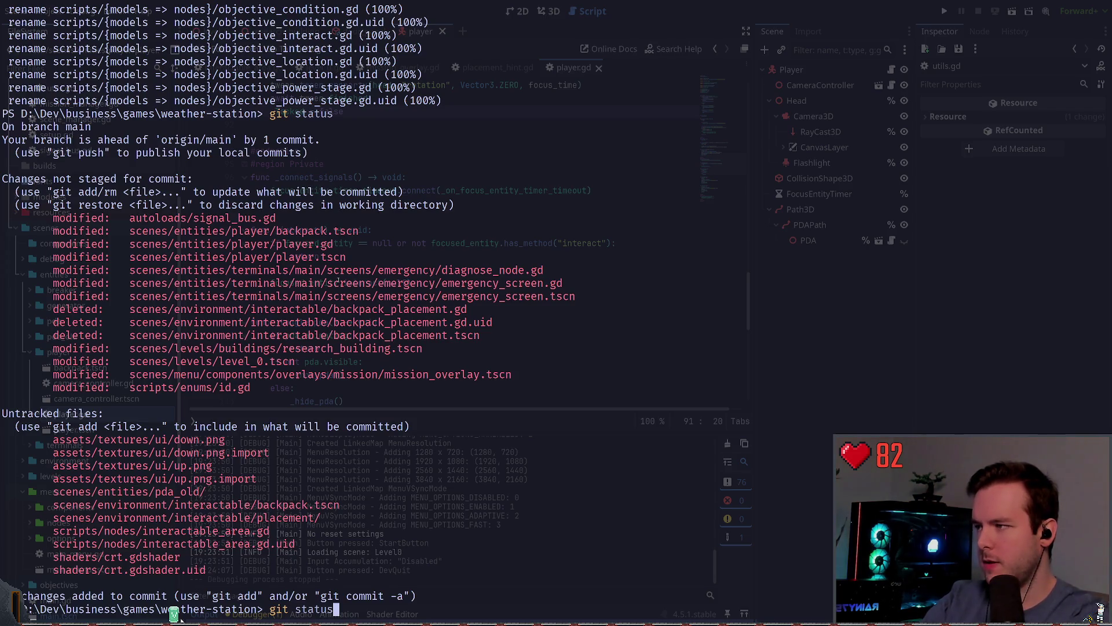
- Show the repository status again
key("Return")
type("git ")
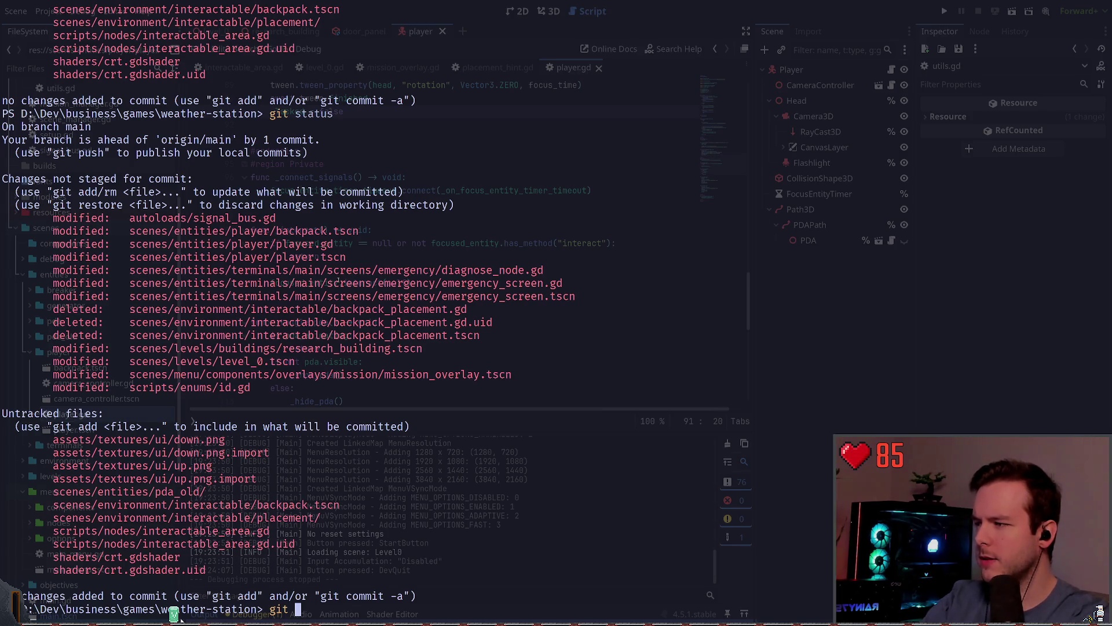
type("diff")
key("BackSpace")
key("BackSpace")
key("BackSpace")
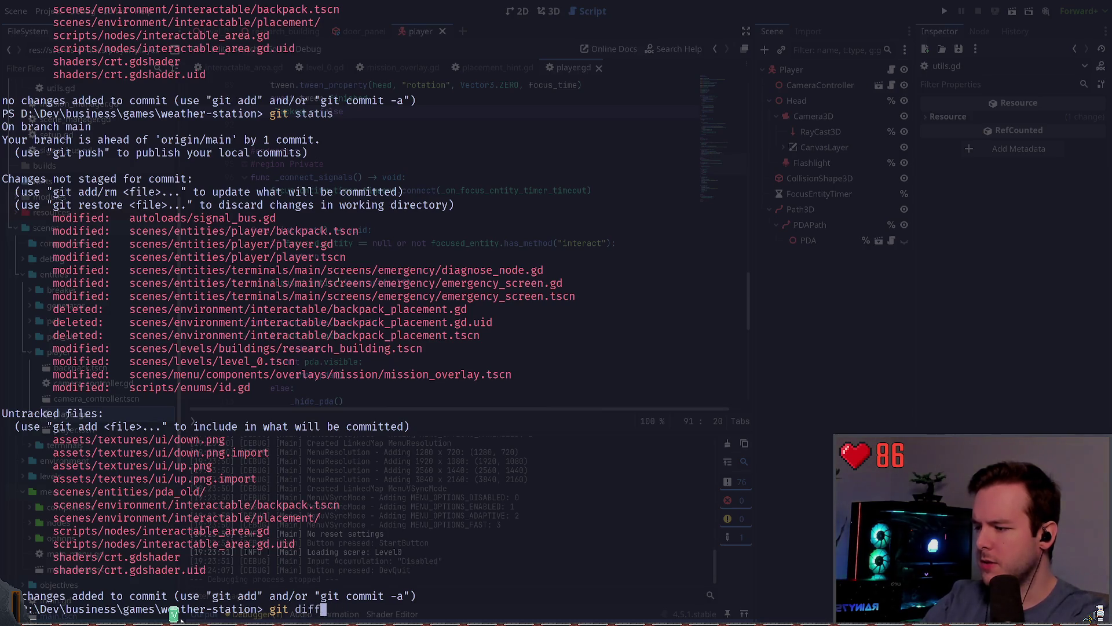
type("dd")
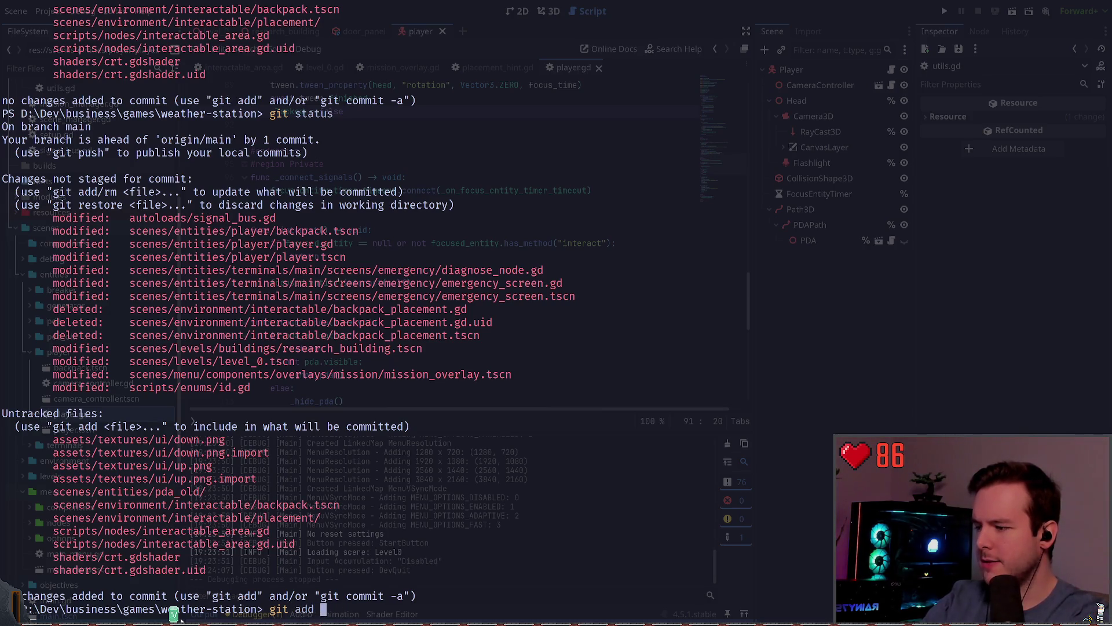
key("ctrl+c")
- Show the diff of autoloads/signal_bus.gd with its new ID.Interaction parameter
type("git diff .\\au")
key("Tab")
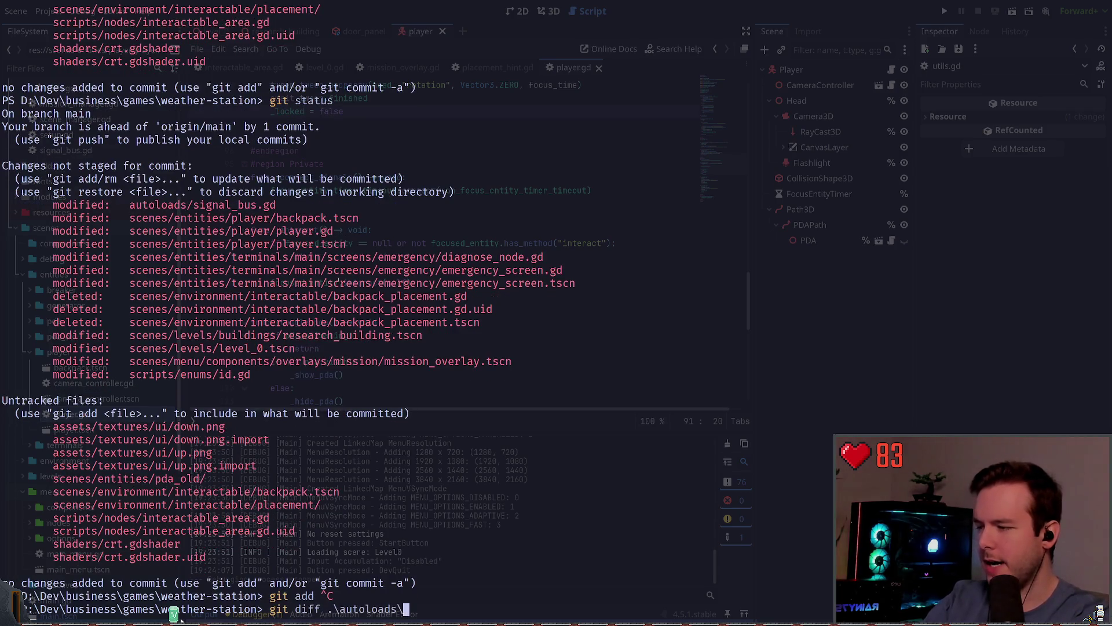
type("s")
key("Tab")
key("Return")
- Recheck git status without staging or committing anything yet
type("g")
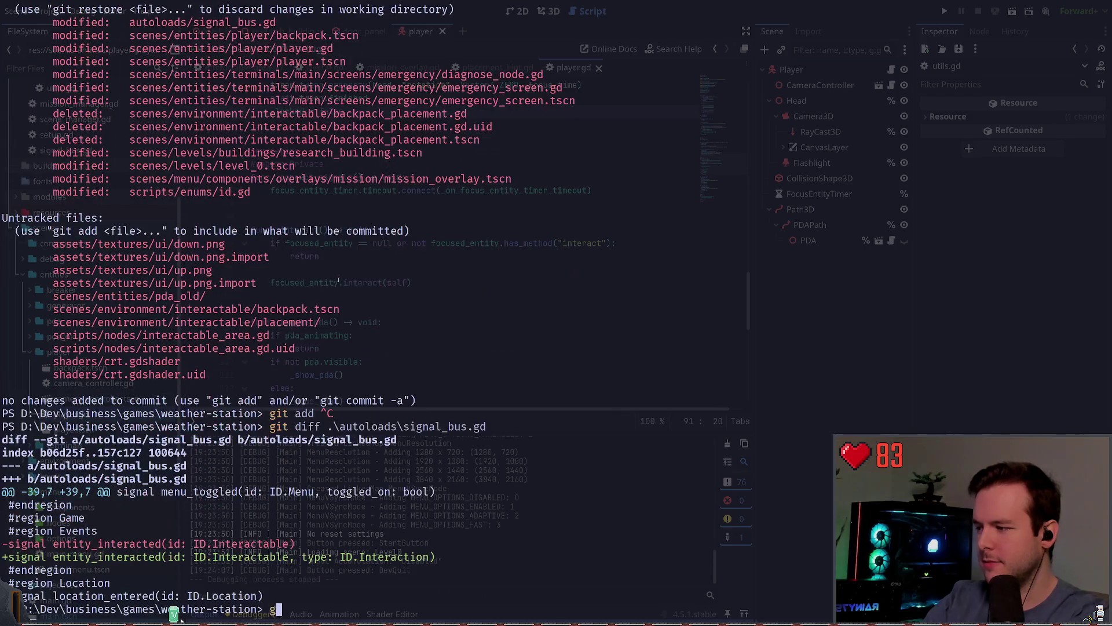
type("it add")
key("ctrl+c")
type("git status")
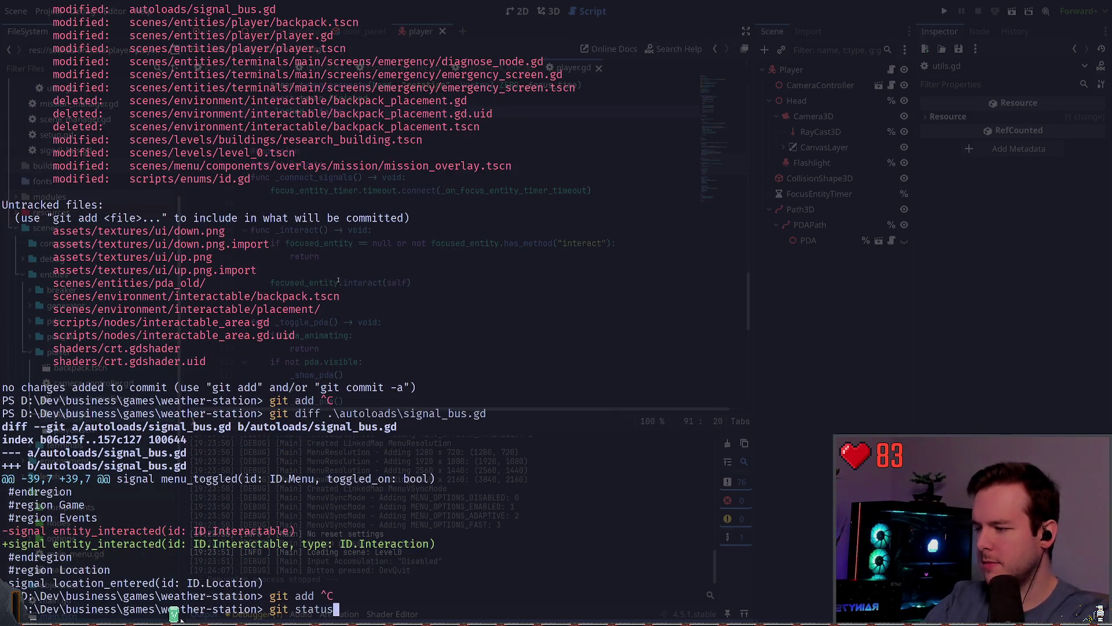
key("Return")
type("git commi")
key("ctrl+c")
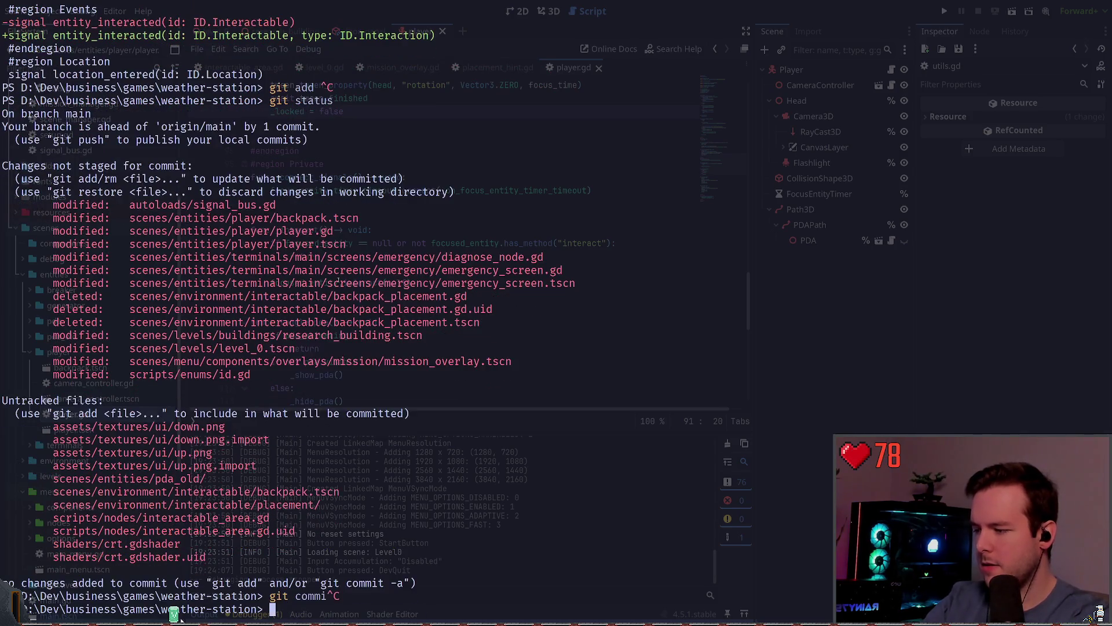
type("git add status")
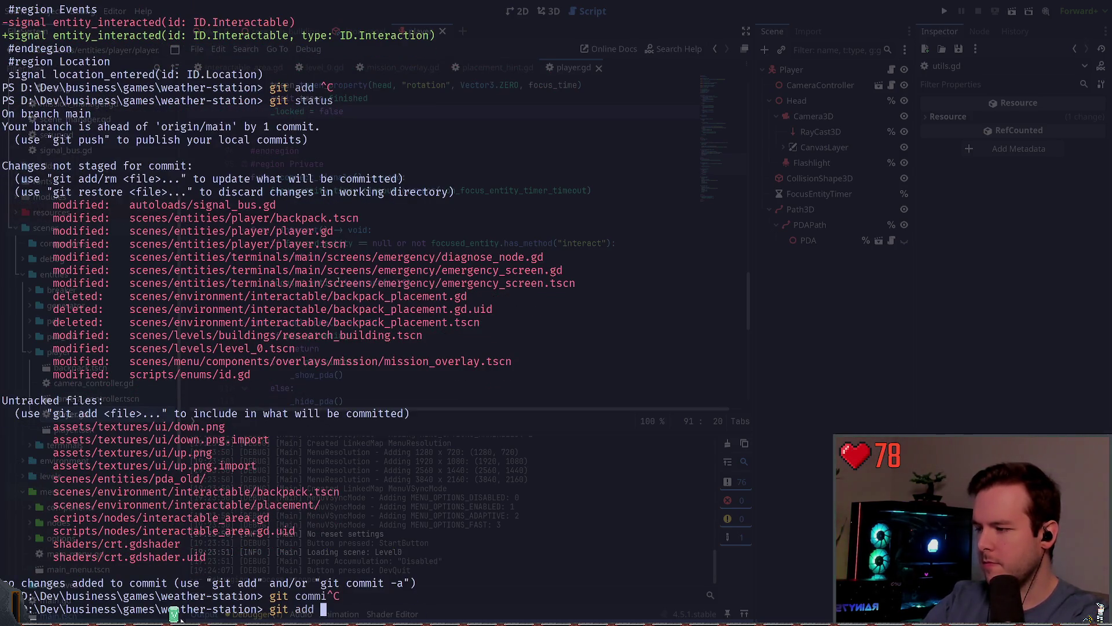
- Stage the autoloads and scenes folders and review the staged files
key("BackSpace")
key("BackSpace")
key("BackSpace")
type(".\\autoloads\\")
key("Return")
type("git add .\\scenes\\")
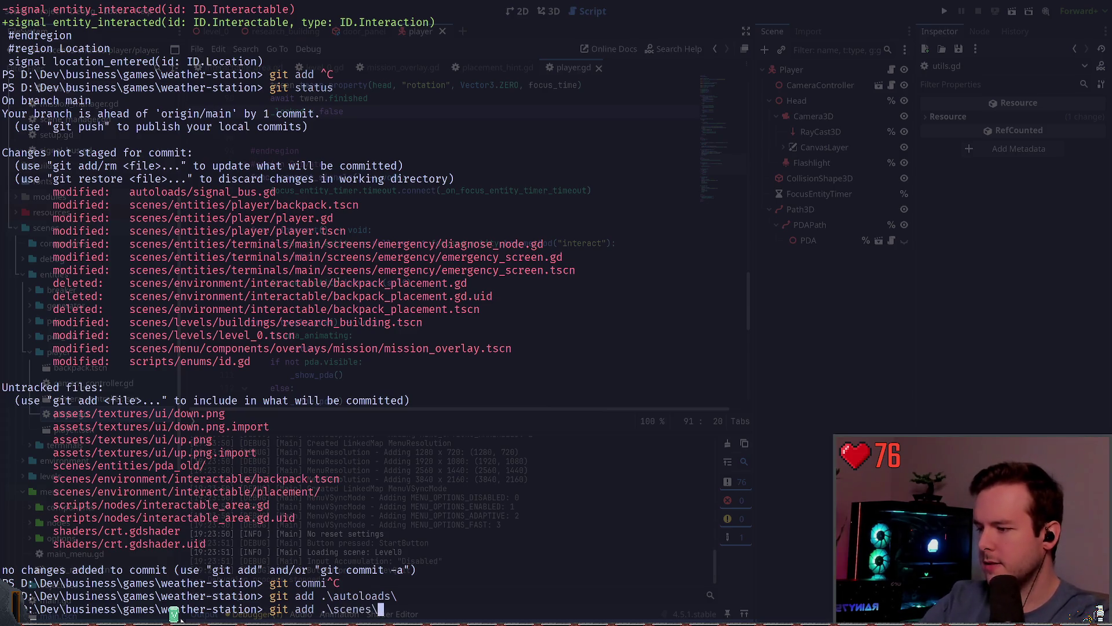
key("Return")
type("git status")
key("Return")
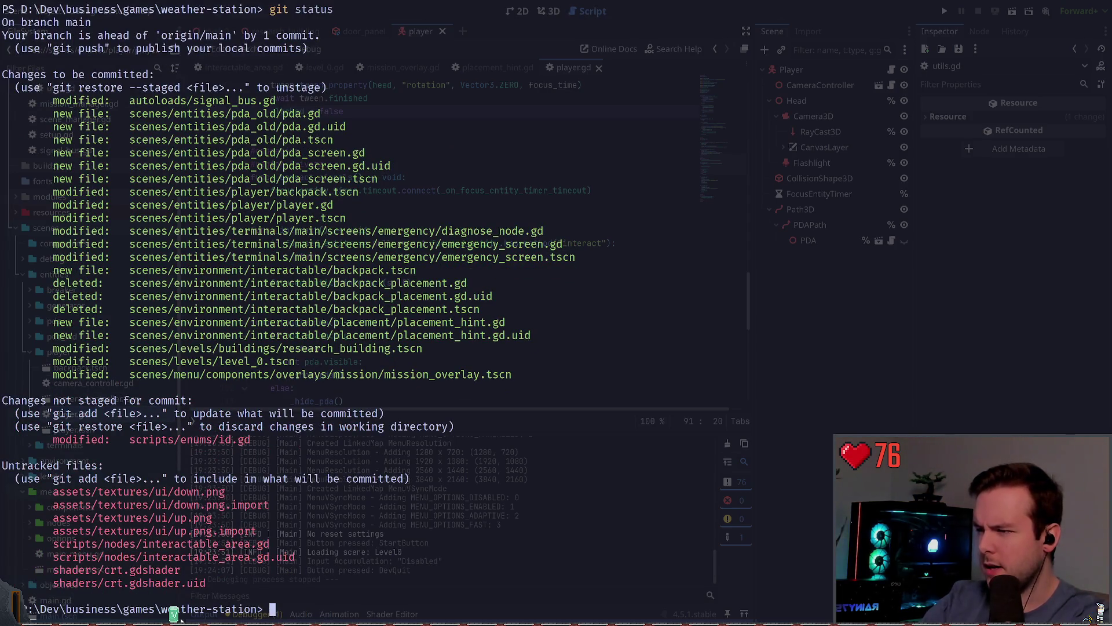
- Unstage the scenes/entities/pda_old files and confirm they show as untracked
type("git commit -m \"")
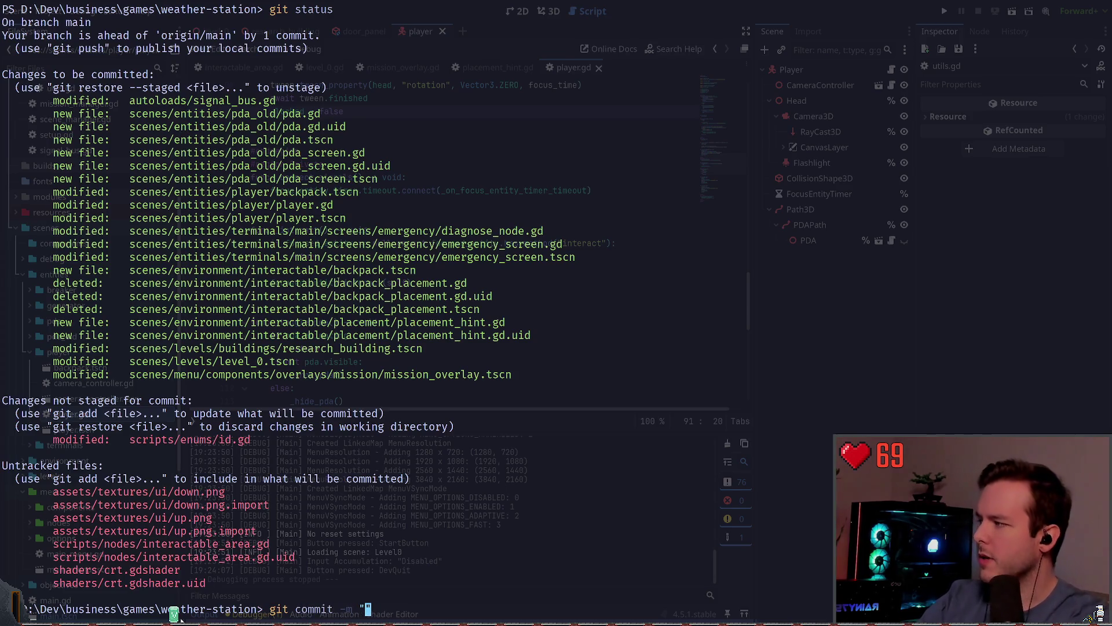
type("Proo")
key("ctrl+c")
type("git ")
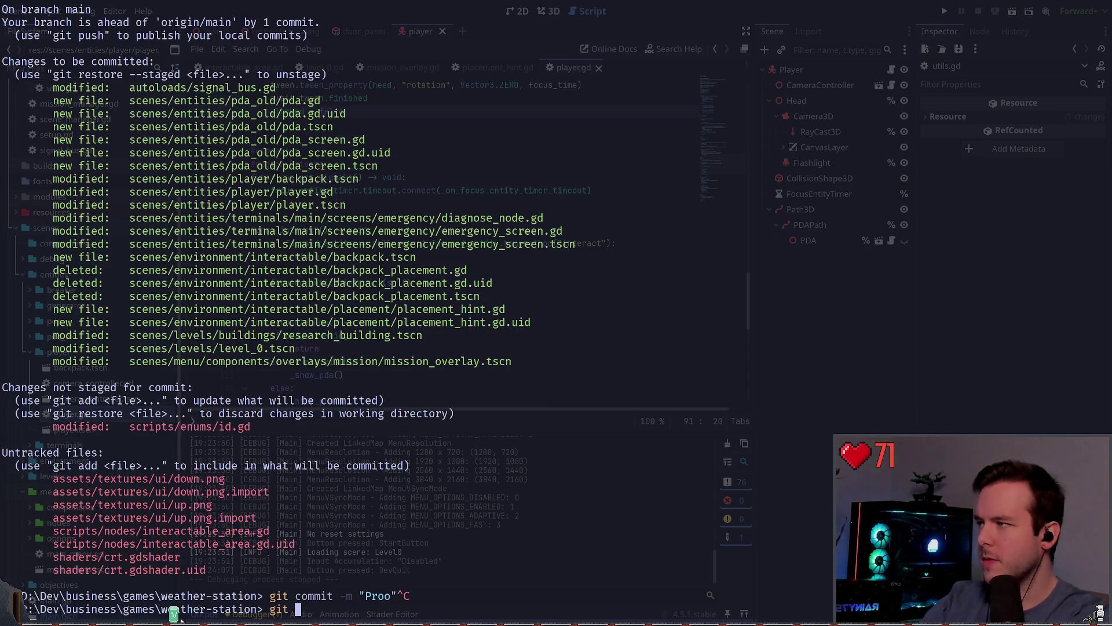
type("restore --staged")
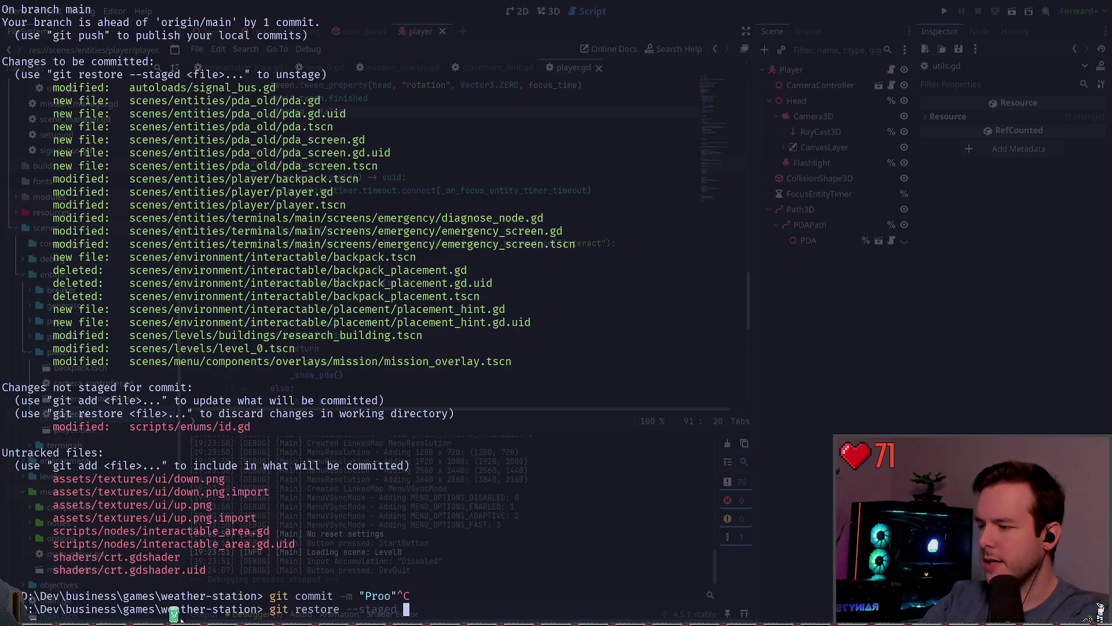
type(".\\scenes\\en")
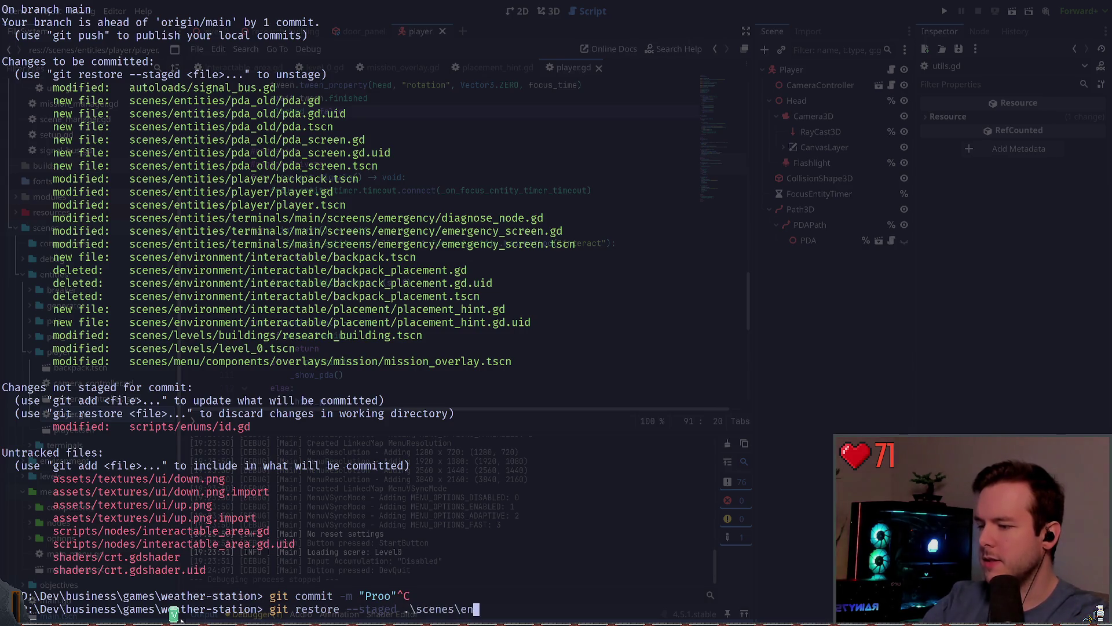
type("tities\\pda\\_old*")
key("Return")
type("git status")
key("Return")
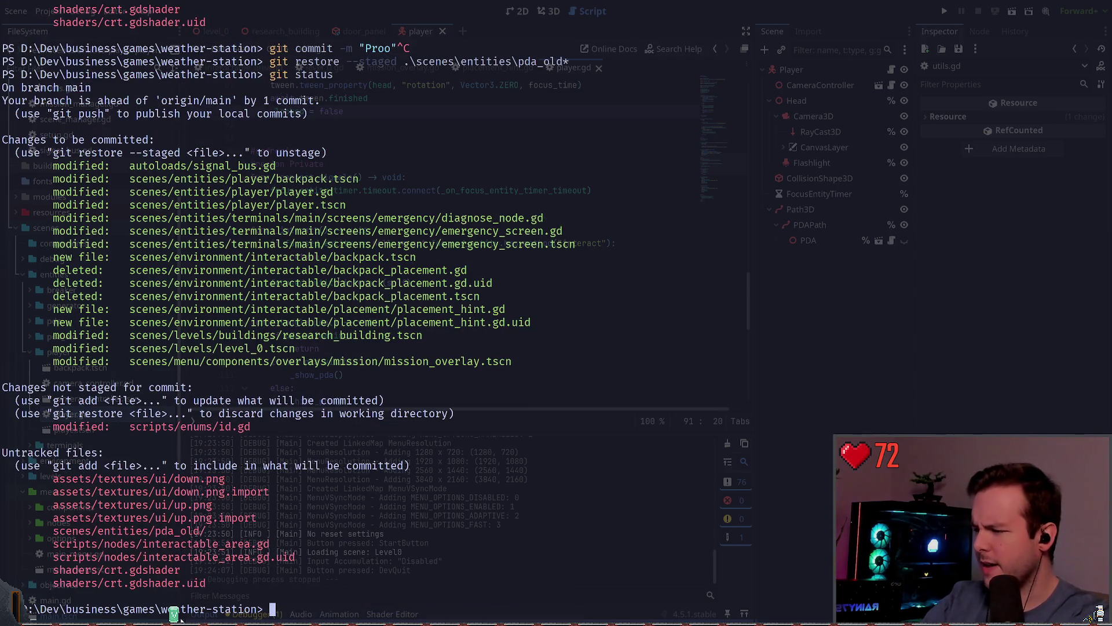
- Stage the scripts/nodes/interactable_area files and check the status
scroll(174, 614, "up", 4)
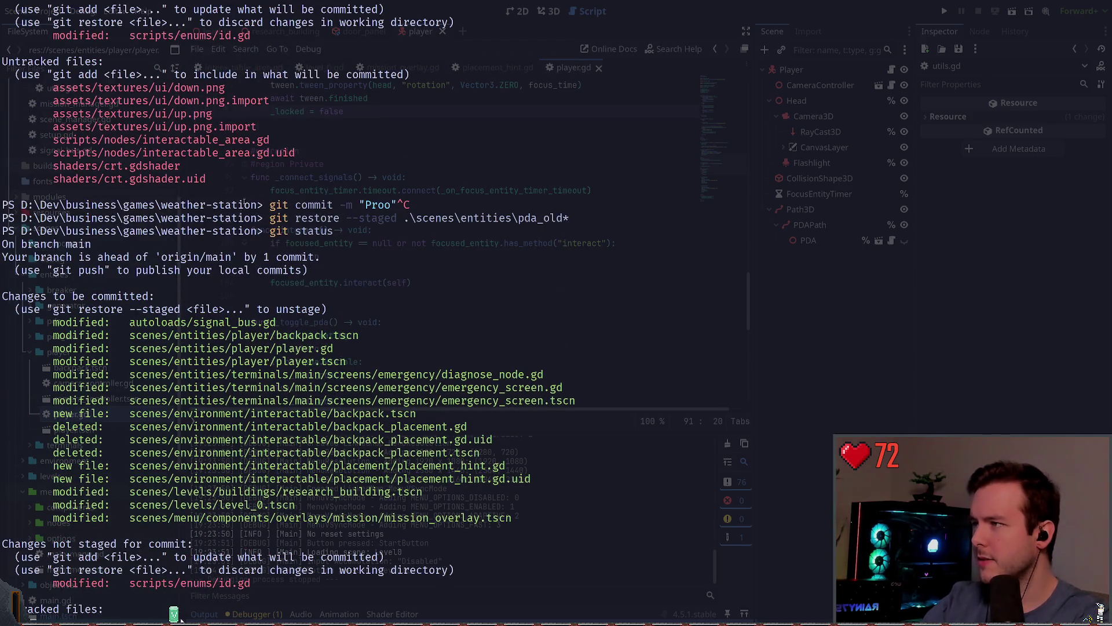
scroll(175, 615, "up", 5)
scroll(175, 615, "down", 6)
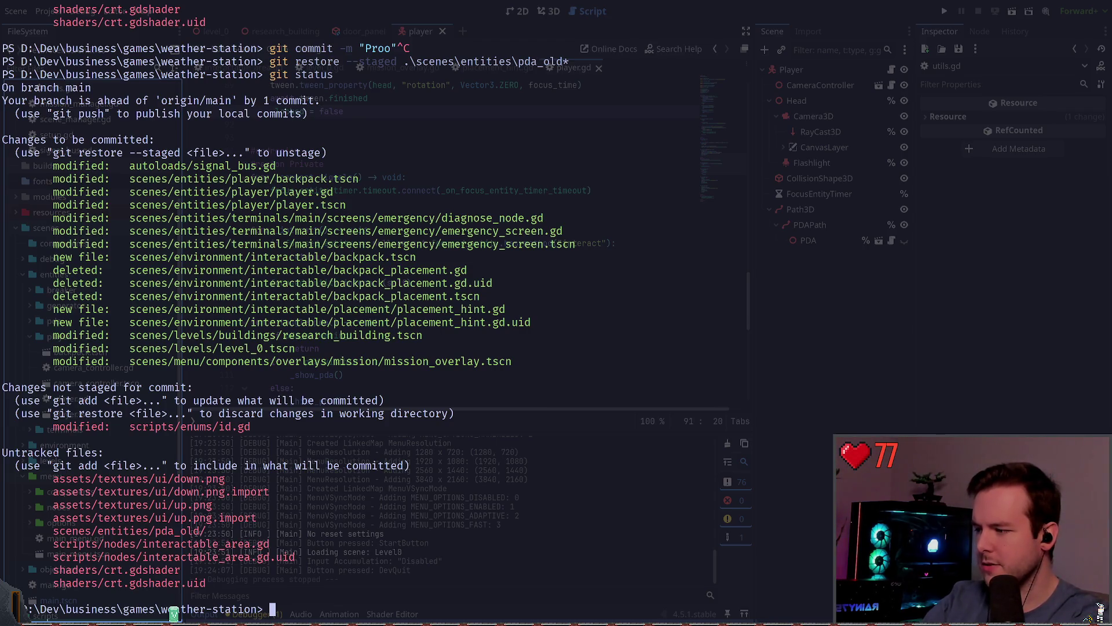
type("git add.\\script_templates\\nod")
key("Tab")
key("BackSpace")
key("BackSpace")
key("BackSpace")
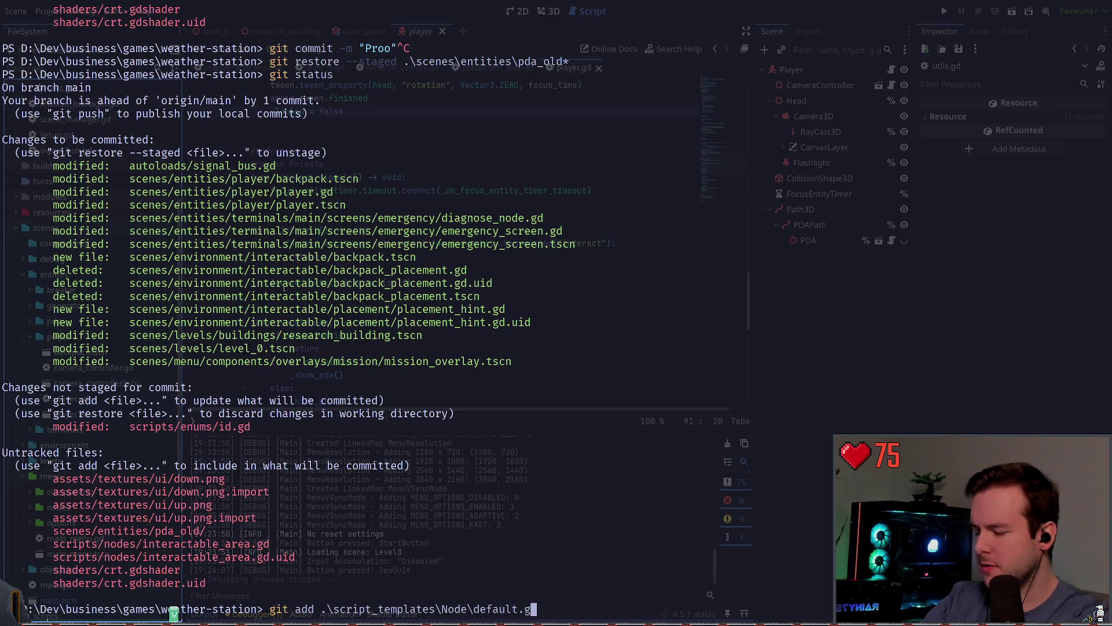
type("s od")
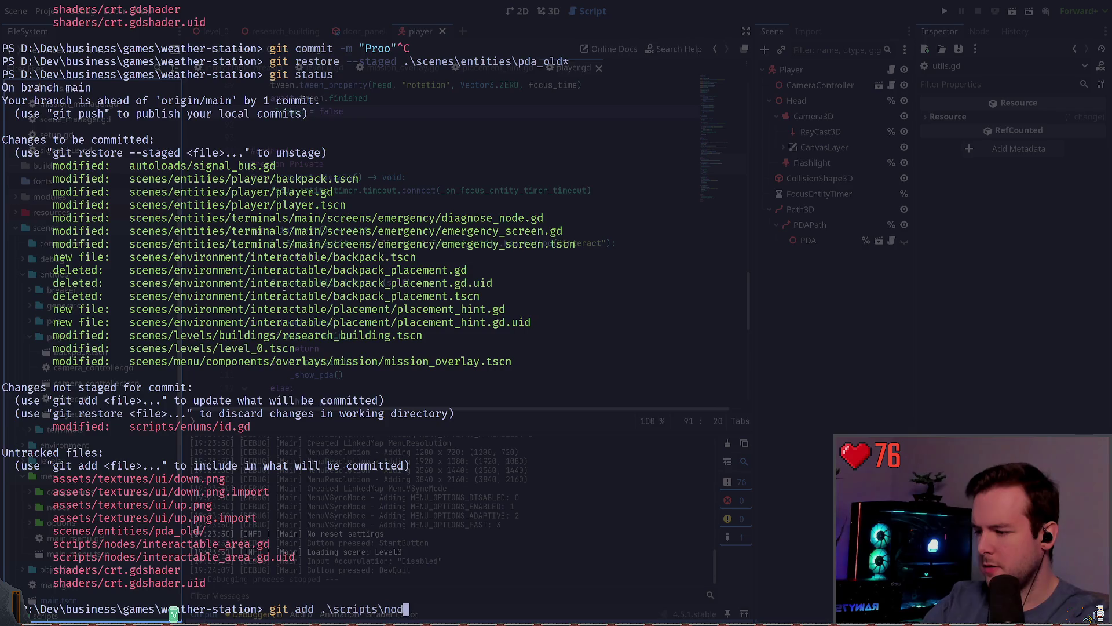
type("ter*")
key("Return")
type("gi")
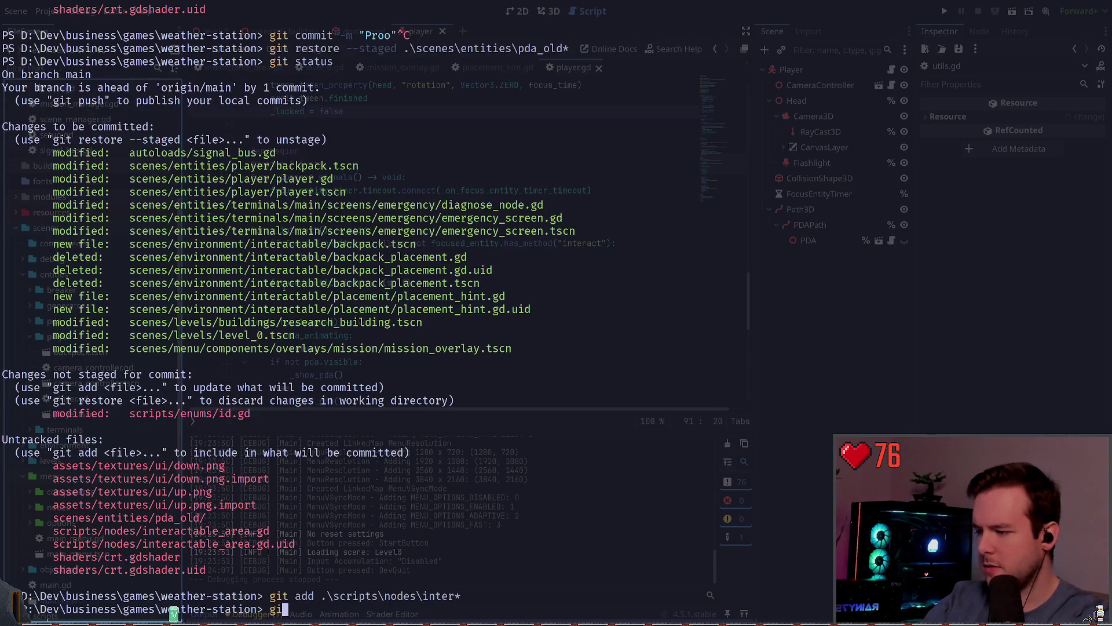
type("t statu")
key("Return")
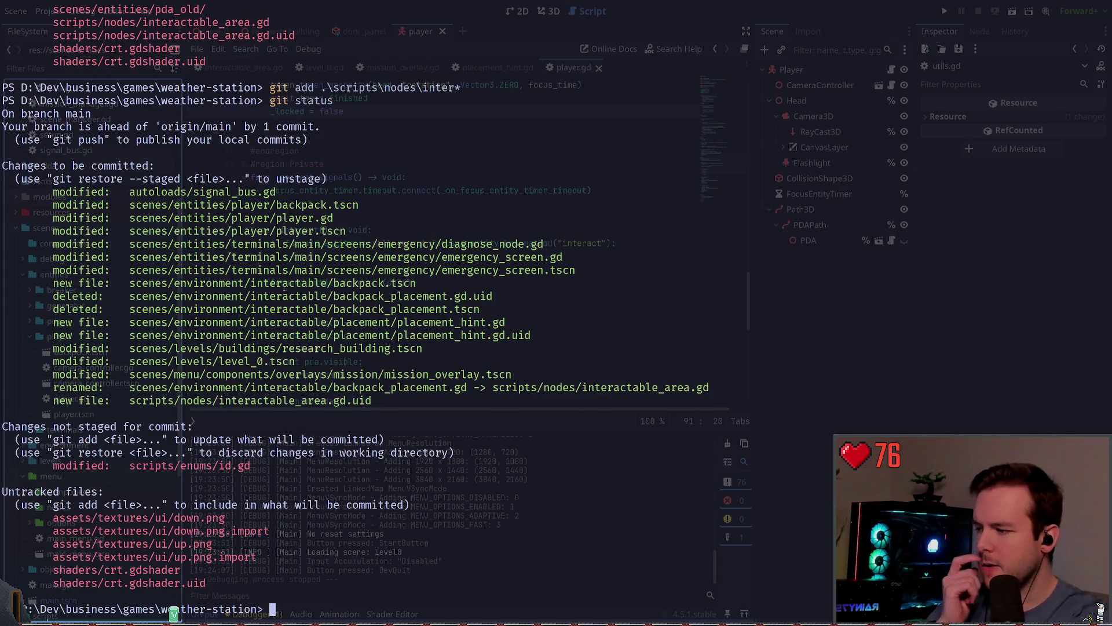
- Stage the scripts/enums folder and confirm everything is staged
type("git add .\\script_templates\\")
key("Tab")
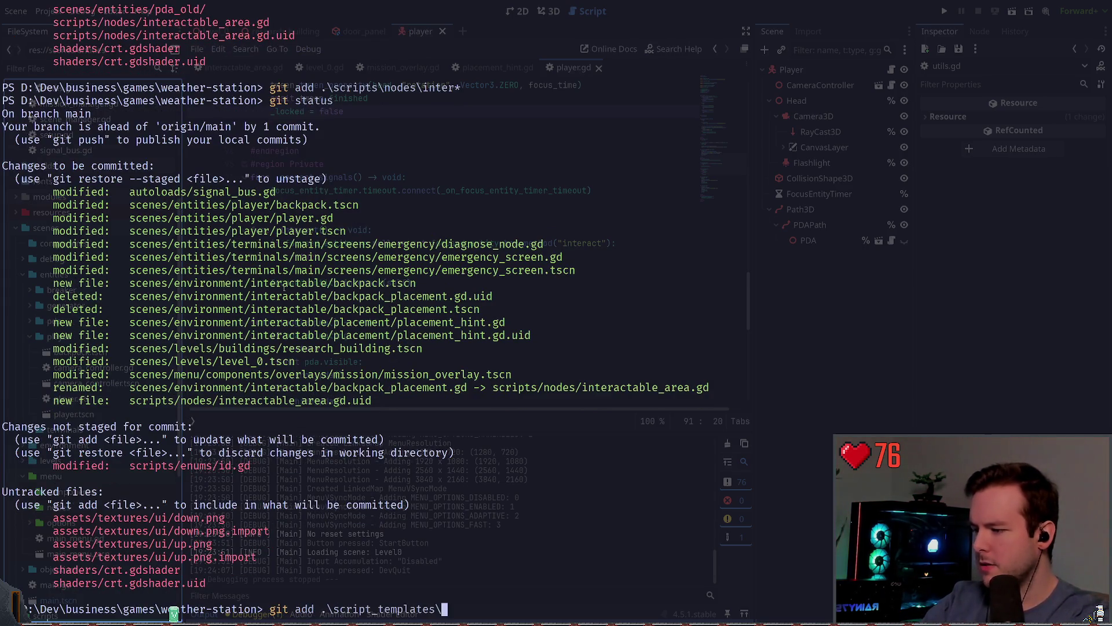
key("BackSpace")
key("BackSpace")
key("BackSpace")
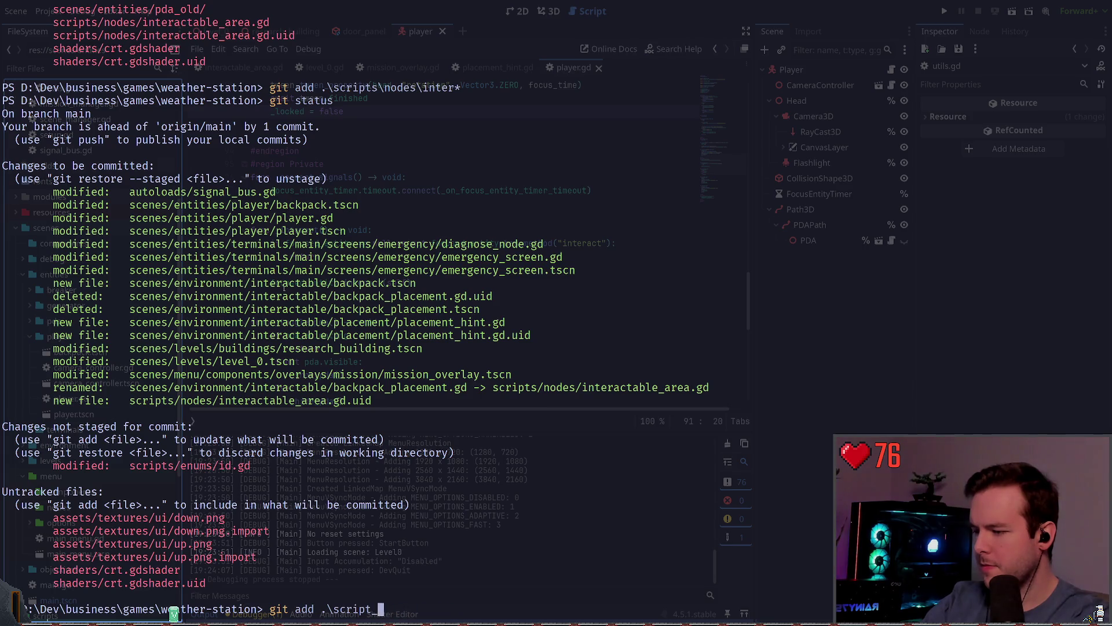
type("s\\en")
key("Tab")
key("Return")
type("git status")
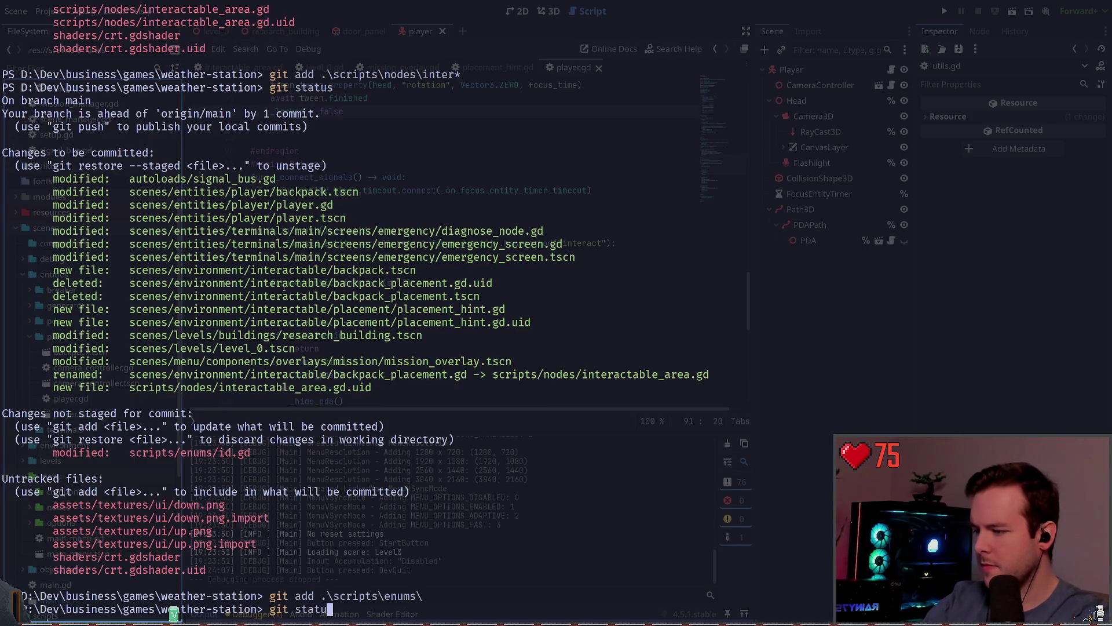
key("Return")
type("gi")
type("mit -m \"\"")
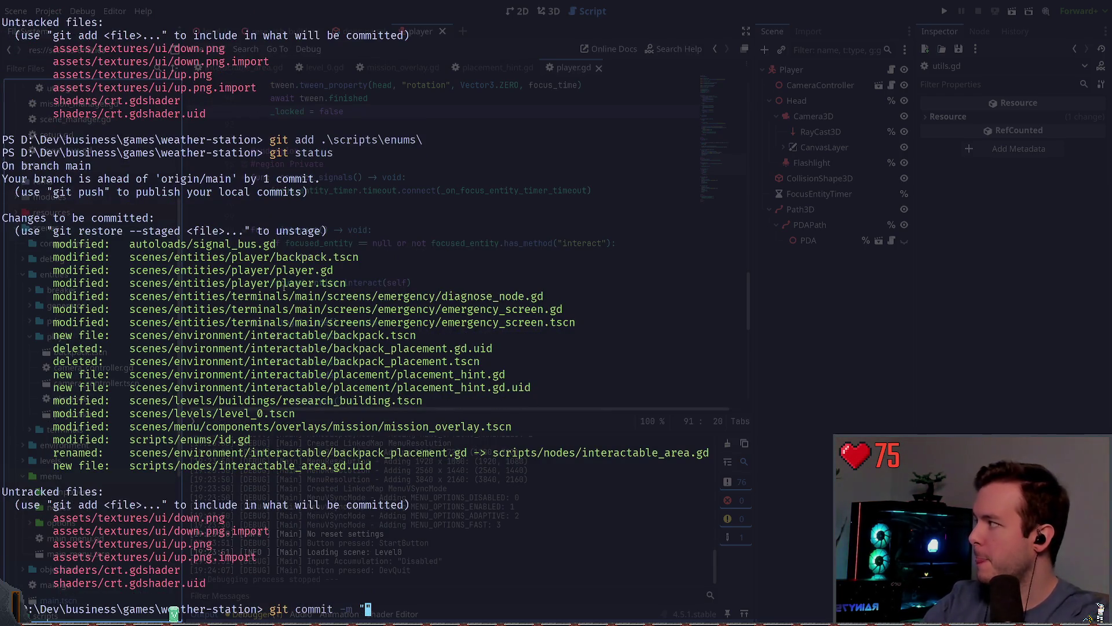
type("Refac")
type("tor interaction system ot u")
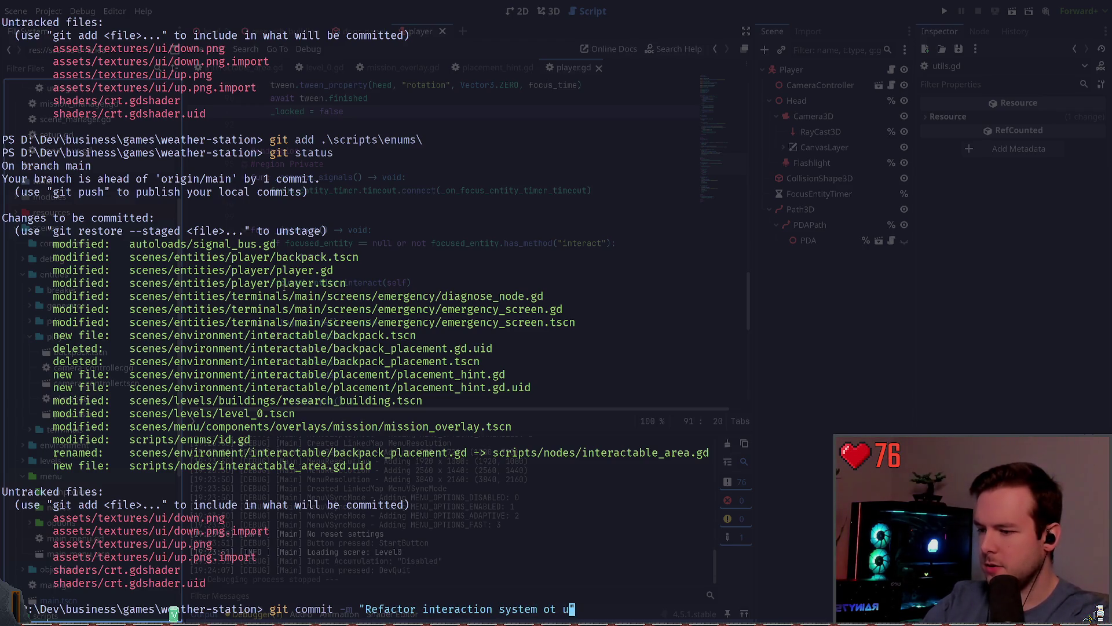
- Commit the interaction-system refactor covering signals and prototyped placement hints
key("BackSpace")
key("BackSpace")
key("BackSpace")
type("to")
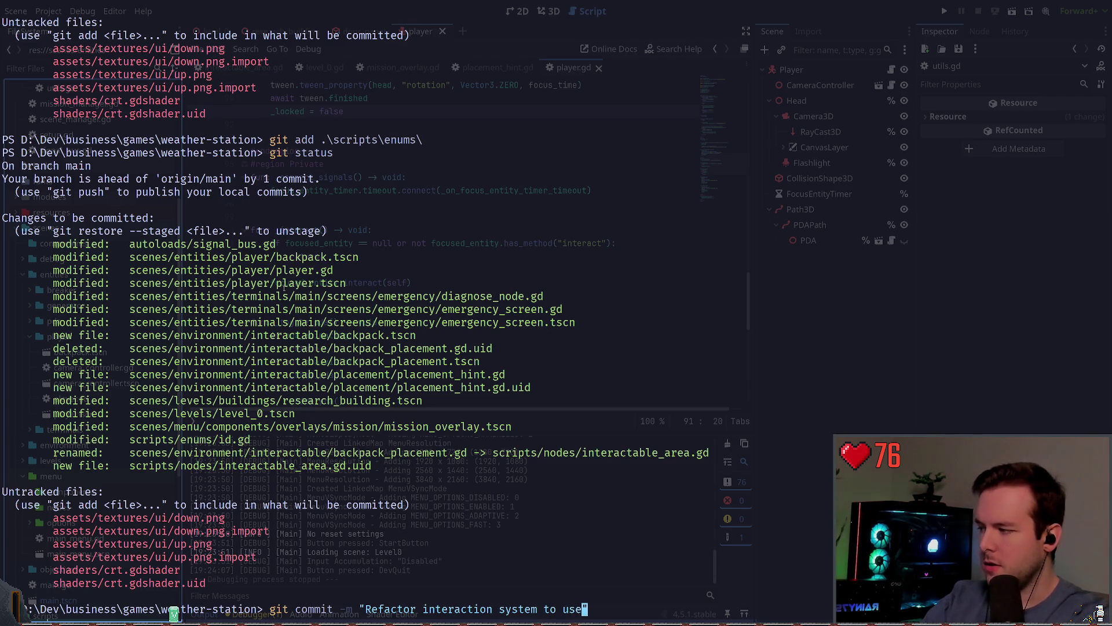
key("BackSpace")
key("BackSpace")
key("BackSpace")
type("gnals and pro")
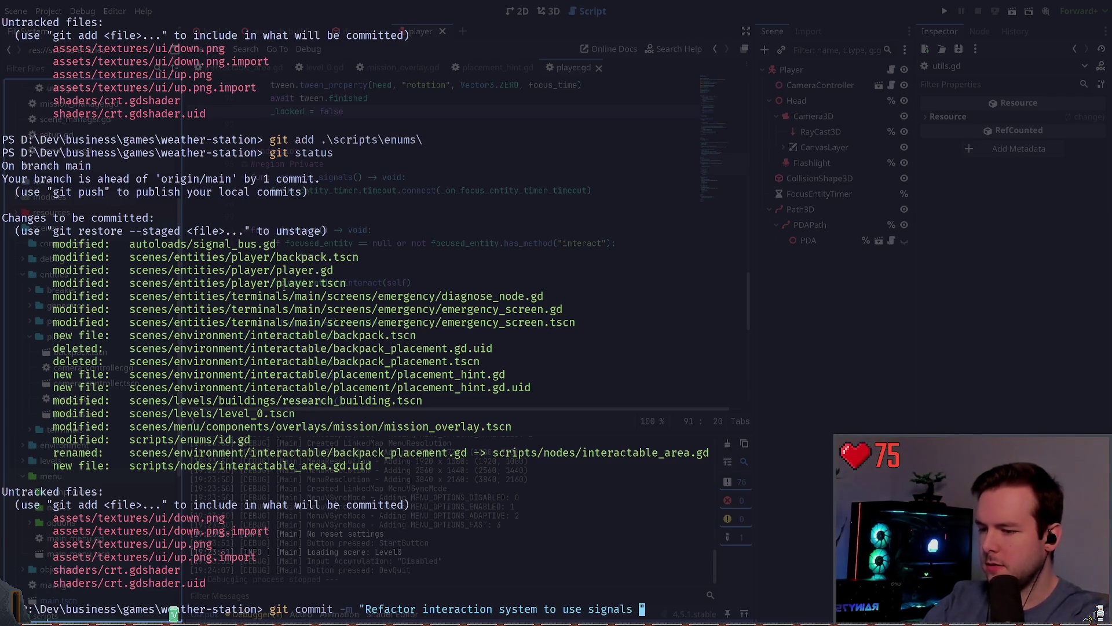
type("totype pla")
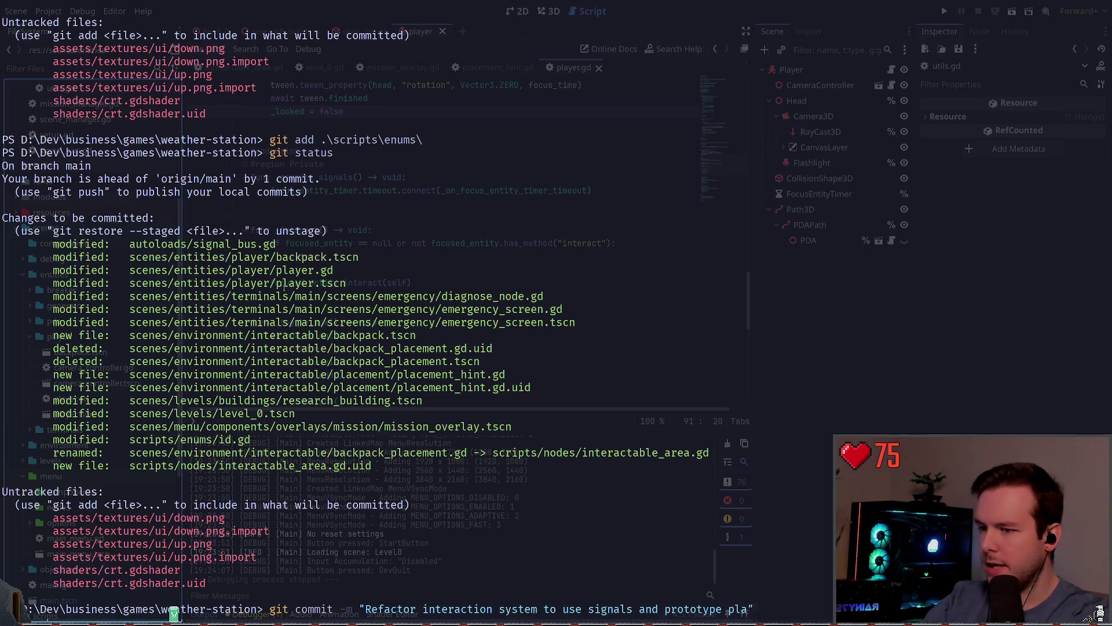
type("cing e")
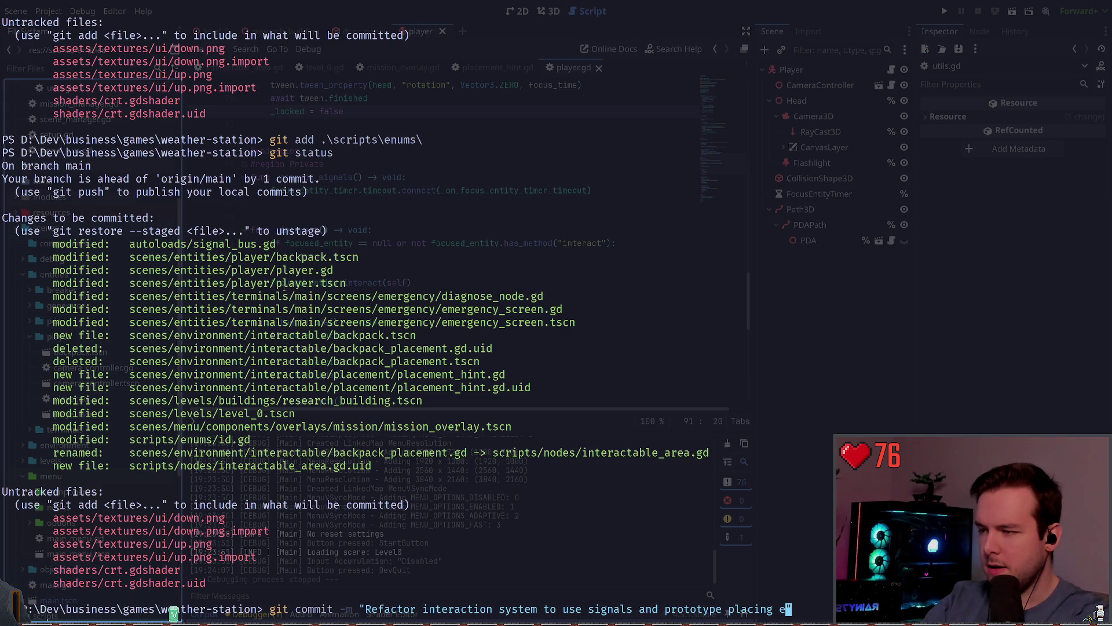
key("BackSpace")
key("BackSpace")
key("BackSpace")
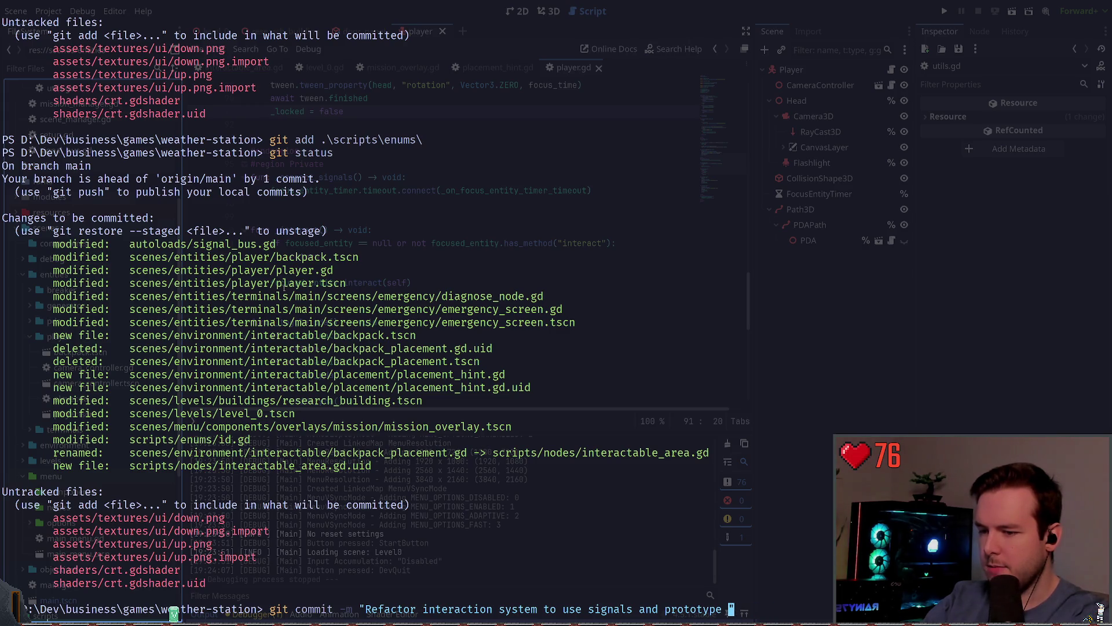
type("placement hints.")
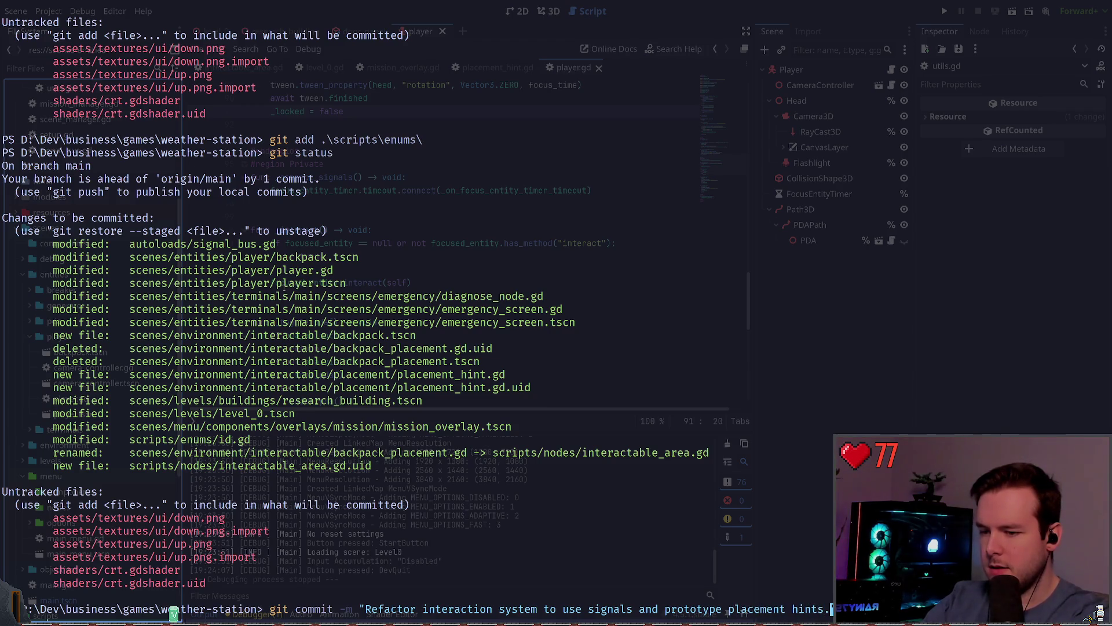
key("BackSpace")
key("BackSpace")
key("BackSpace")
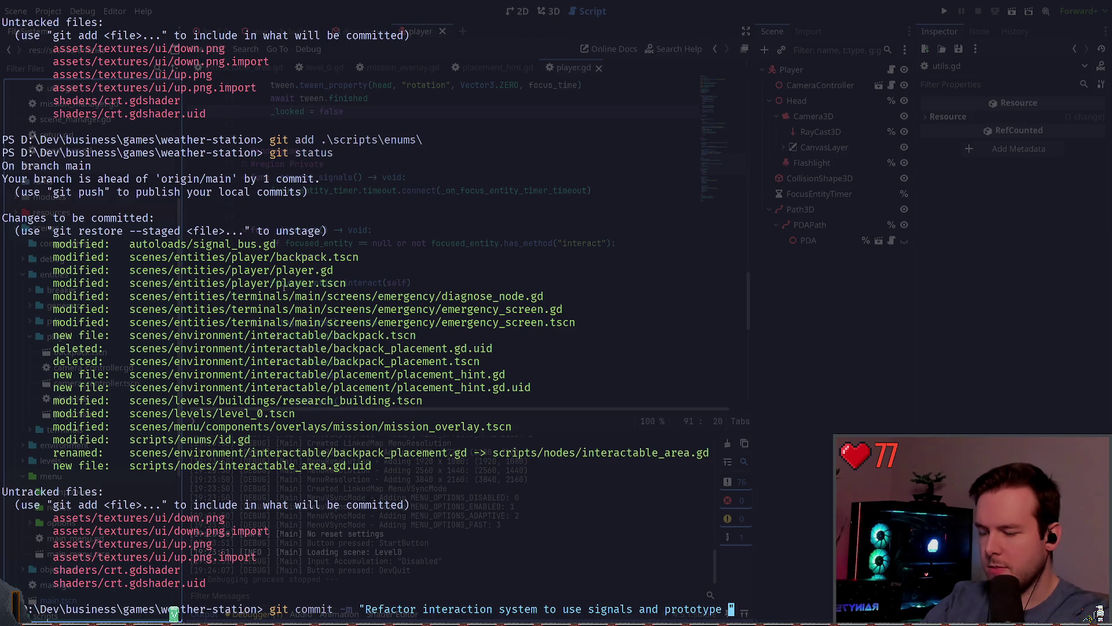
type("hinting ")
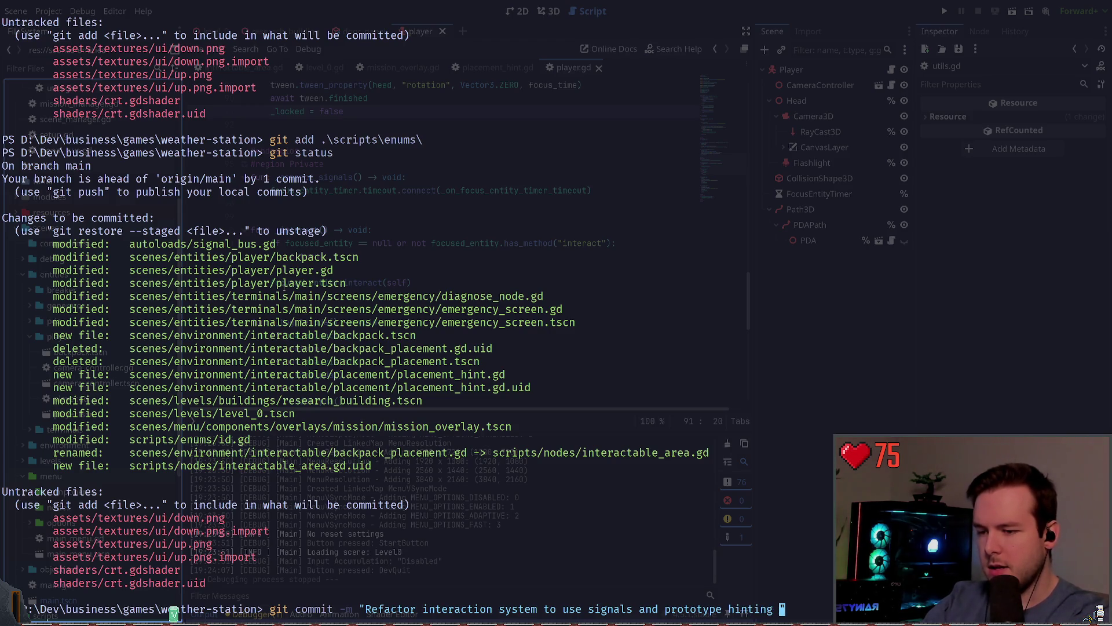
type("placing e")
key("Return")
- Push the commit to origin main, confirm the status, and hide the terminal
type("git push")
key("Return")
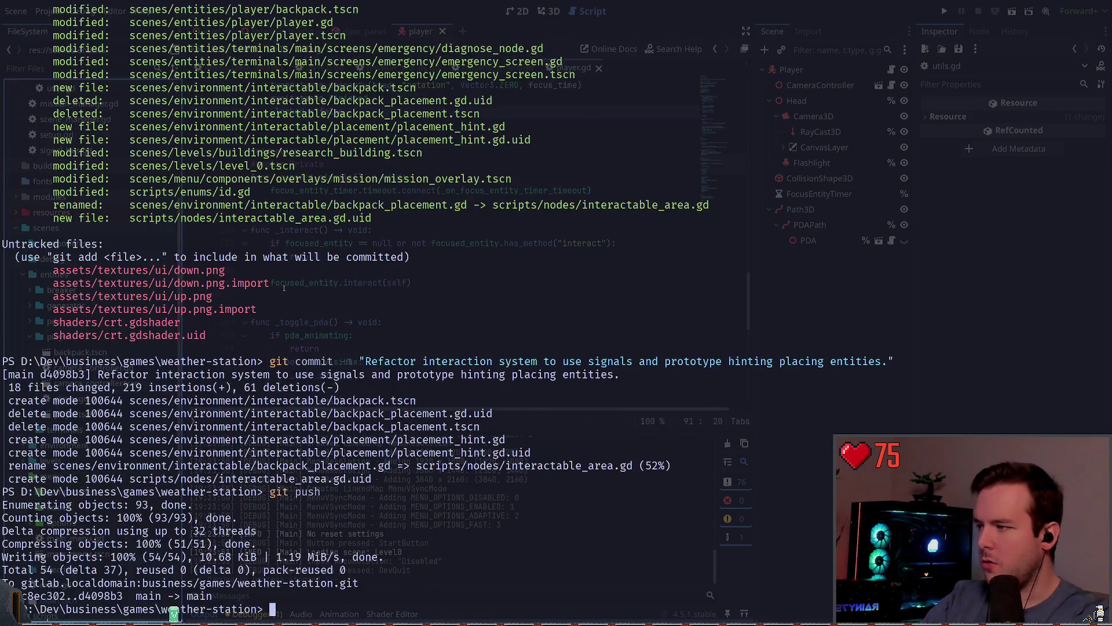
type("git stauts")
key("Return")
type("git status")
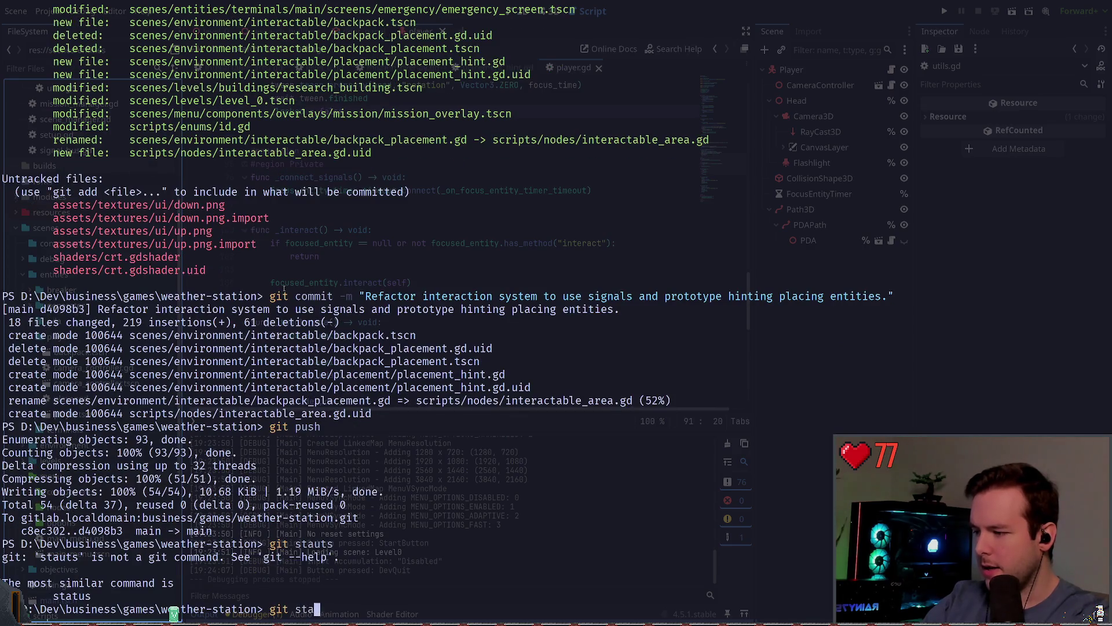
key("Return")
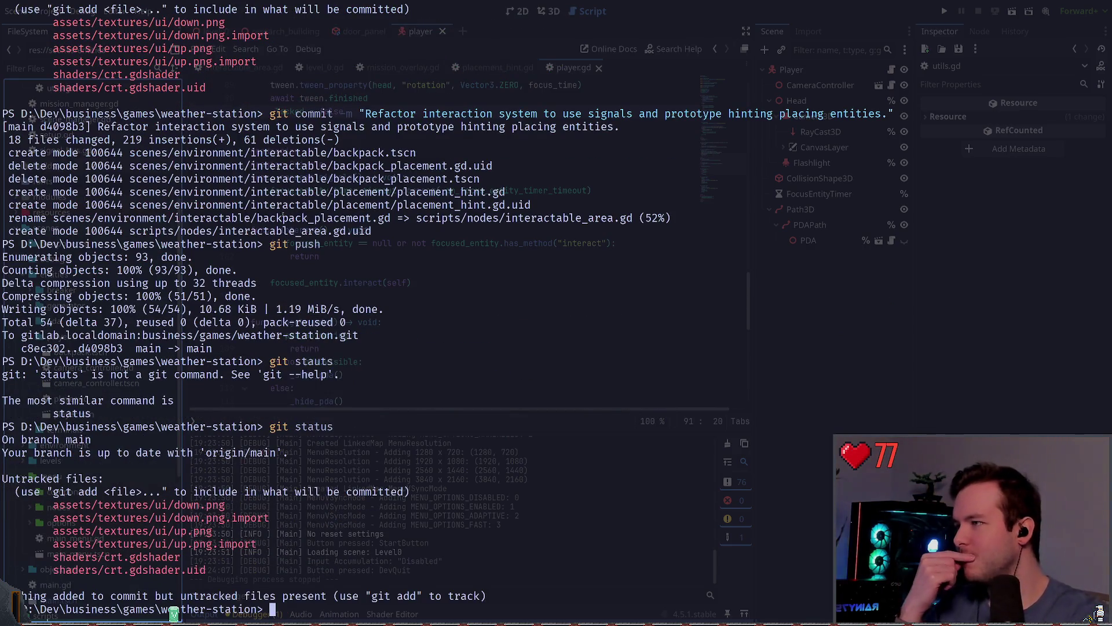
key("super+grave")
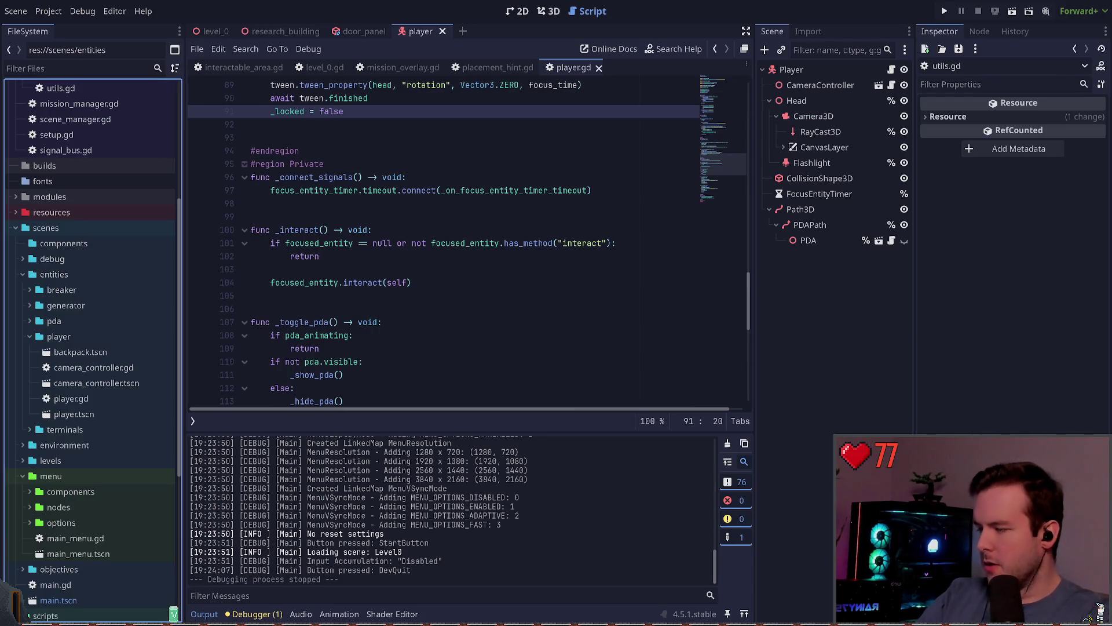
left_click(423, 294)
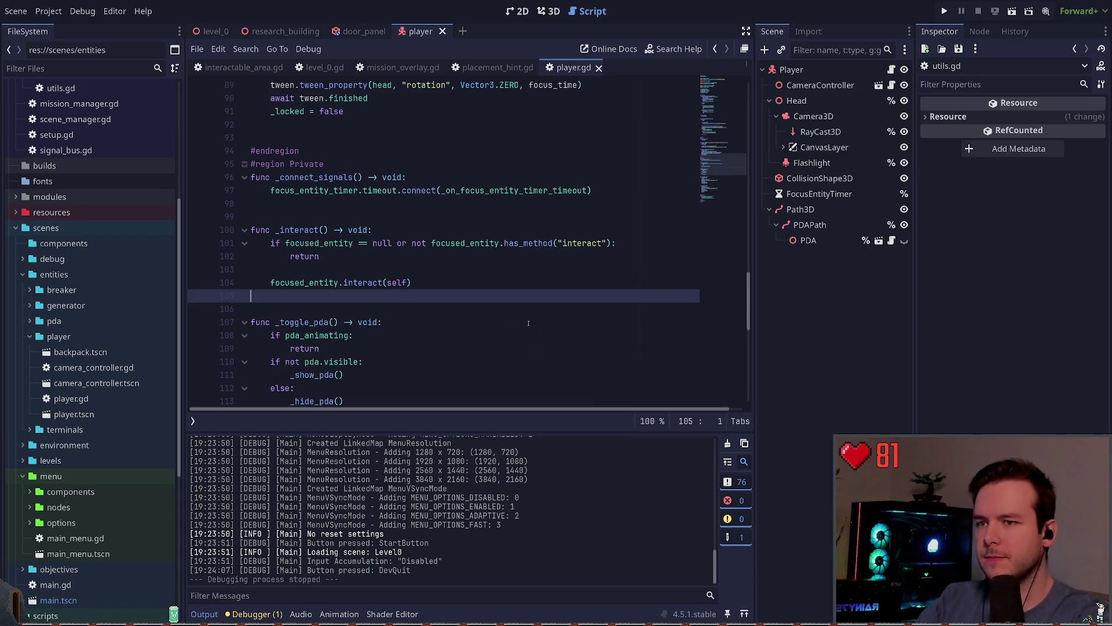
key("Down")
scroll(537, 326, "down", 5)
scroll(461, 316, "down", 5)
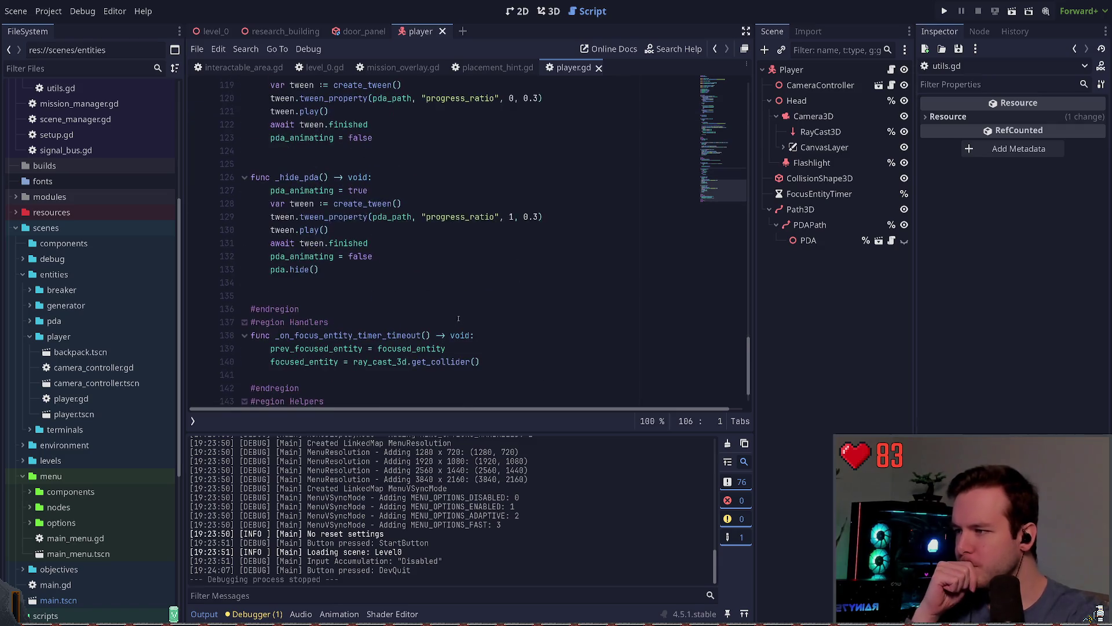
scroll(461, 316, "down", 1)
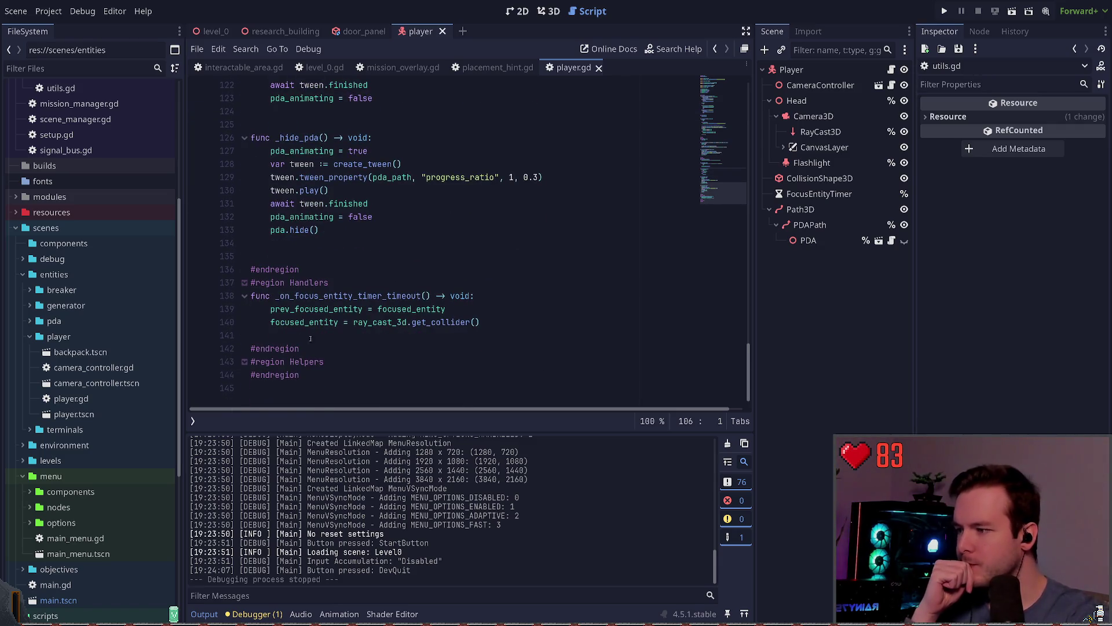
scroll(299, 338, "up", 10)
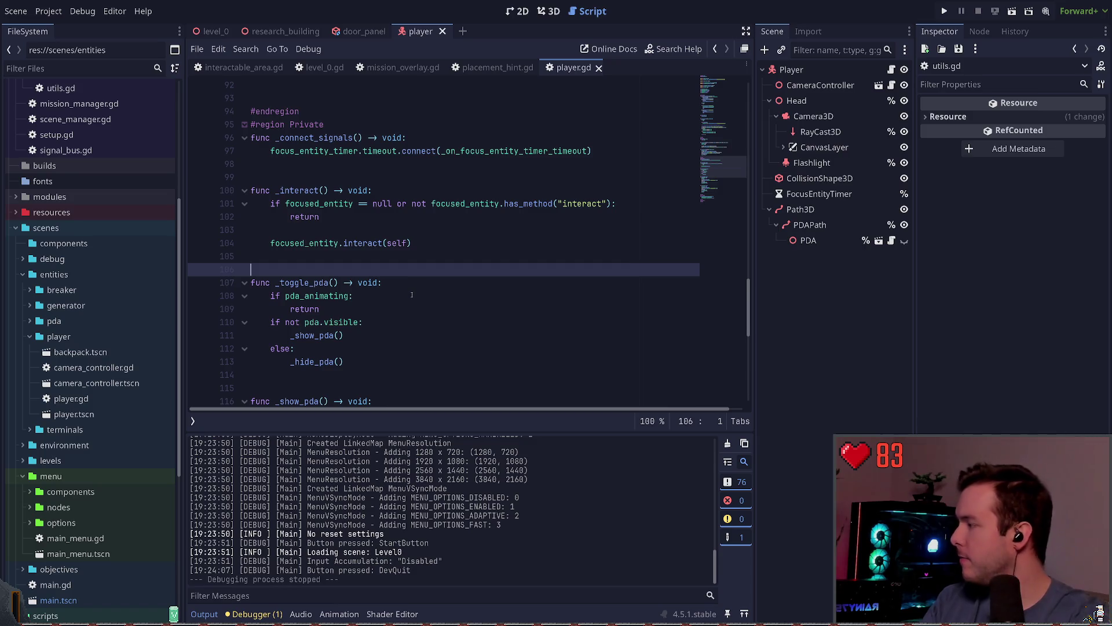
scroll(412, 295, "up", 1)
left_click_drag(534, 433, 533, 436)
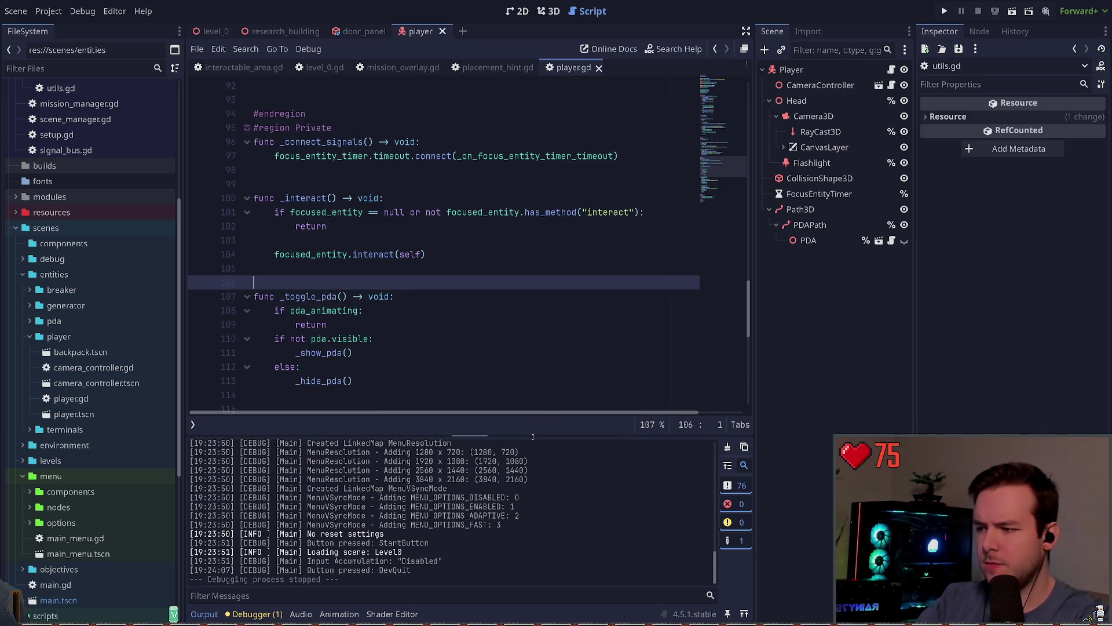
left_click(528, 365)
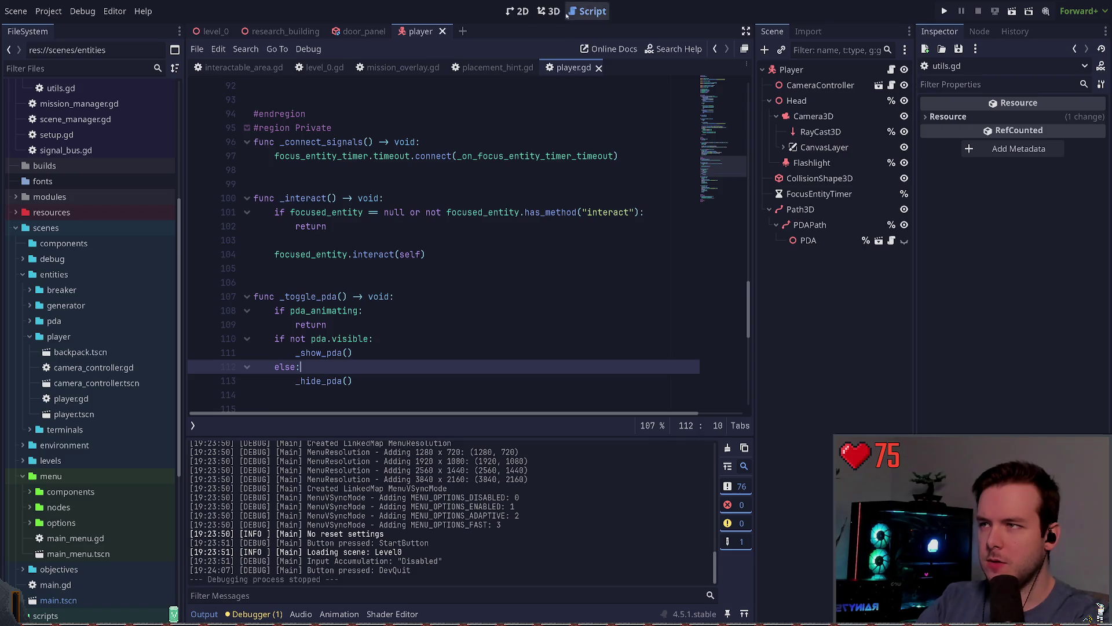
left_click(549, 11)
left_click(517, 11)
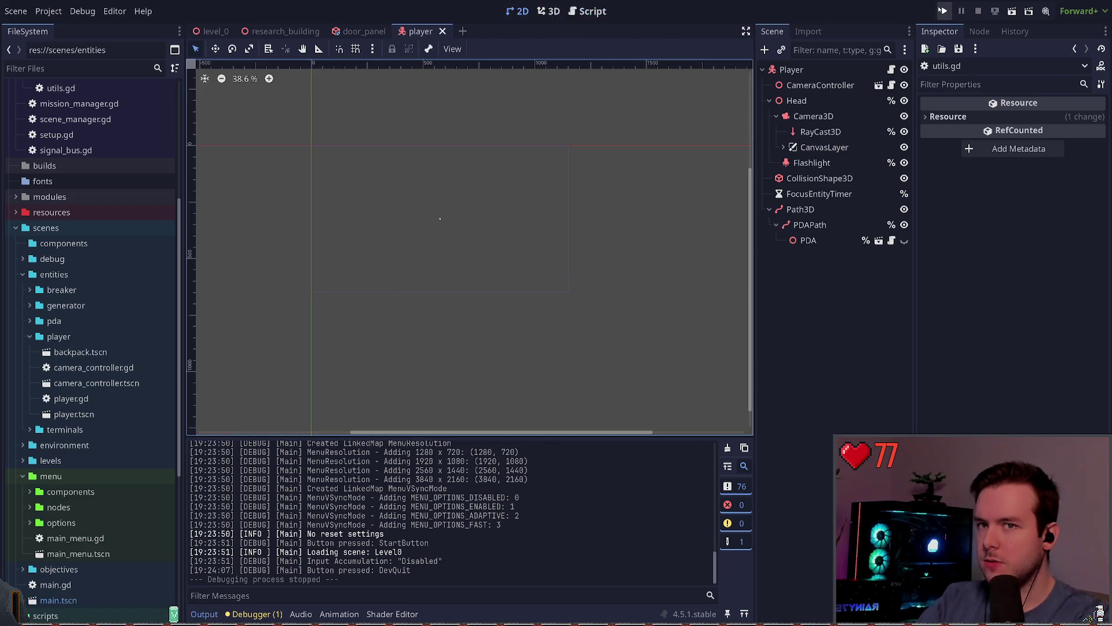
- Open level_0 and inspect PlacementHint, its InteractableArea, CollisionShape3D, and the Research node
left_click(213, 31)
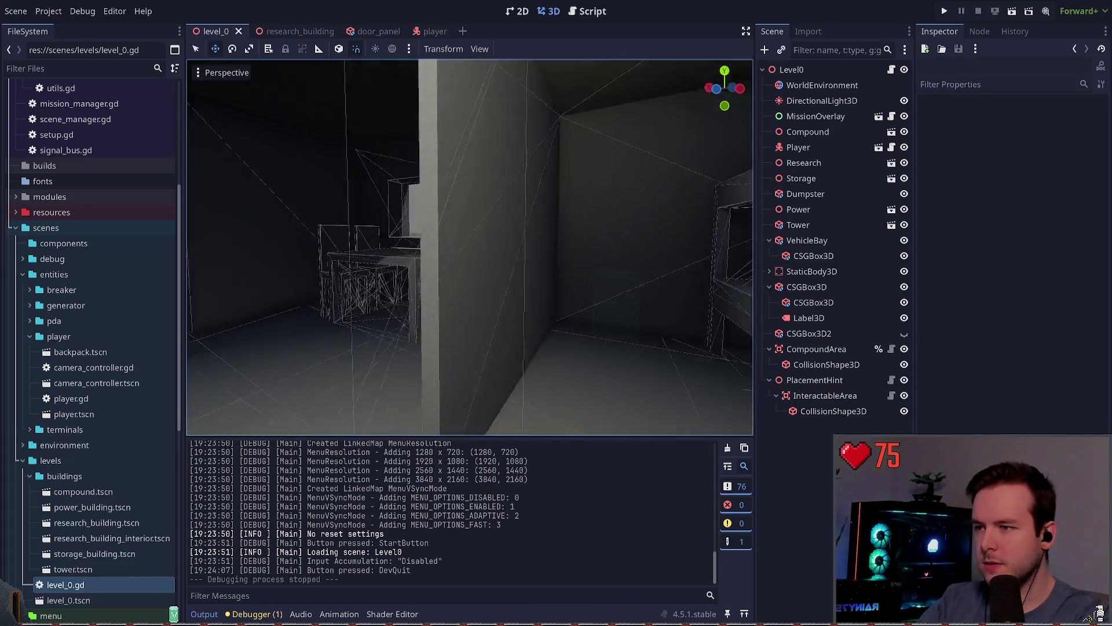
left_click(816, 381)
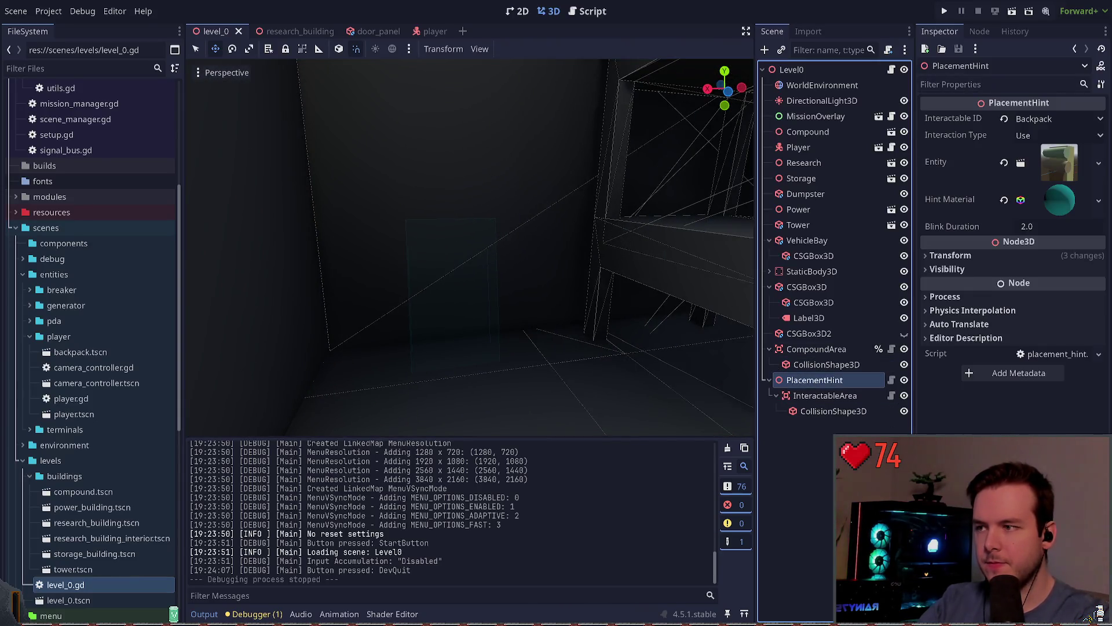
left_click(850, 397)
left_click(833, 411)
left_click(815, 381)
left_click(804, 163)
left_click(814, 380)
- Toggle PlacementHint's visibility off and on several times in the level
left_click(904, 380)
left_click(904, 380)
left_click(904, 380)
left_click(904, 380)
left_click(904, 380)
left_click(904, 380)
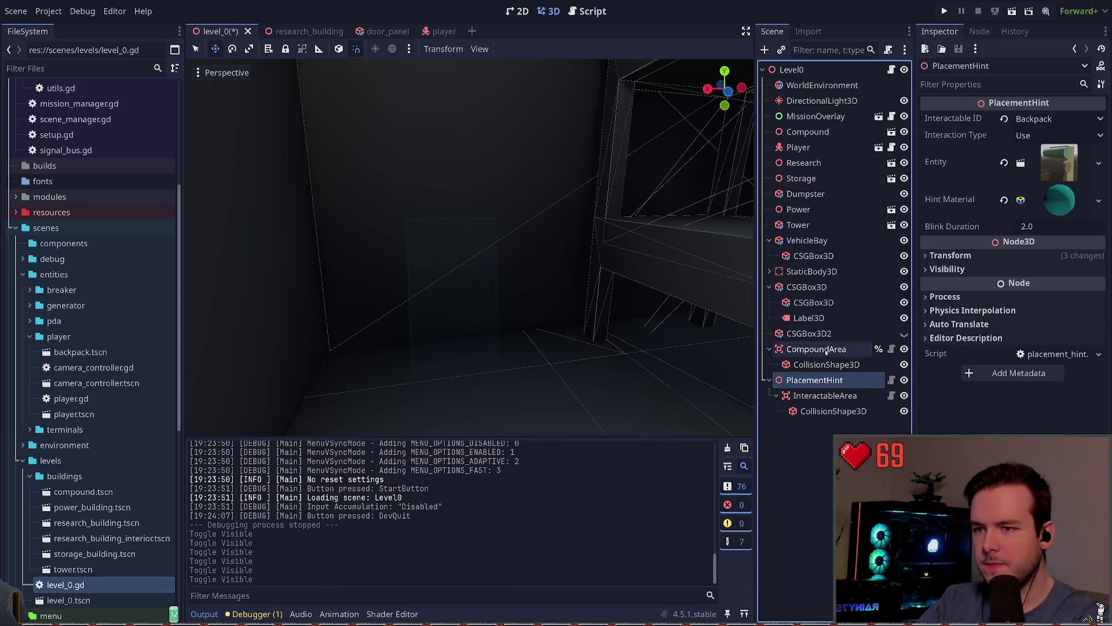
- Inspect CompoundArea, reselect PlacementHint and its child nodes, and save level_0
left_click(826, 350)
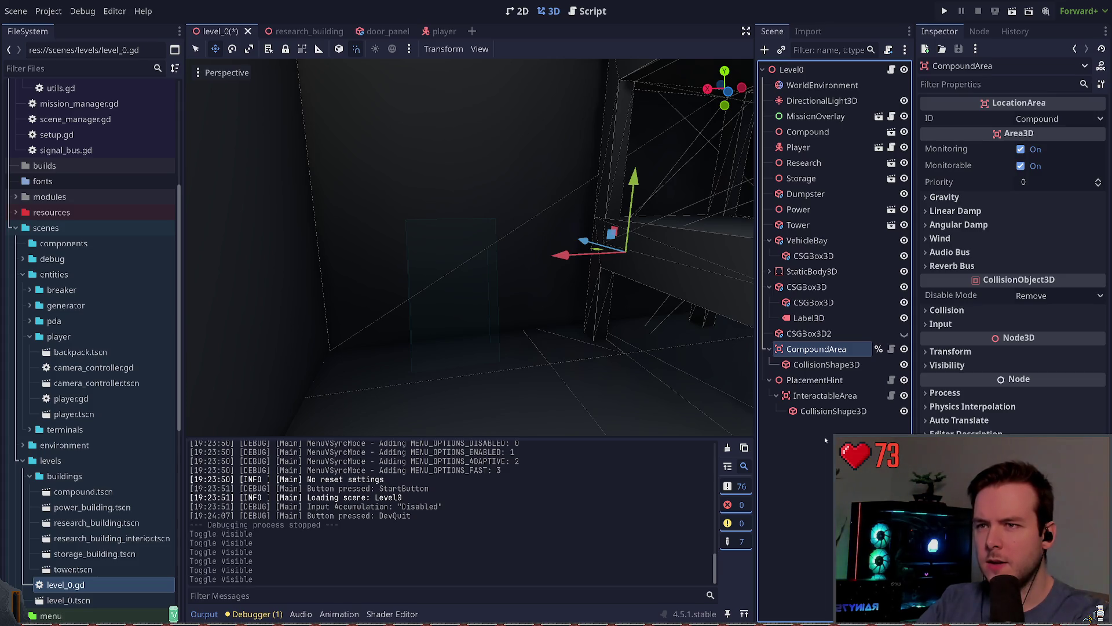
left_click(457, 326)
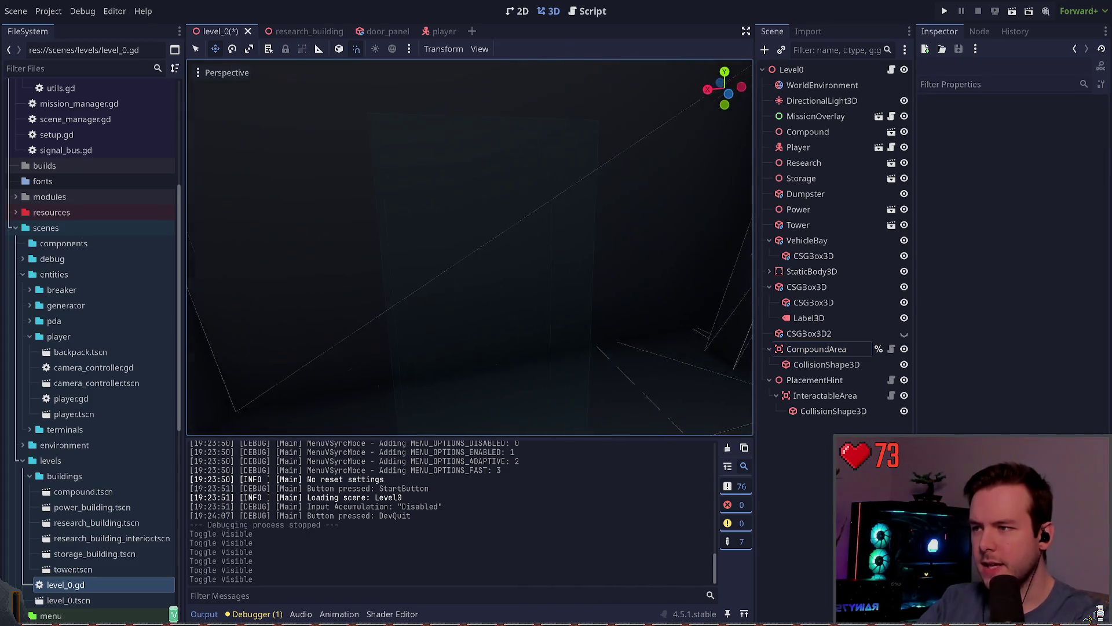
left_click(828, 380)
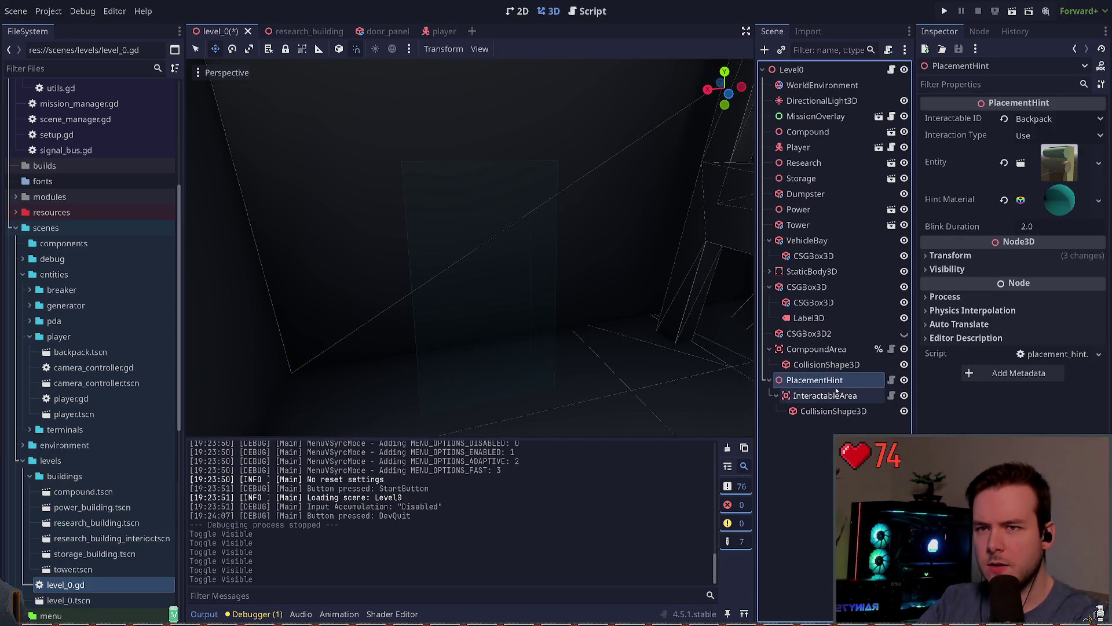
left_click(836, 395)
left_click(834, 411)
left_click(814, 380)
key("ctrl+s")
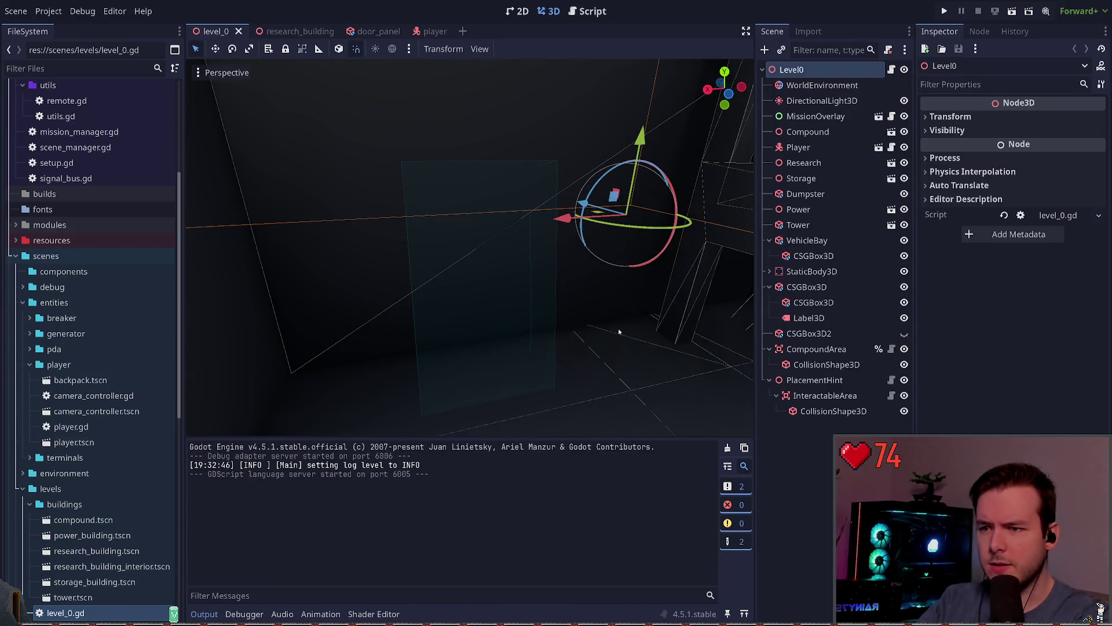
- Recheck PlacementHint's InteractableArea and CollisionShape3D, then run the game
mouse_move(496, 339)
left_mouse_down()
mouse_move(614, 336)
mouse_move(591, 339)
left_mouse_up()
left_click(826, 395)
left_click(840, 411)
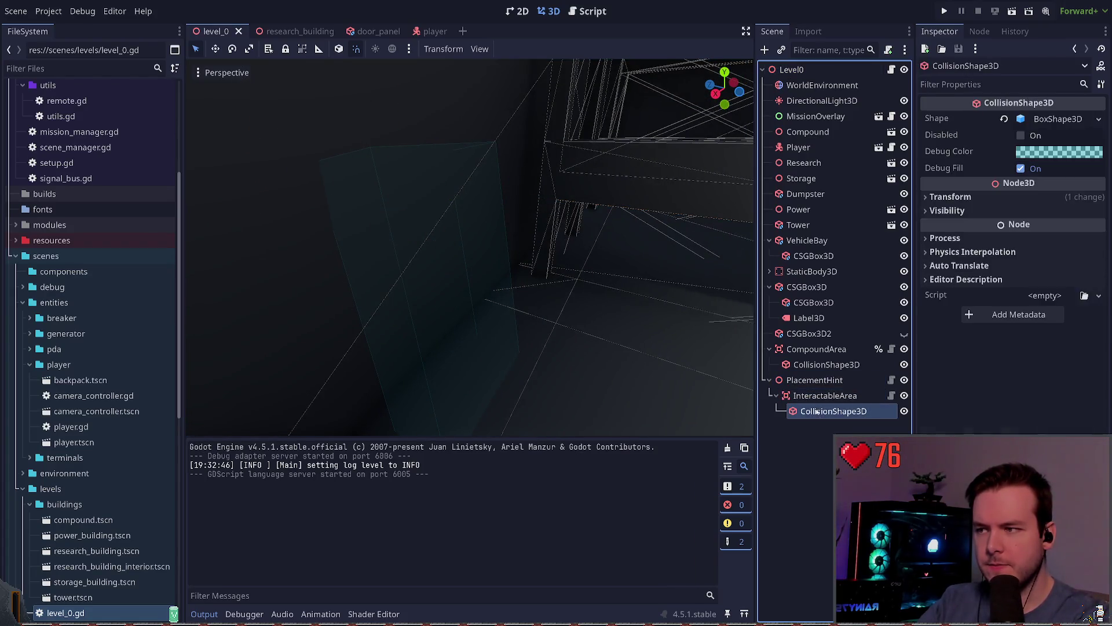
key("F5")
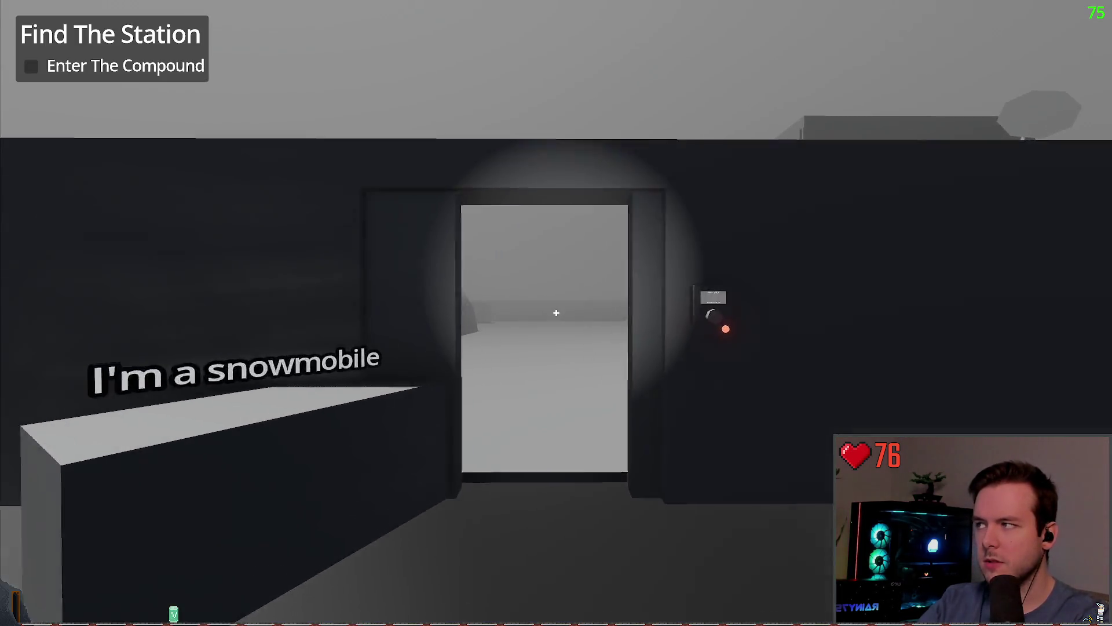
- Walk into the research building, use the teal hint, then Dev Quit from the pause menu
key("w")
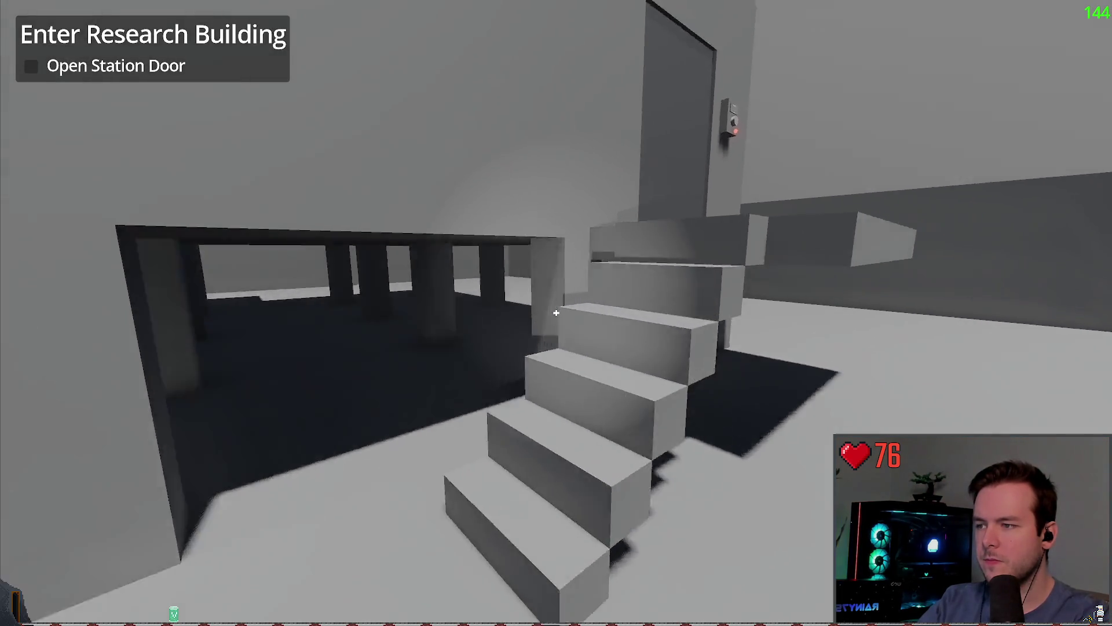
key("e")
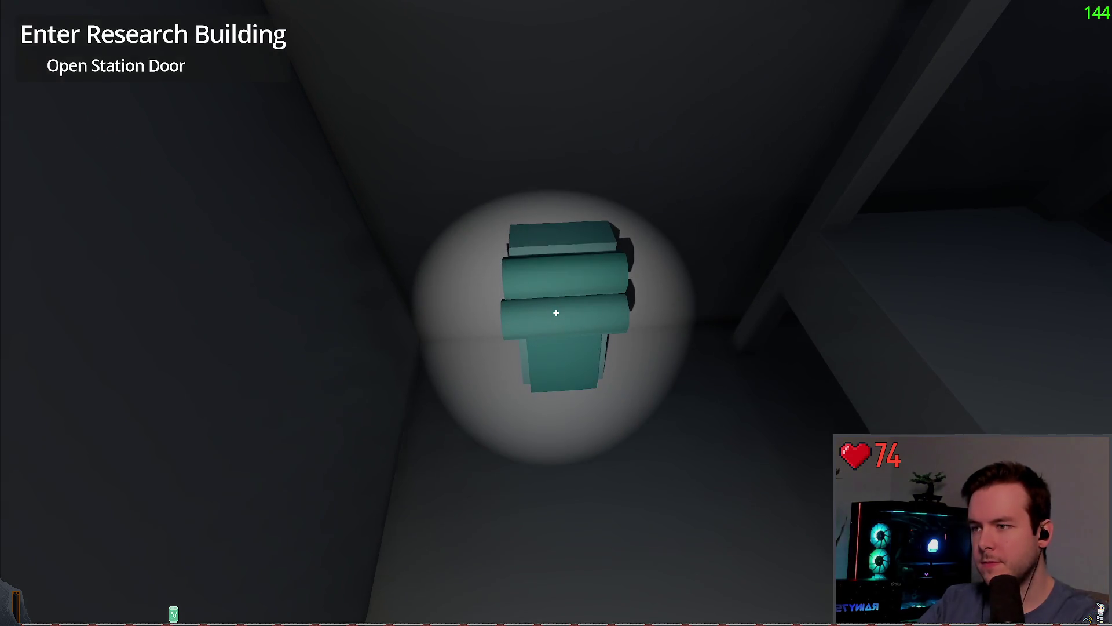
key("Escape")
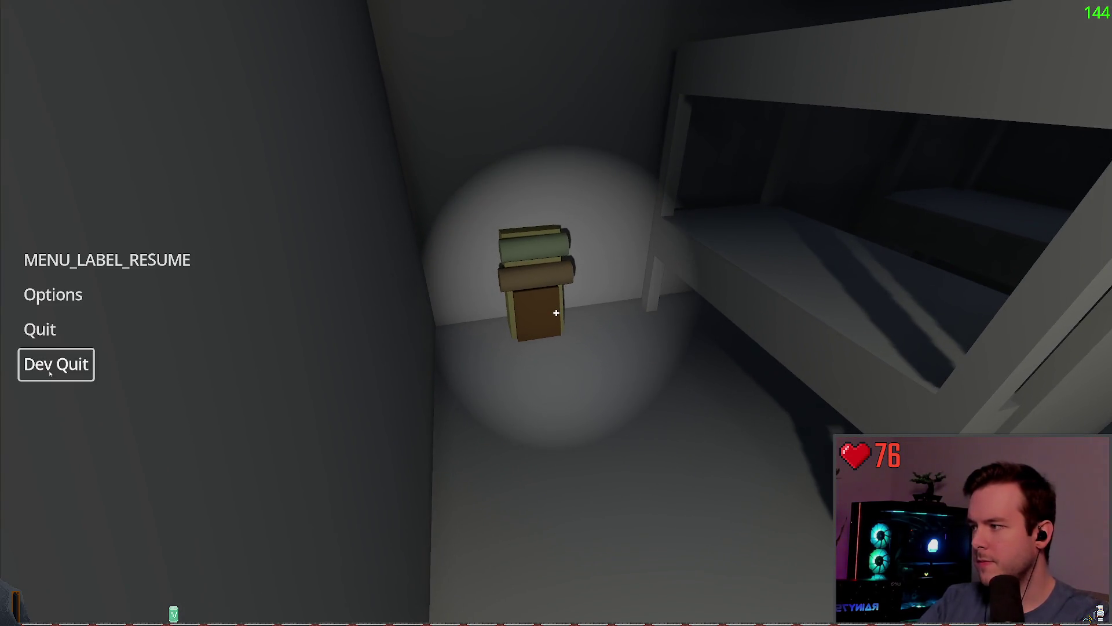
left_click(55, 362)
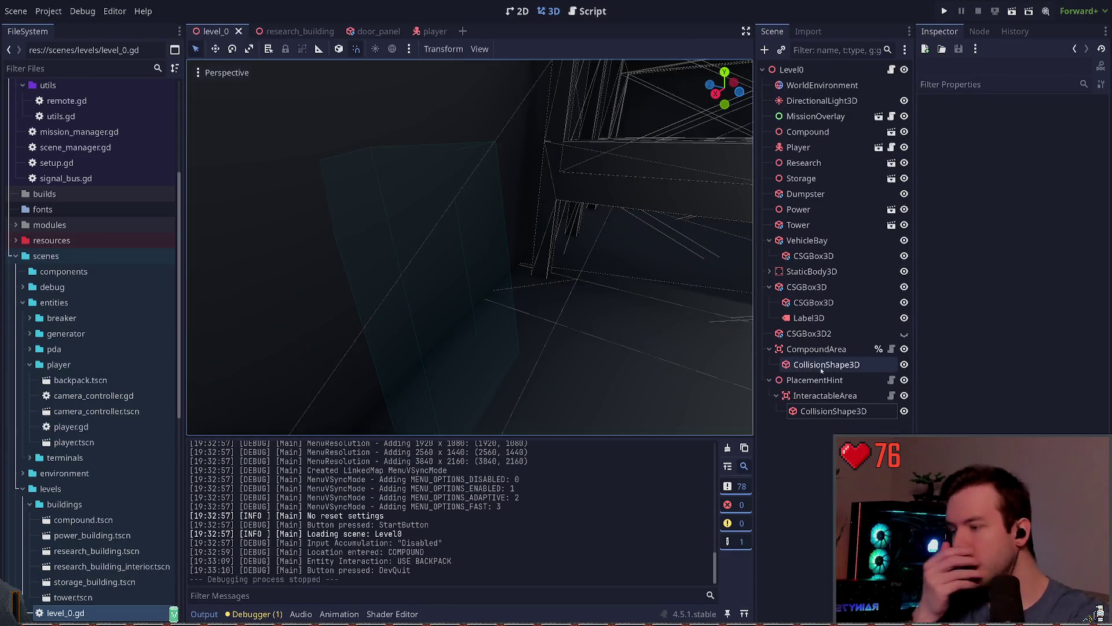
- Review the CollisionShape3D, InteractableArea and PlacementHint node properties
left_click(833, 410)
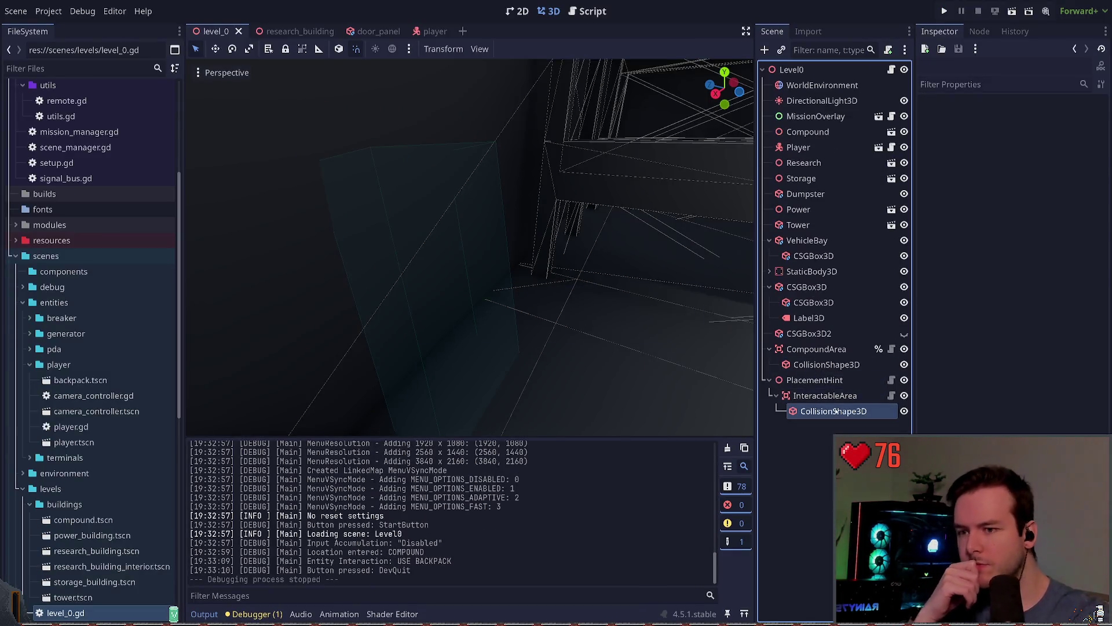
left_click(825, 395)
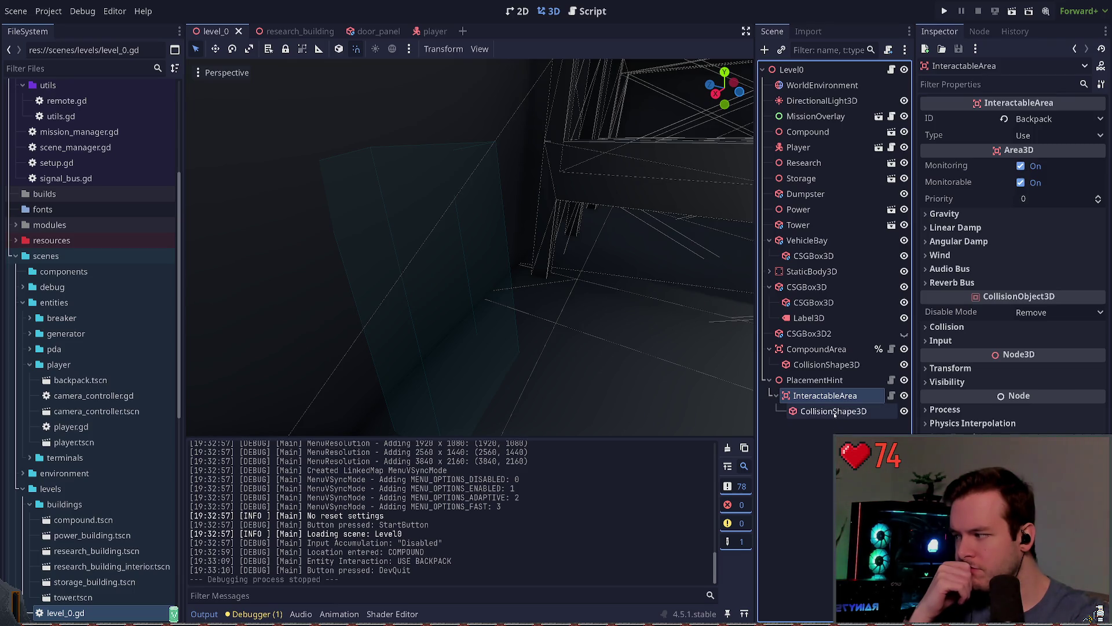
left_click(835, 413)
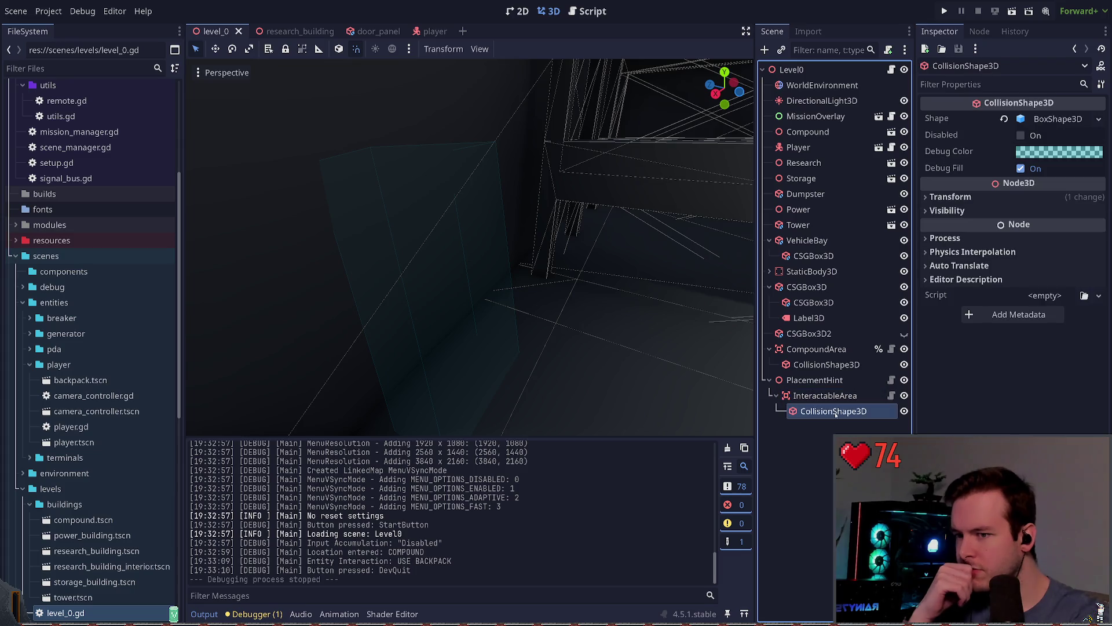
left_click(828, 380)
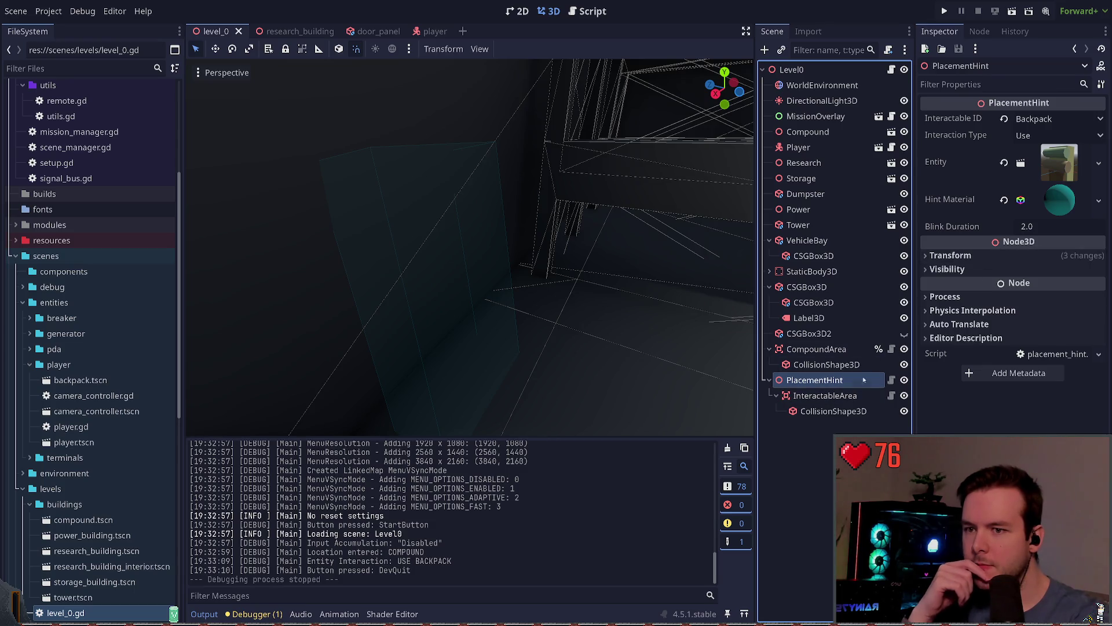
left_click(866, 396)
left_click(823, 380)
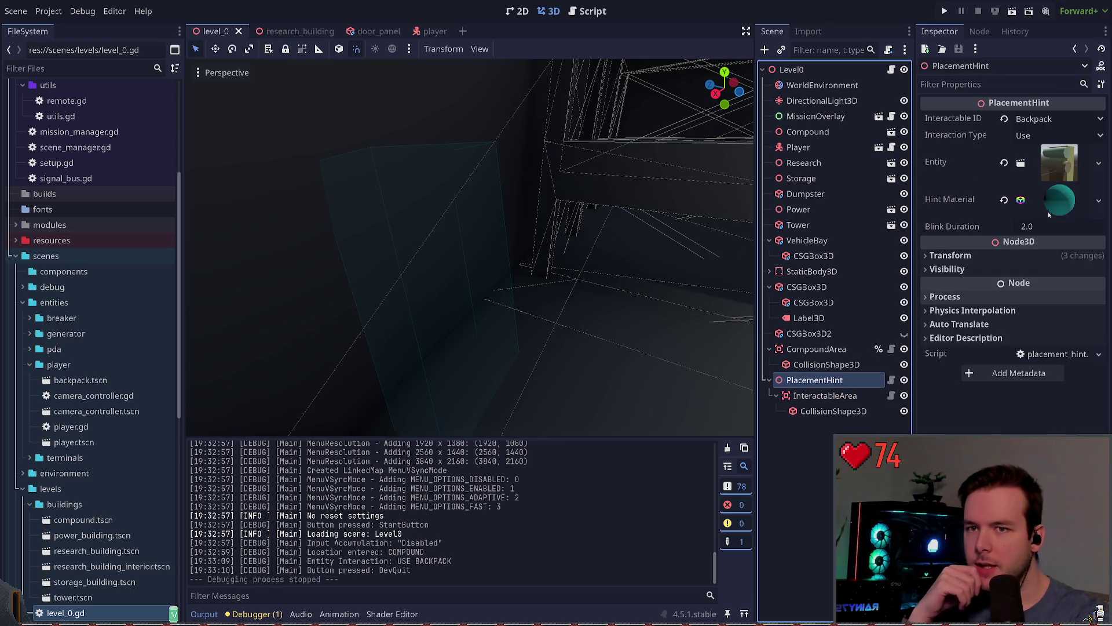
- Set the hint material's emission Energy Multiplier to 2.0, save level_0, and run the game
left_click(1049, 200)
scroll(987, 402, "down", 2)
left_click(961, 366)
left_click_drag(1018, 406, 1026, 405)
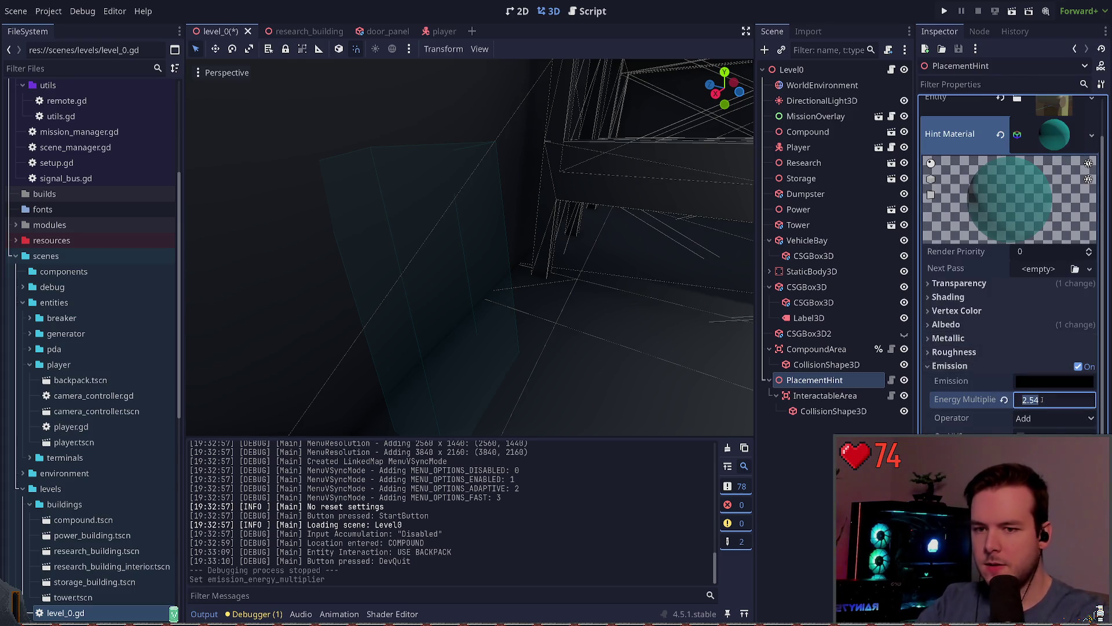
key("ctrl+s")
key("F5")
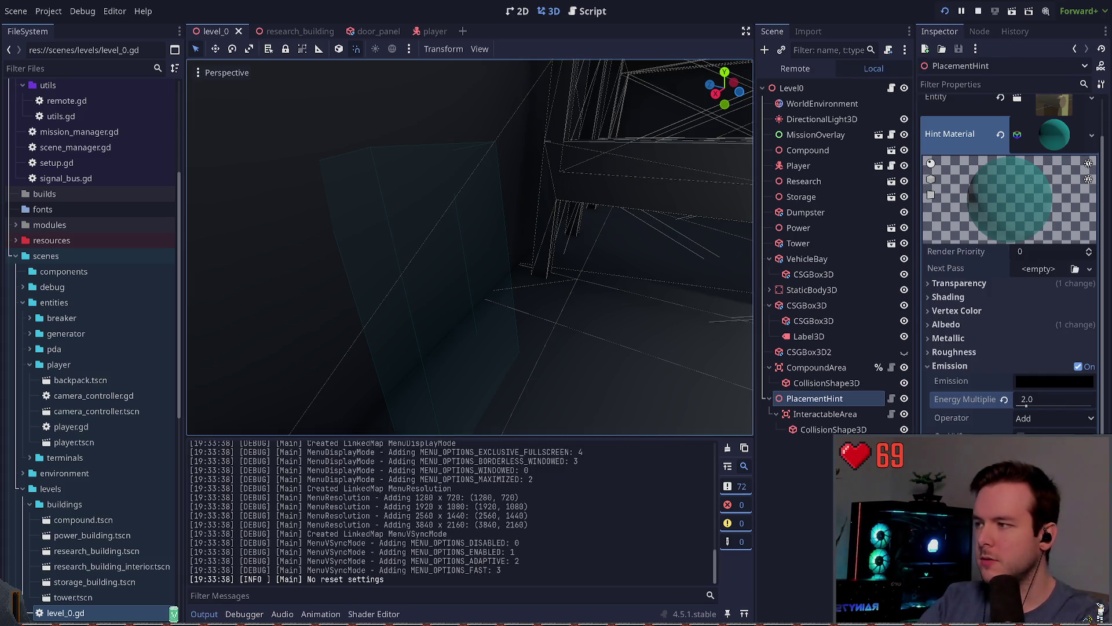
- Walk through the compound to the teal placement hint and interact with it twice
key("w")
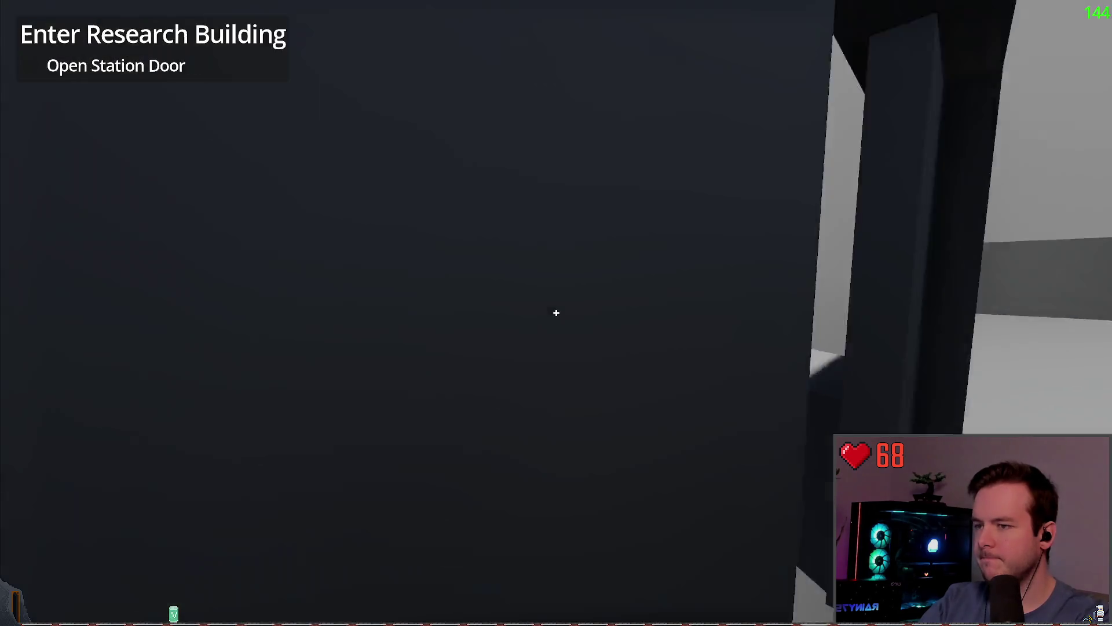
key("w")
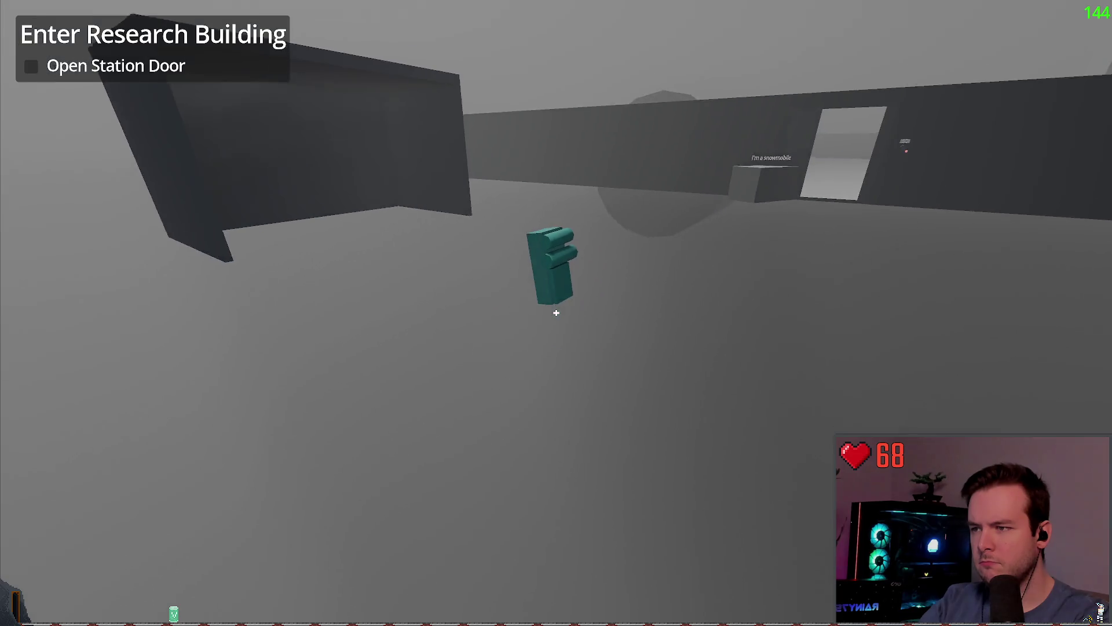
key("w")
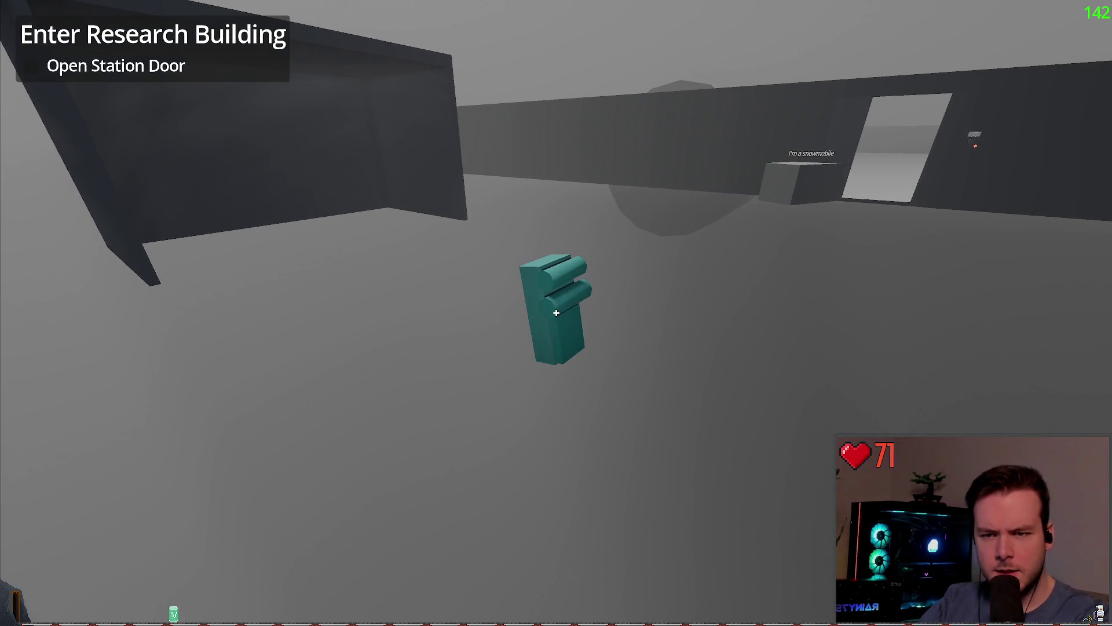
key("e")
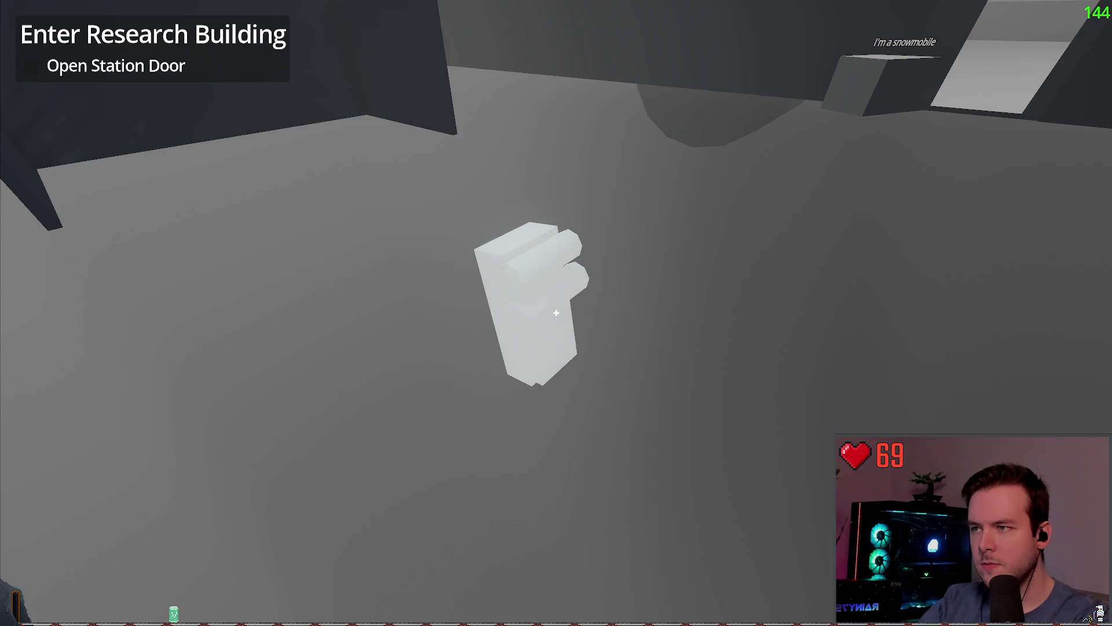
key("e")
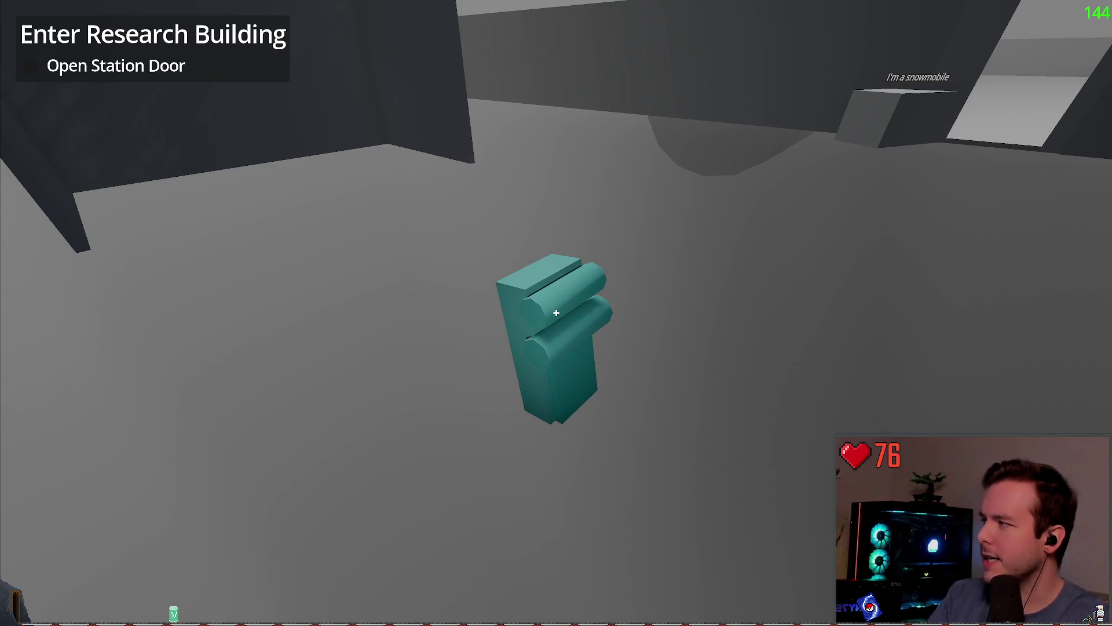
- Add a second hotbar item and walk up the stairs into the research building's bunk room
key("e")
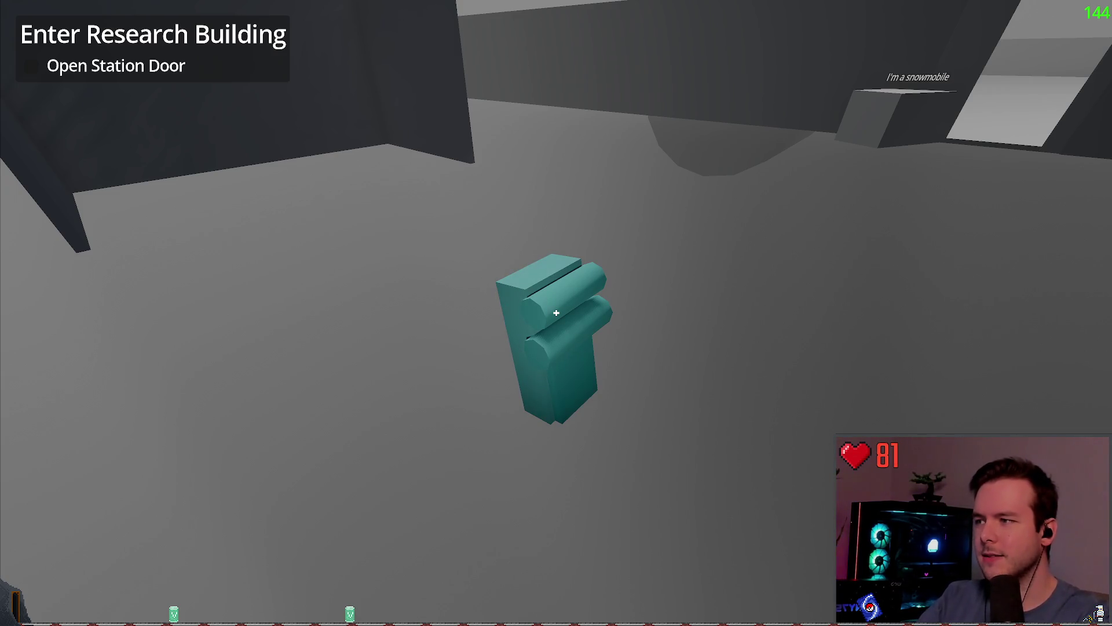
key("w")
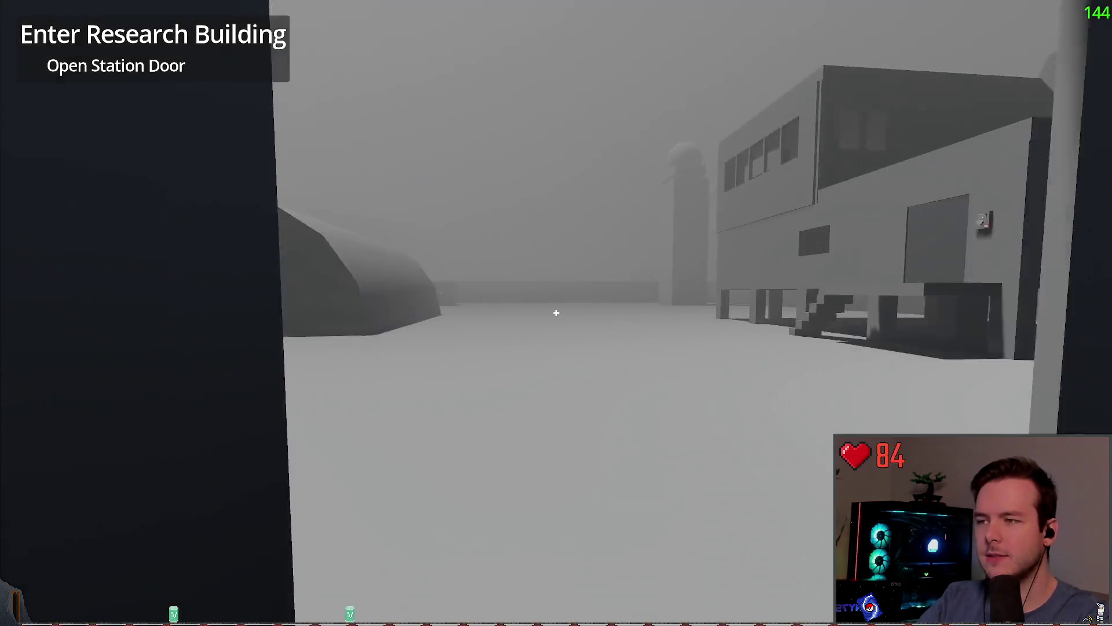
key("w")
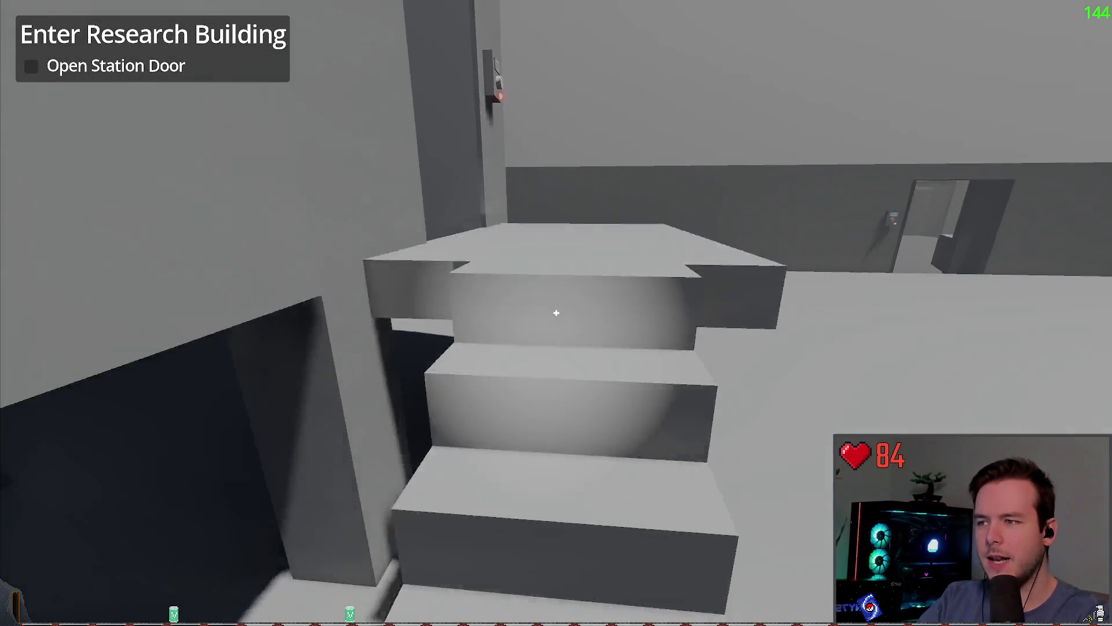
key("w")
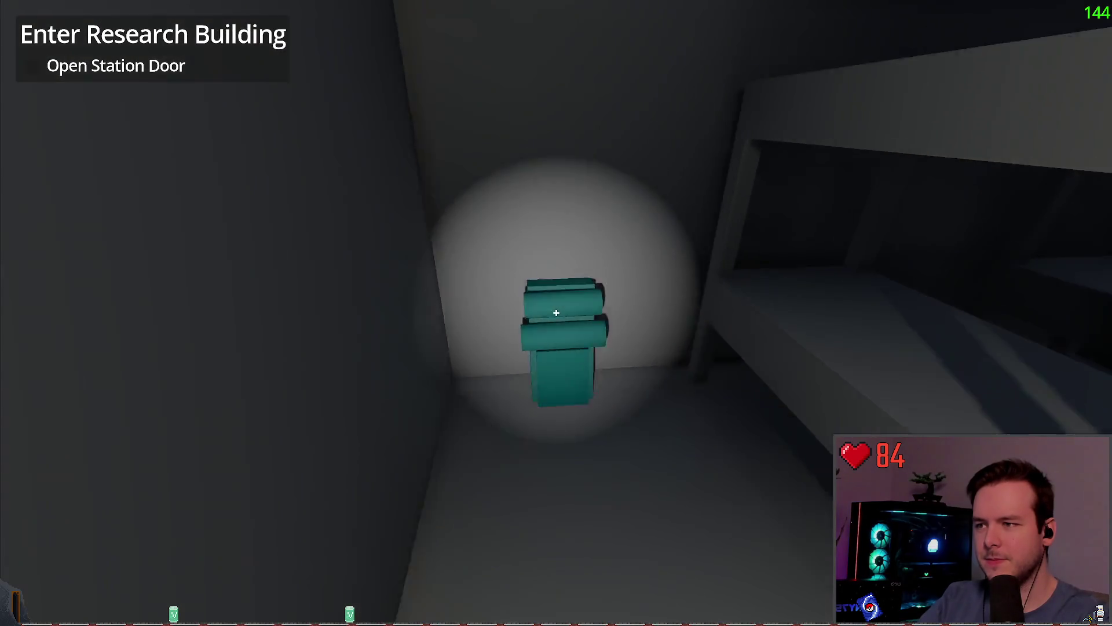
- Toggle the flashlight off and back on, then pause and resume the game
key("f")
key("s")
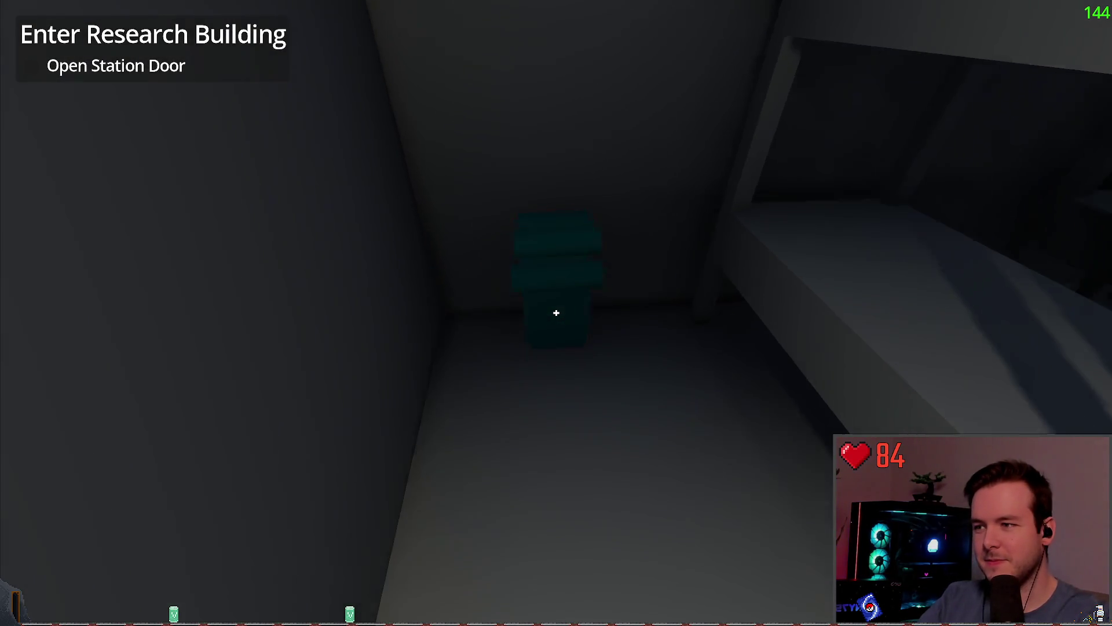
key("f")
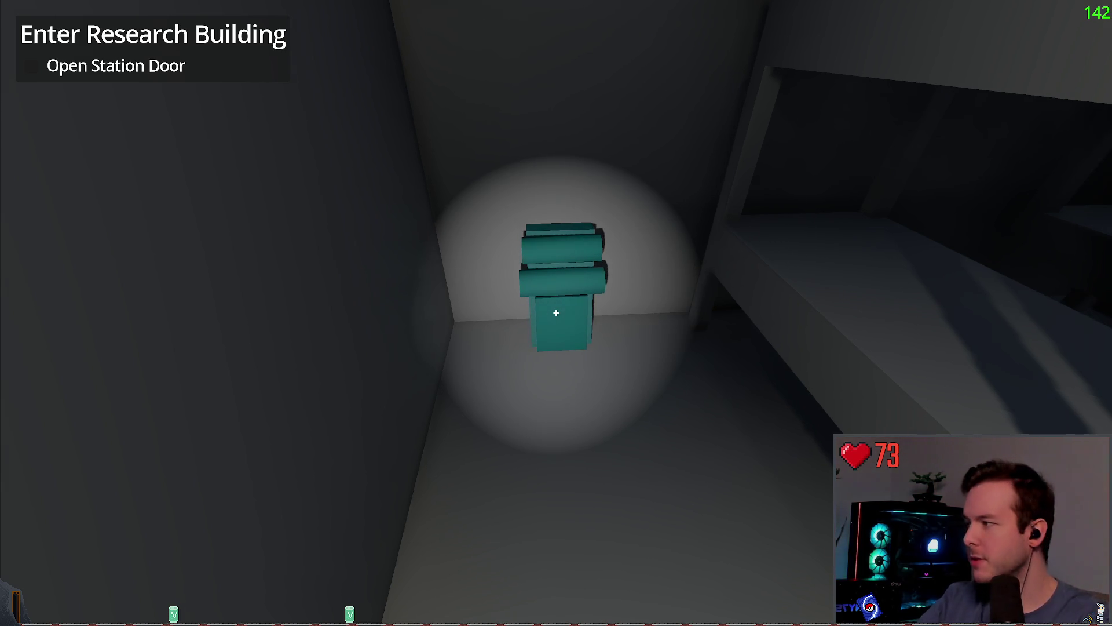
key("Escape")
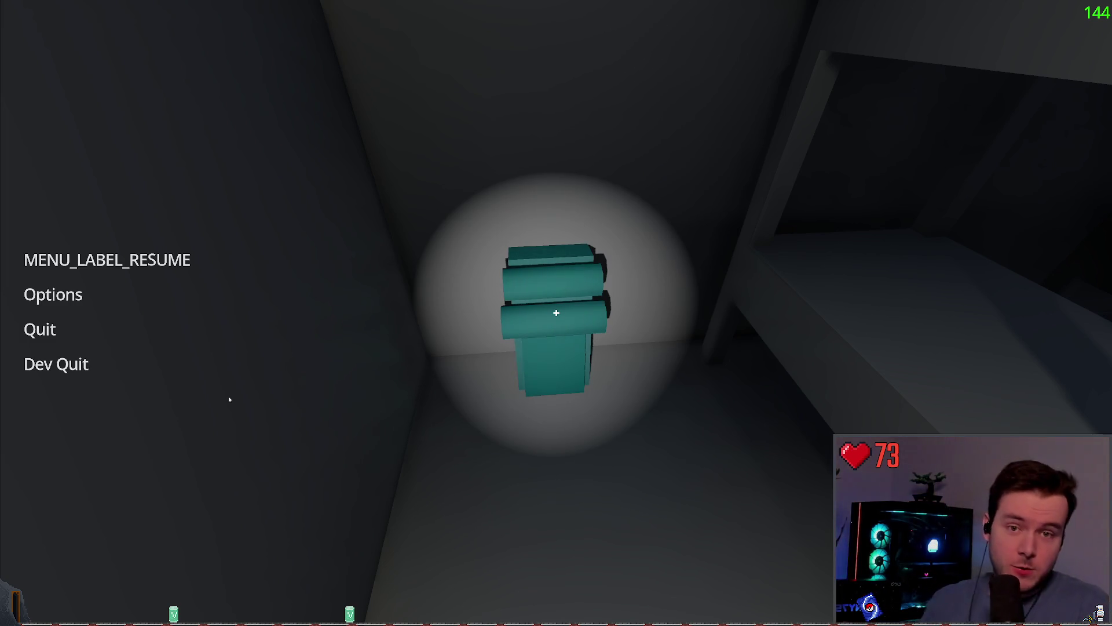
left_click(146, 262)
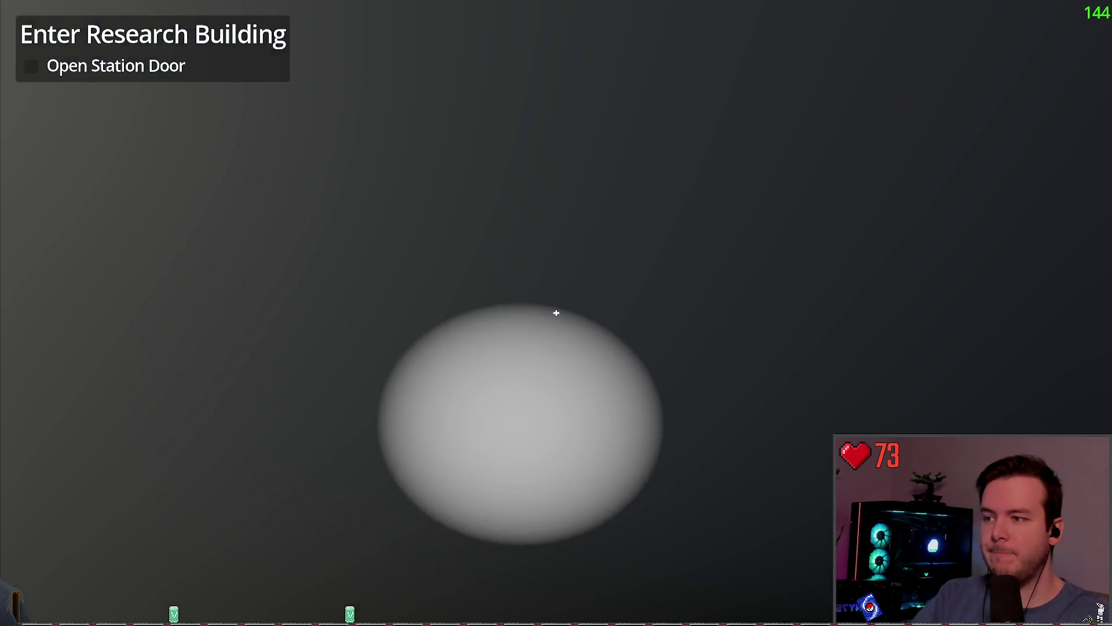
- Walk back to the teal hint, use the backpack on it, and Dev Quit to the editor
key("w")
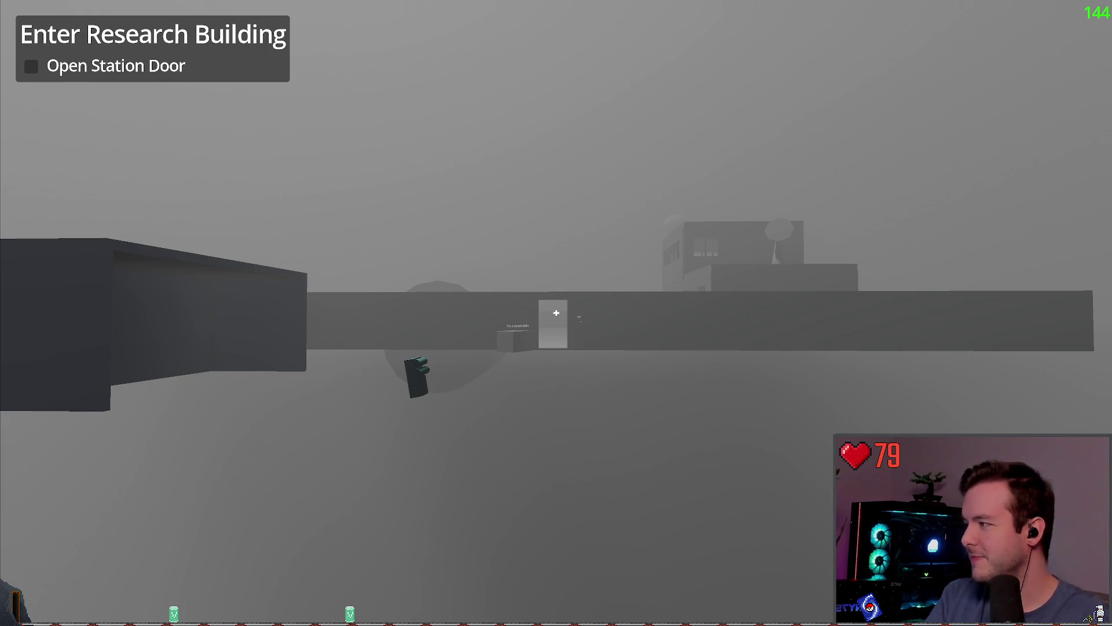
key("Escape")
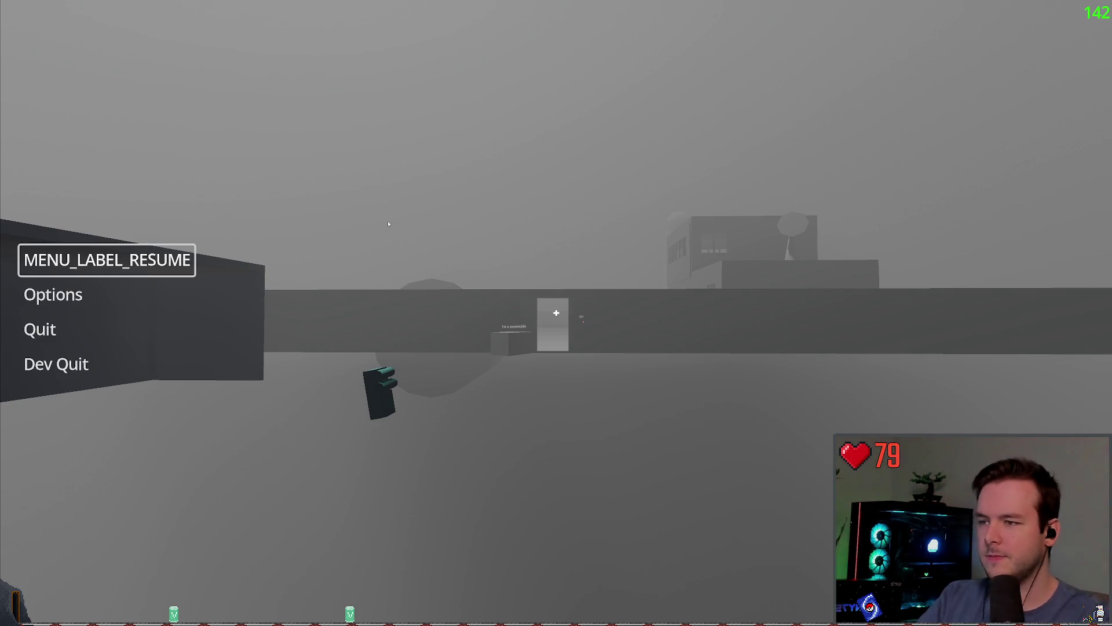
key("Escape")
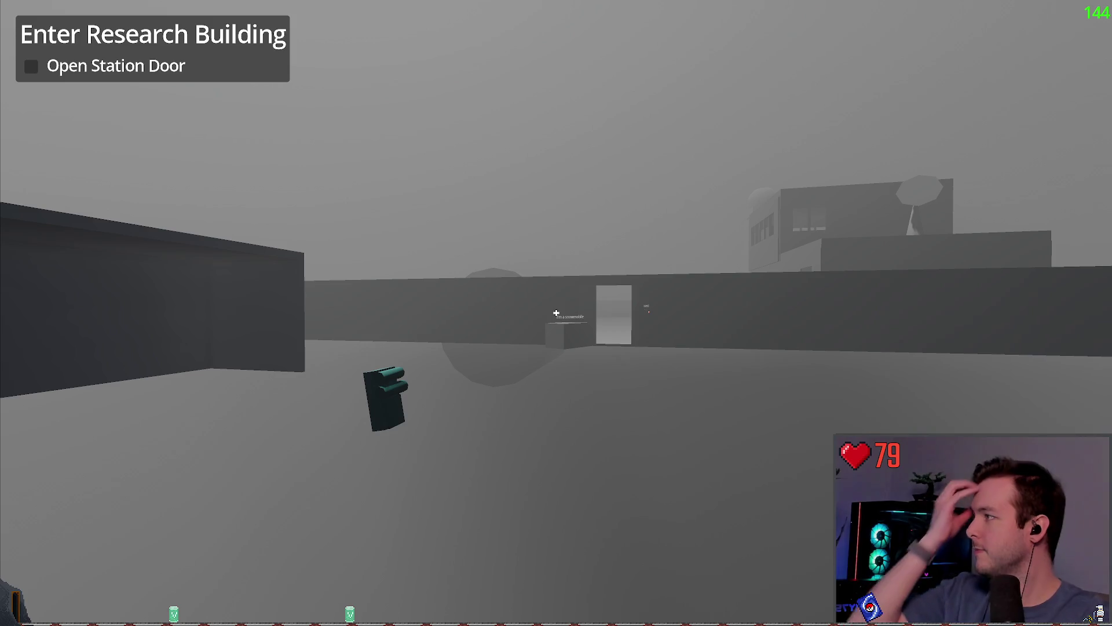
key("w")
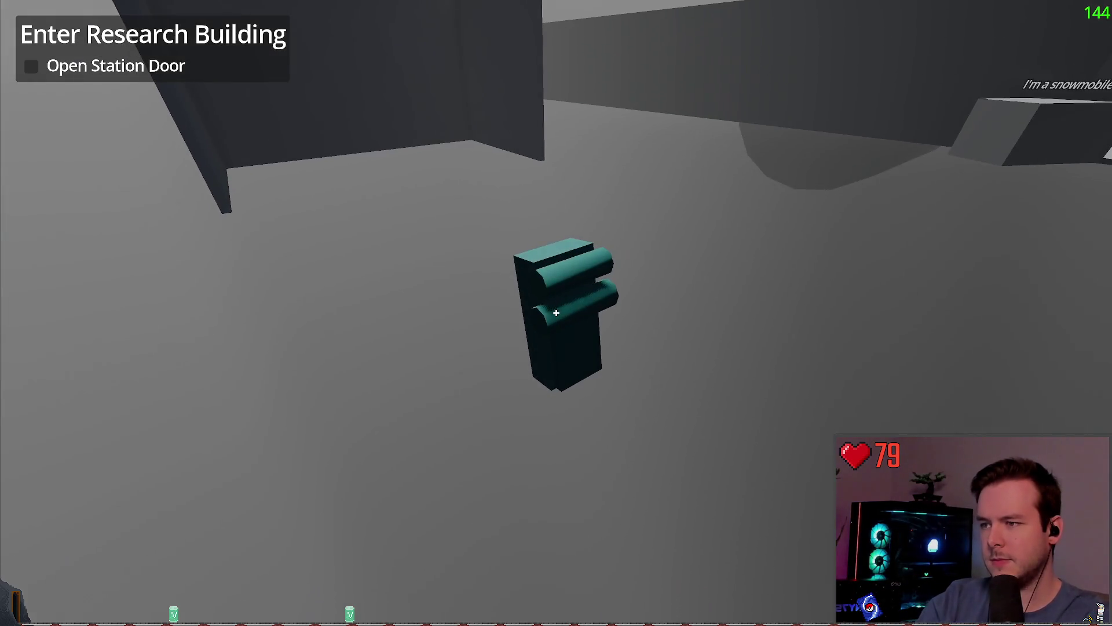
key("e")
key("Escape")
left_click(54, 363)
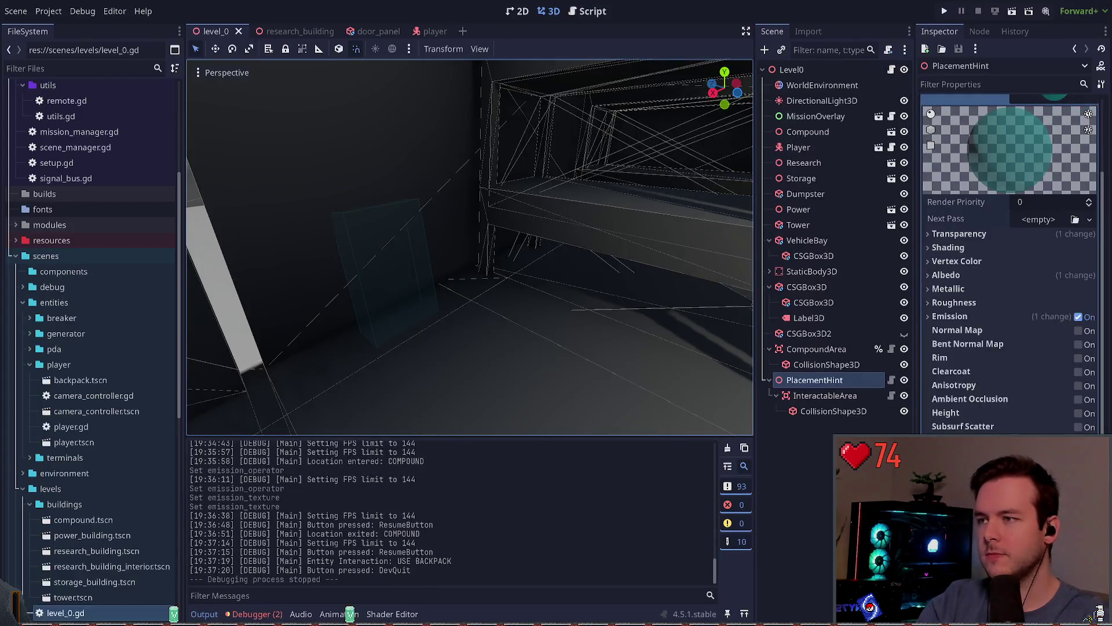
- Inspect InteractableArea, scroll through PlacementHint's material properties, and run the project
left_click(833, 396)
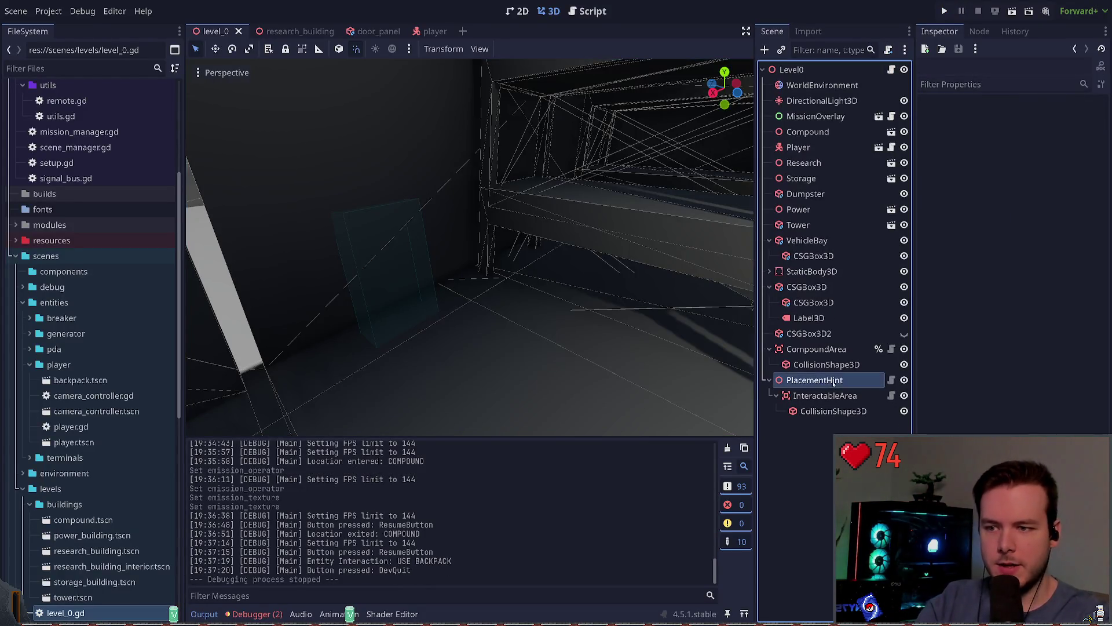
left_click(829, 380)
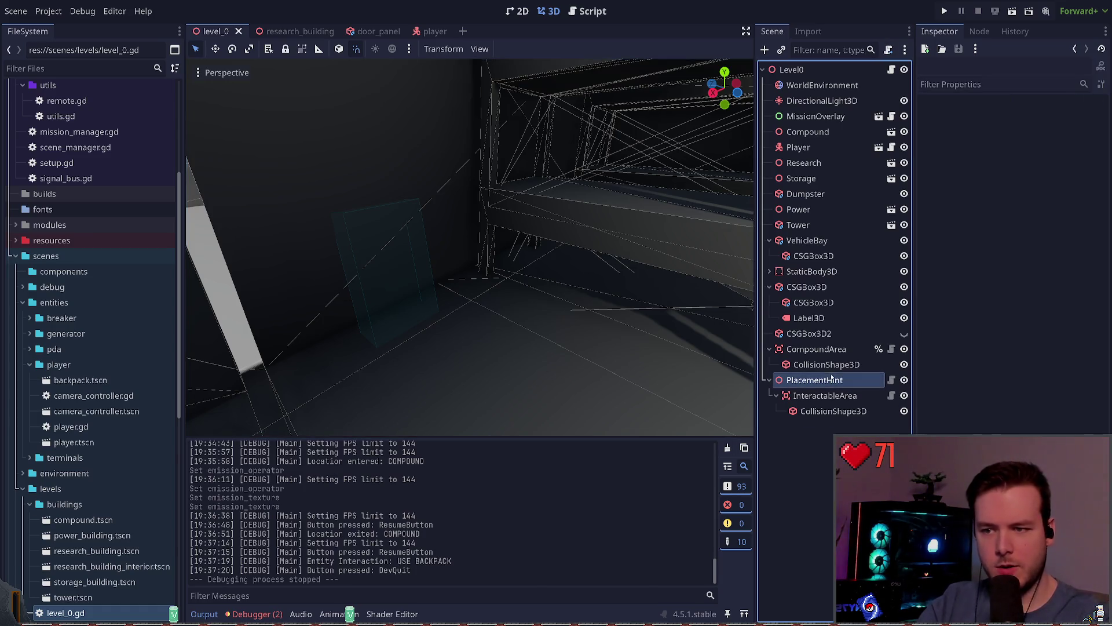
scroll(1020, 406, "down", 5)
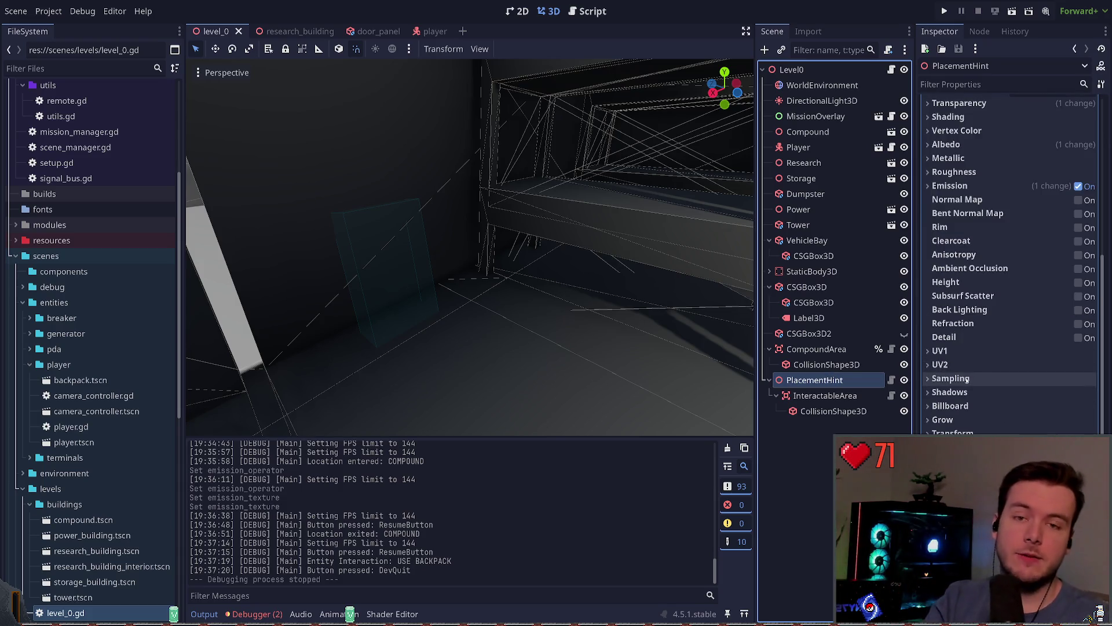
left_click(944, 11)
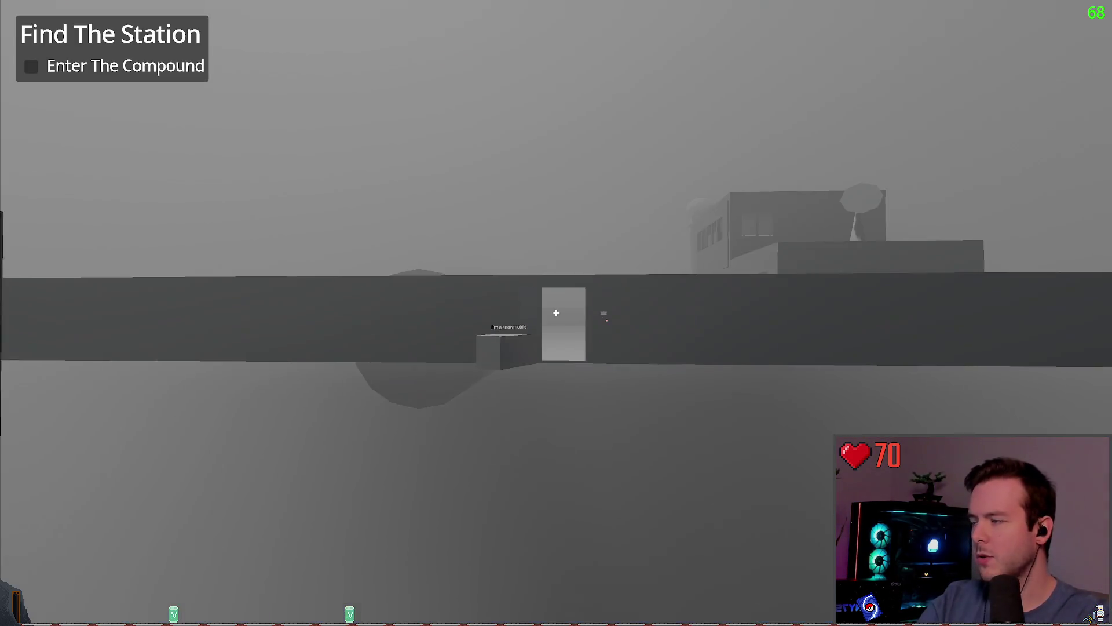
- Walk through the compound yard and up the stairs to the research building's door keypad
key("w")
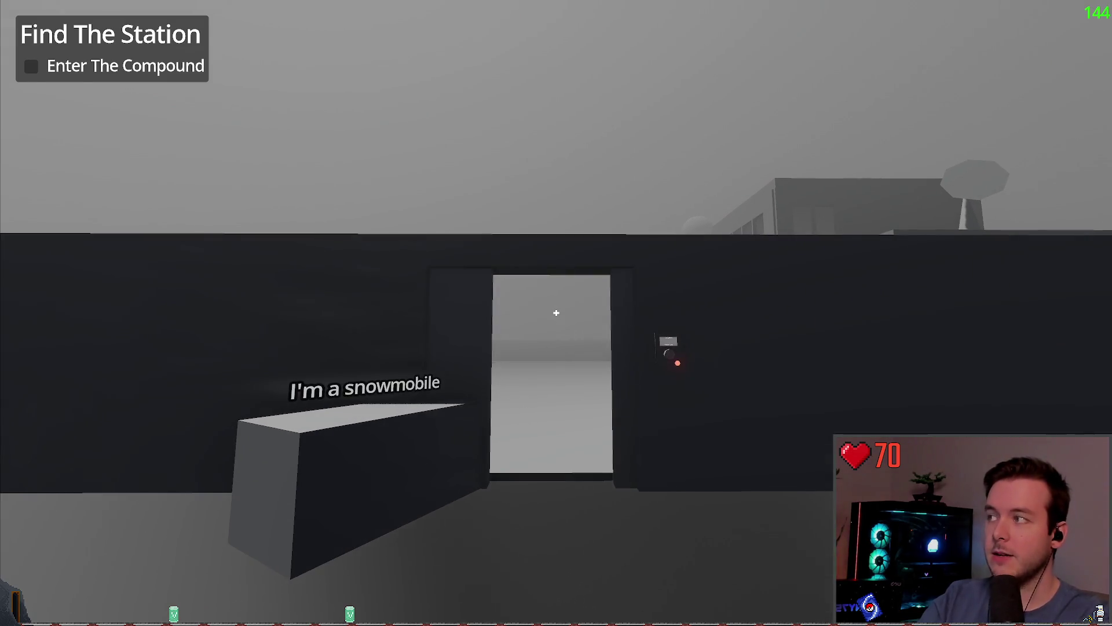
key("w")
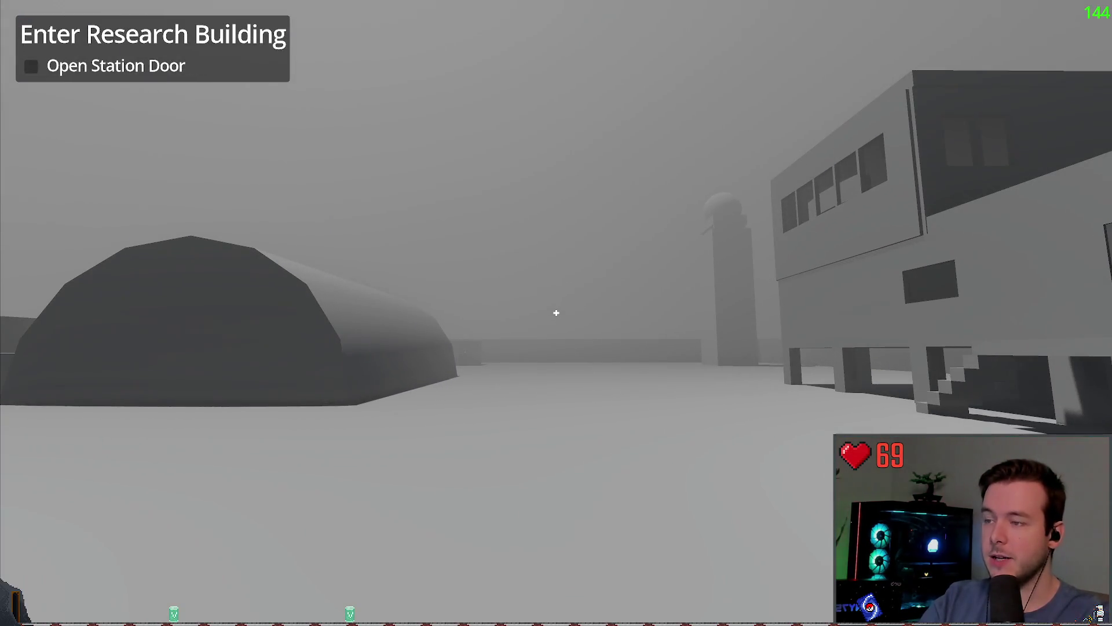
key("w")
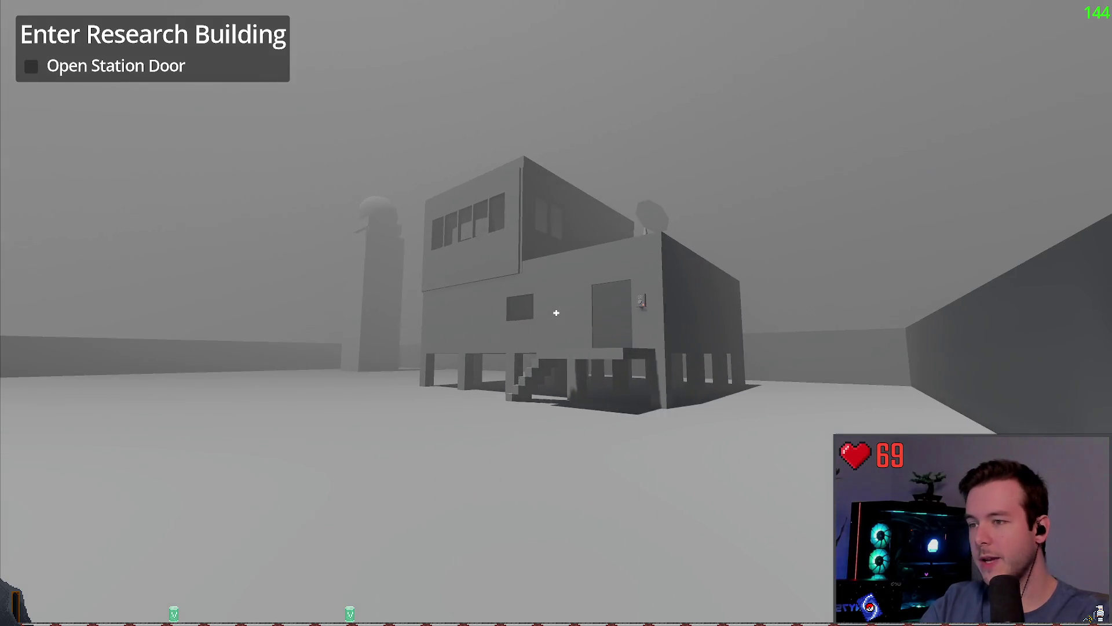
key("w")
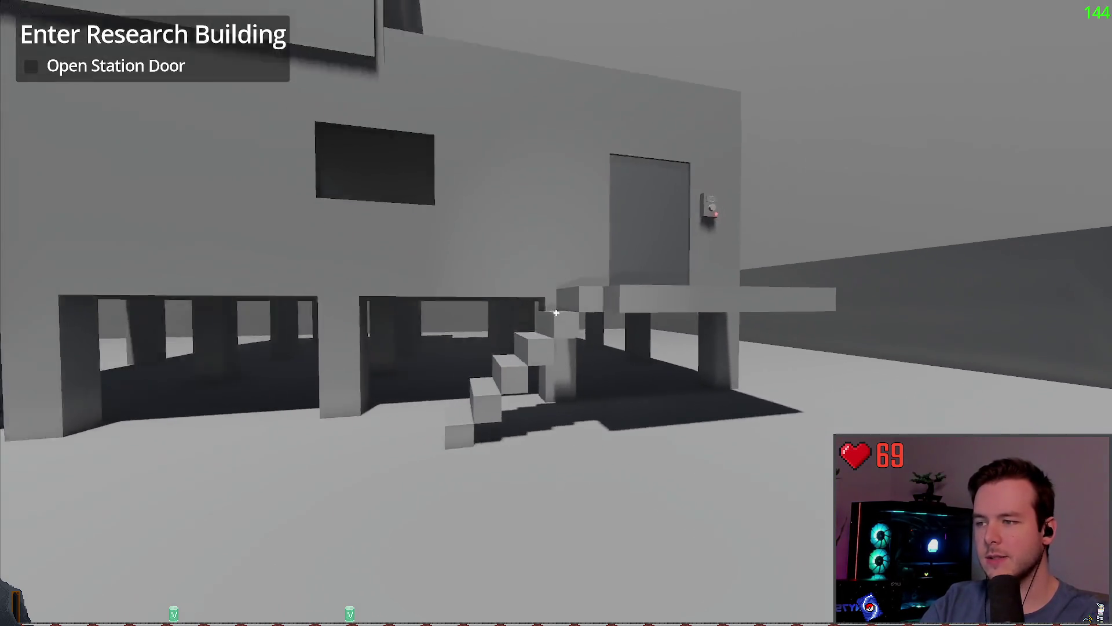
key("w")
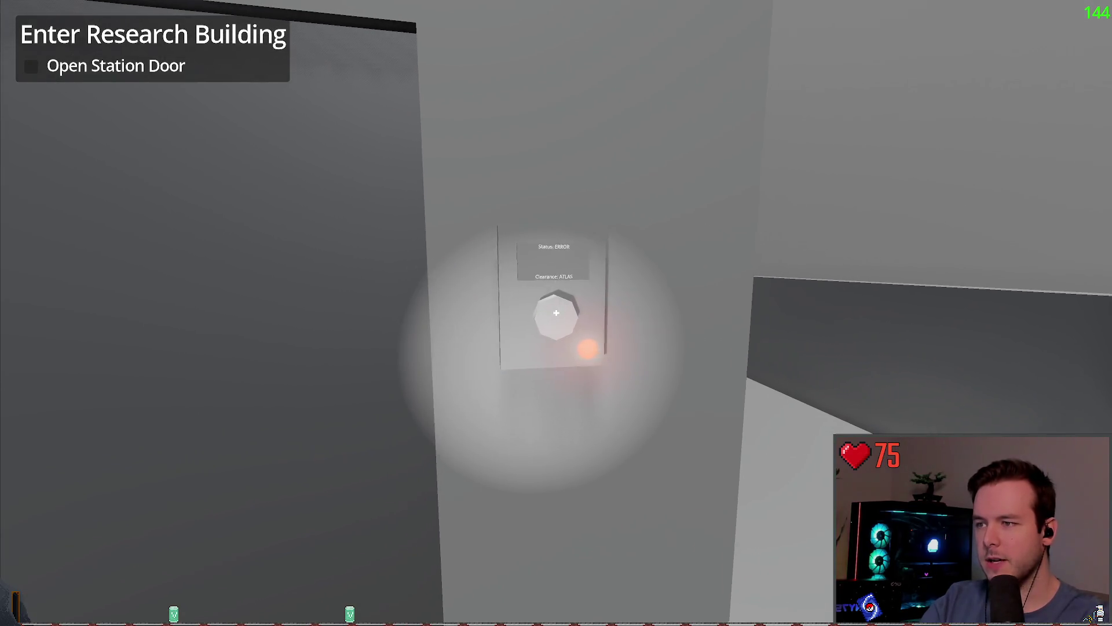
key("w")
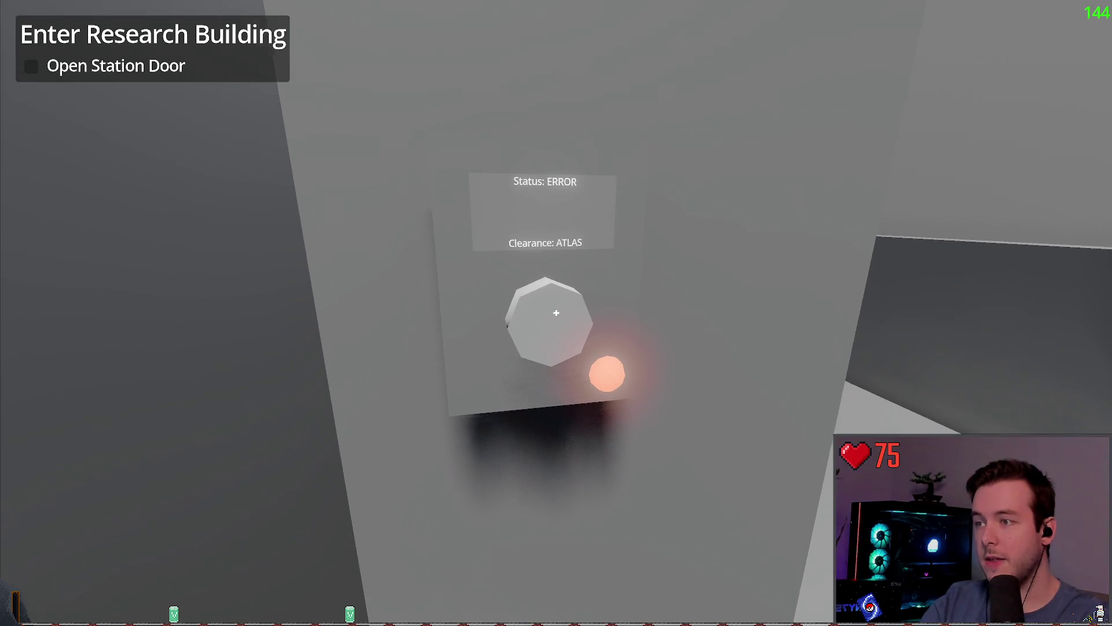
- Toggle the flashlight on and off, then Dev Quit back to the editor
key("f")
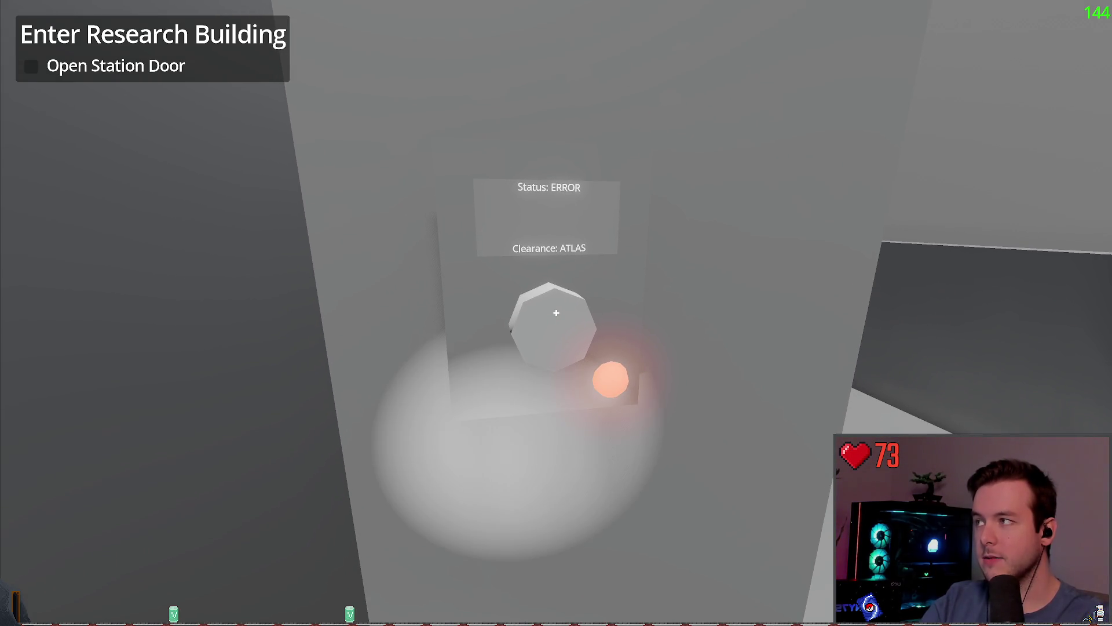
key("f")
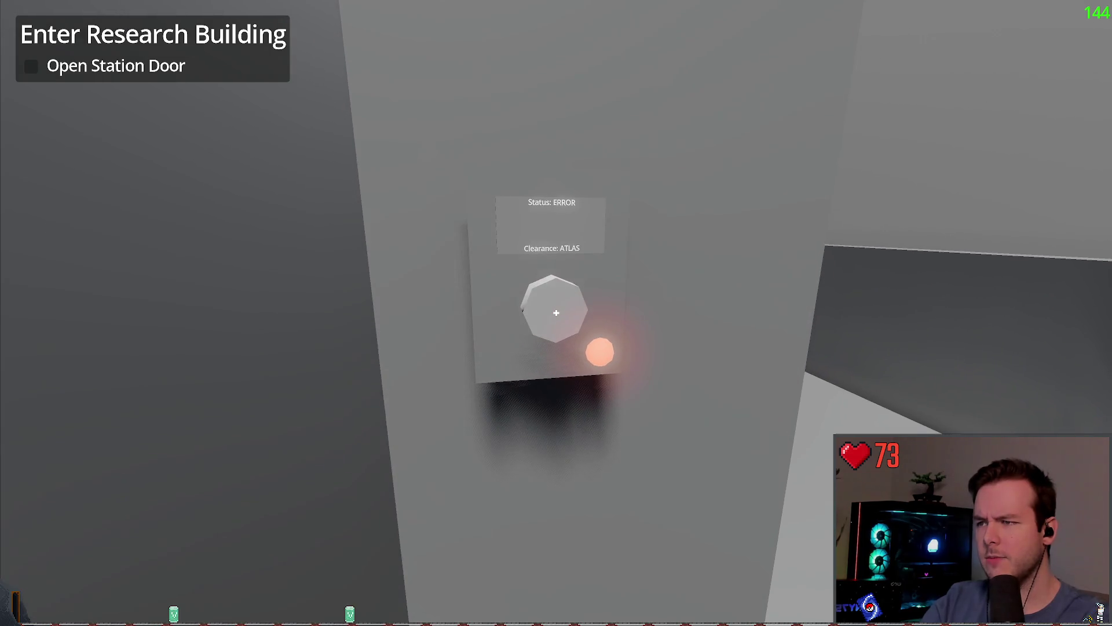
key("Escape")
left_click(53, 364)
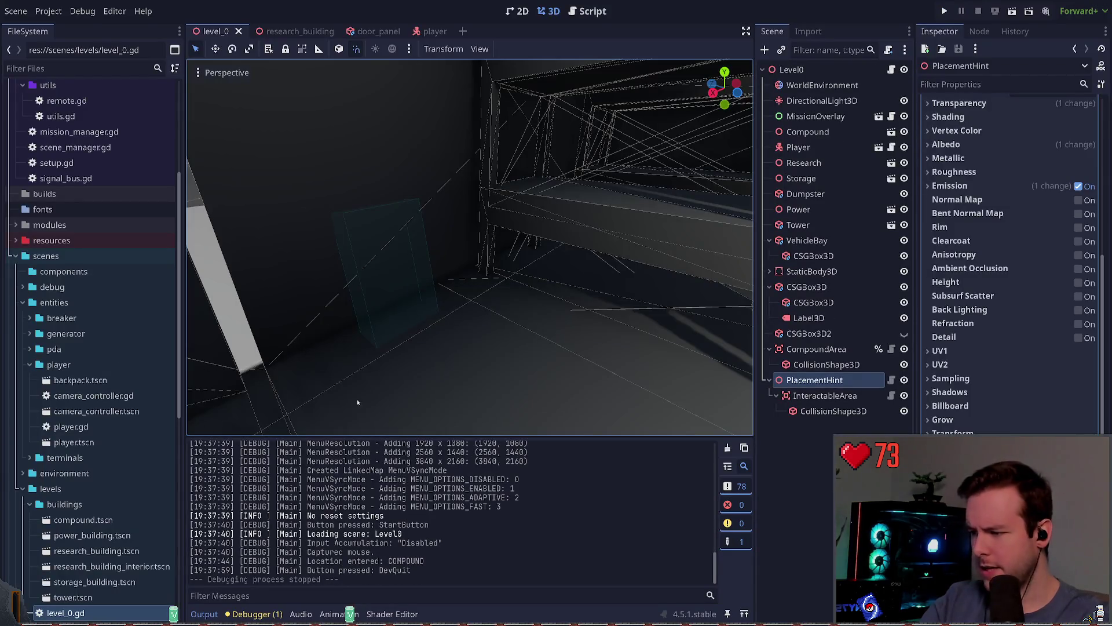
- Save, switch to door_panel, inspect its Area3D and DoorPanel root, and open door_panel.gd
key("ctrl+s")
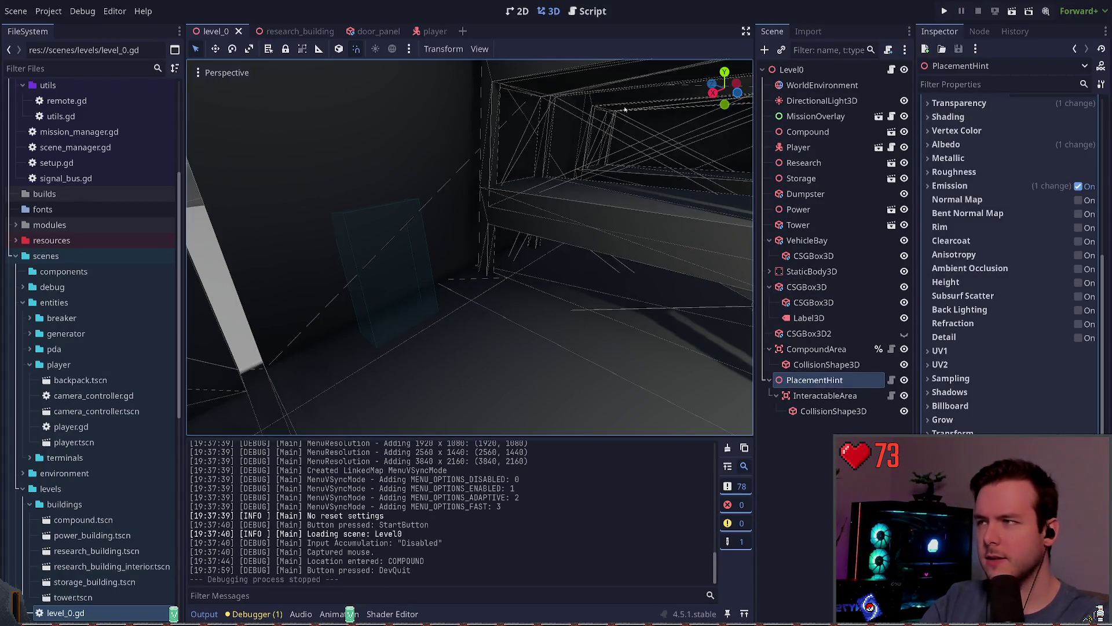
left_click(370, 32)
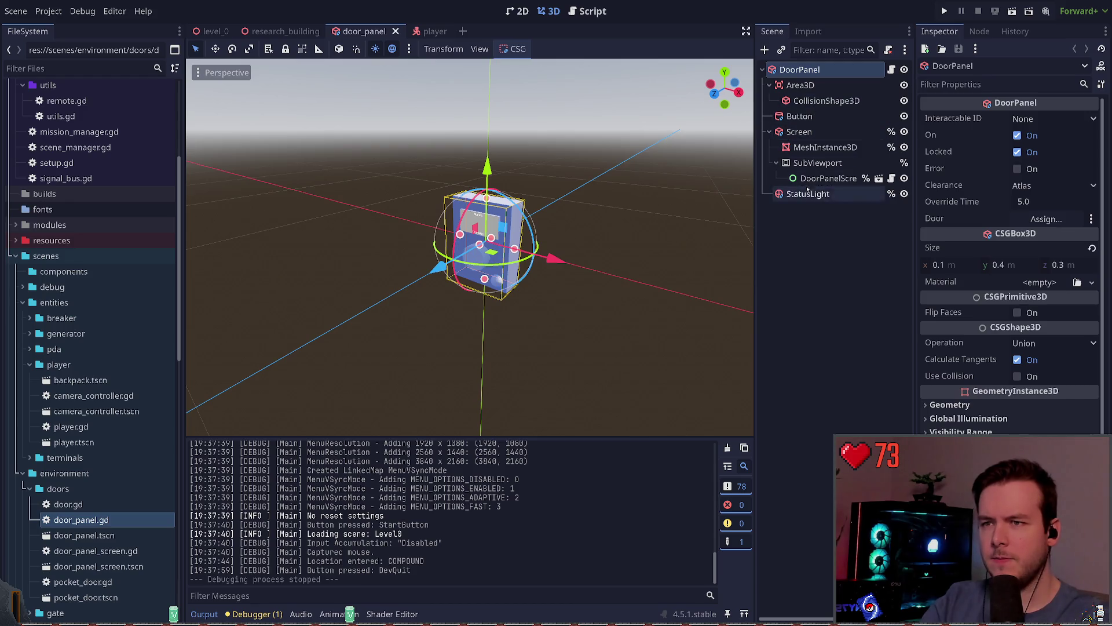
left_click(834, 87)
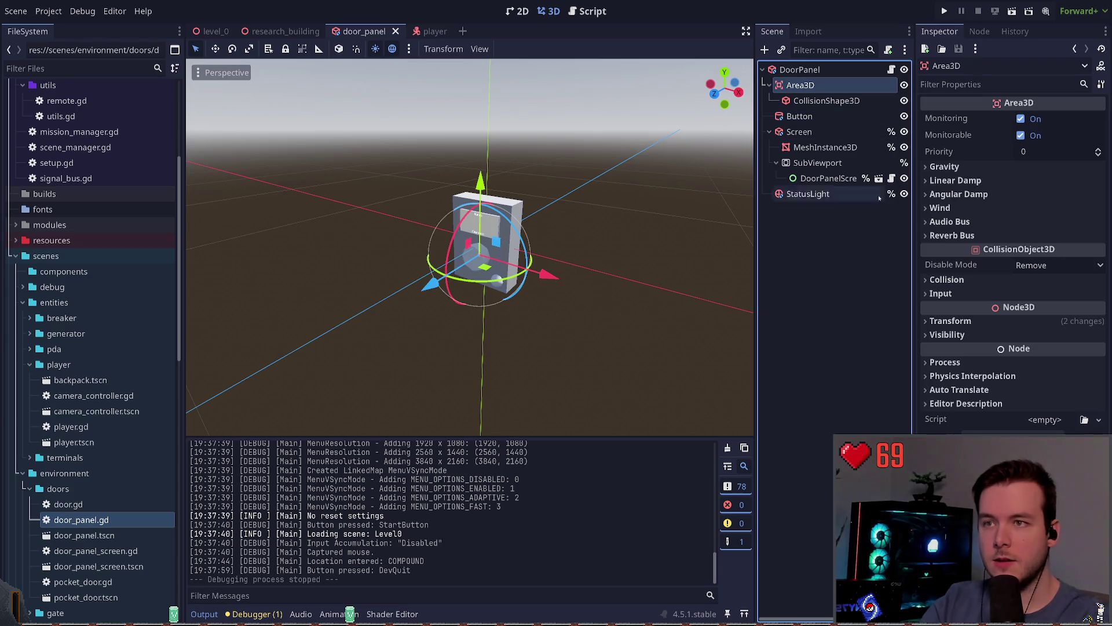
left_click(858, 101)
key("Up")
key("Up")
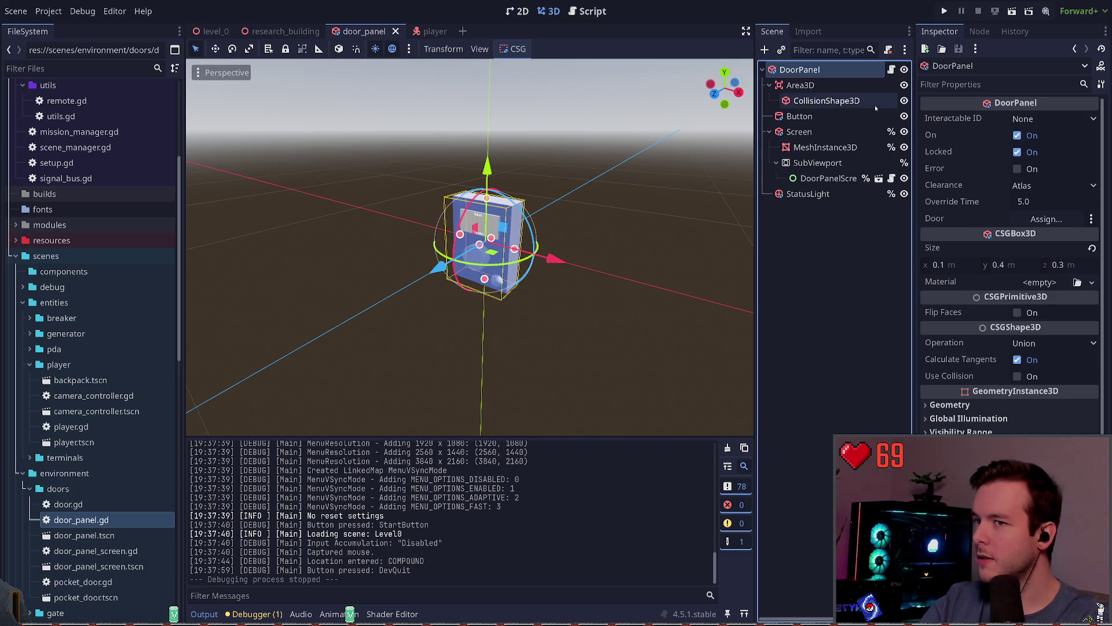
left_click(890, 69)
scroll(490, 230, "down", 5)
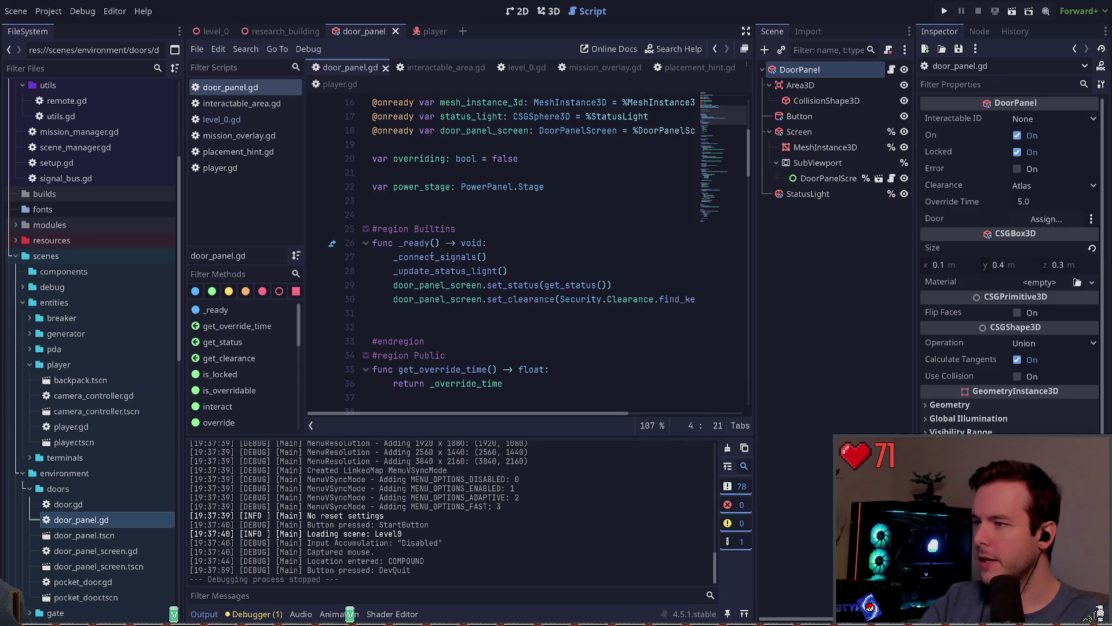
- Widen the code view and review door_panel.gd down to the final SignalBus emit line
left_click(311, 425)
scroll(407, 251, "down", 5)
scroll(407, 251, "down", 8)
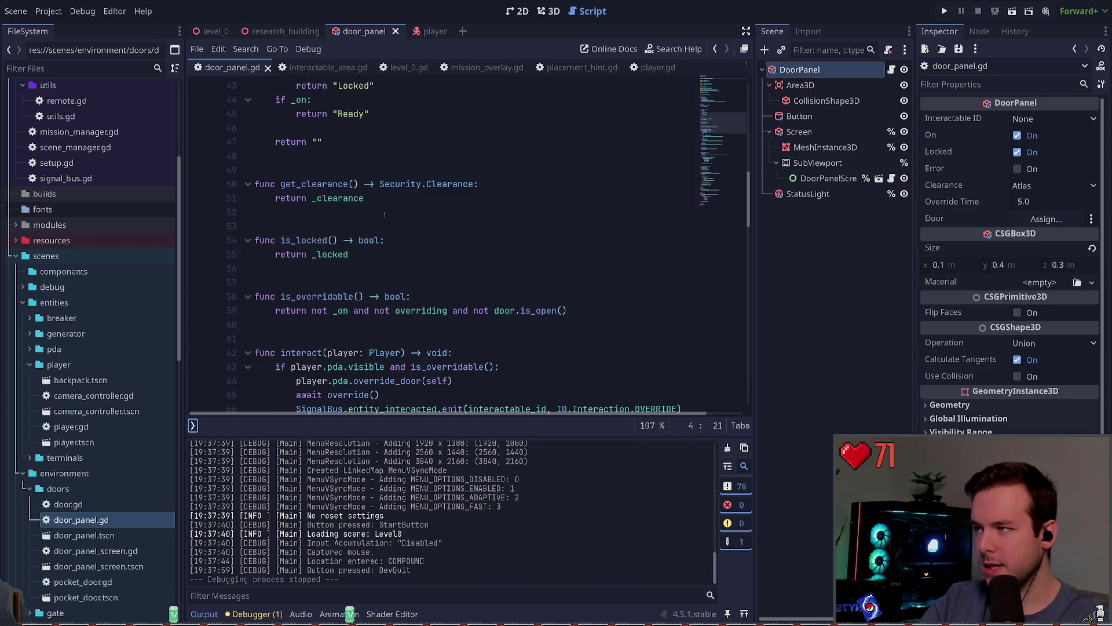
scroll(389, 207, "down", 2)
left_click_drag(635, 338, 277, 339)
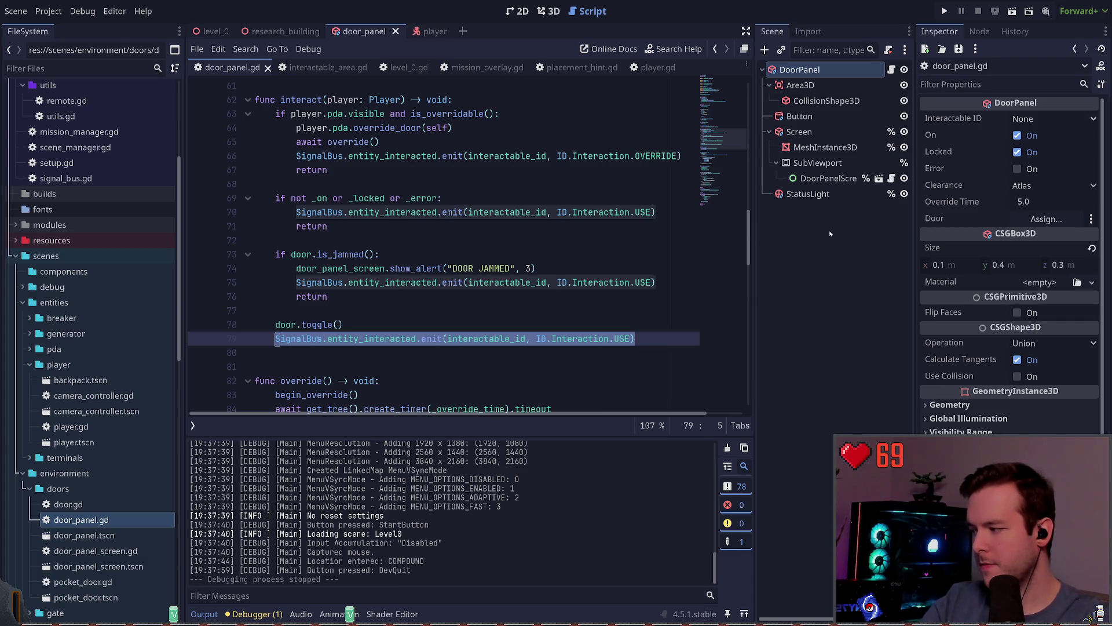
- Set DoorPanel's Interactable ID to Panel Research, save door_panel, and open player.gd
left_click(823, 101)
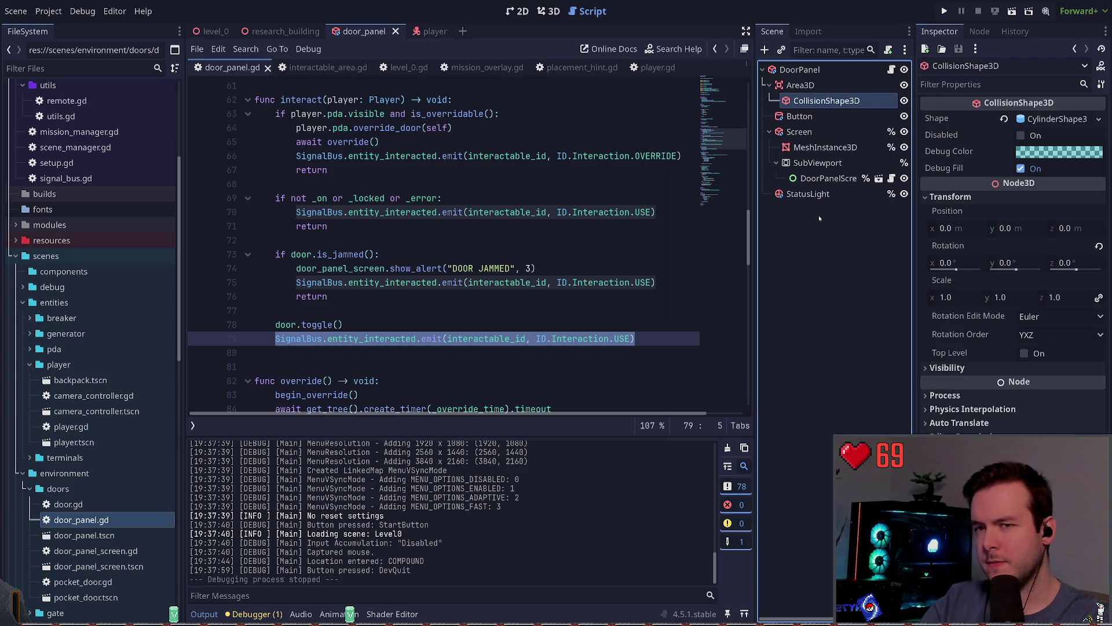
left_click(819, 85)
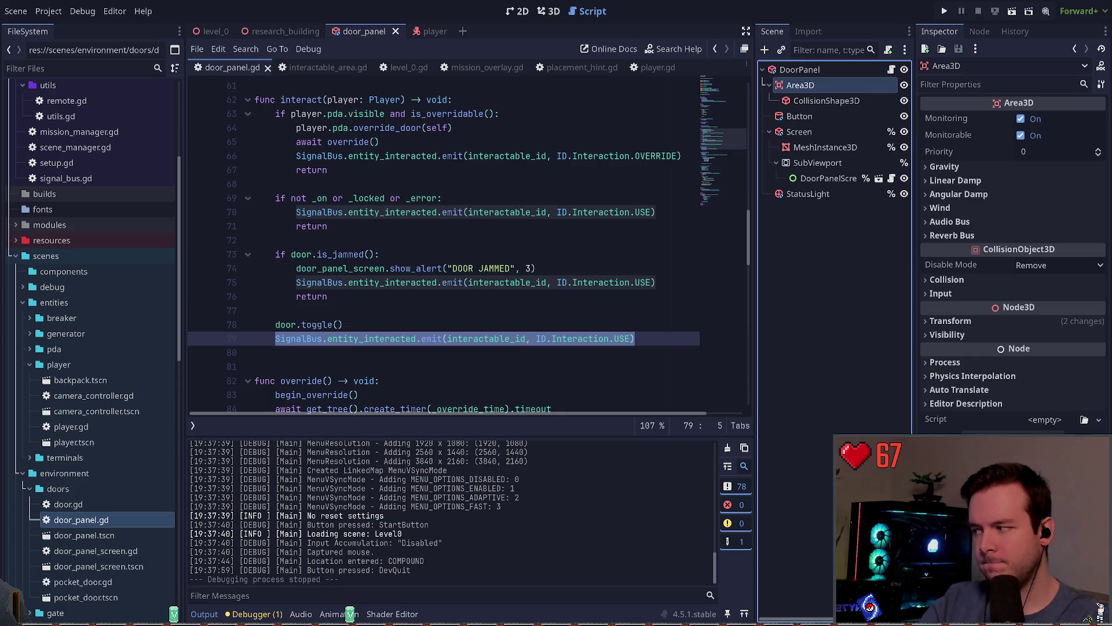
left_click(828, 307)
left_click(841, 86)
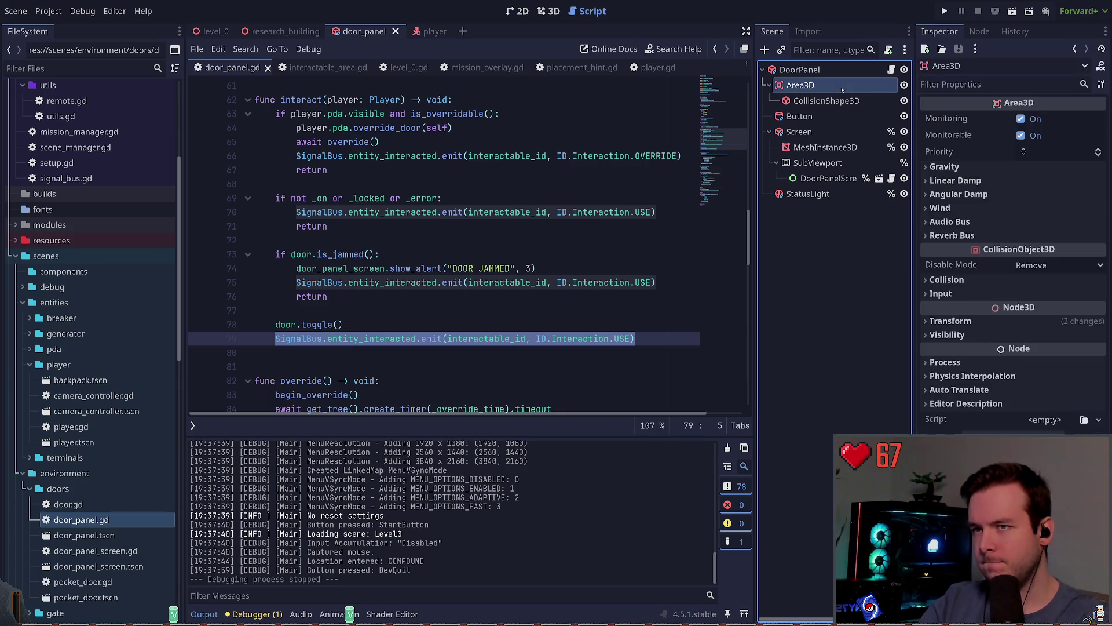
left_click(843, 70)
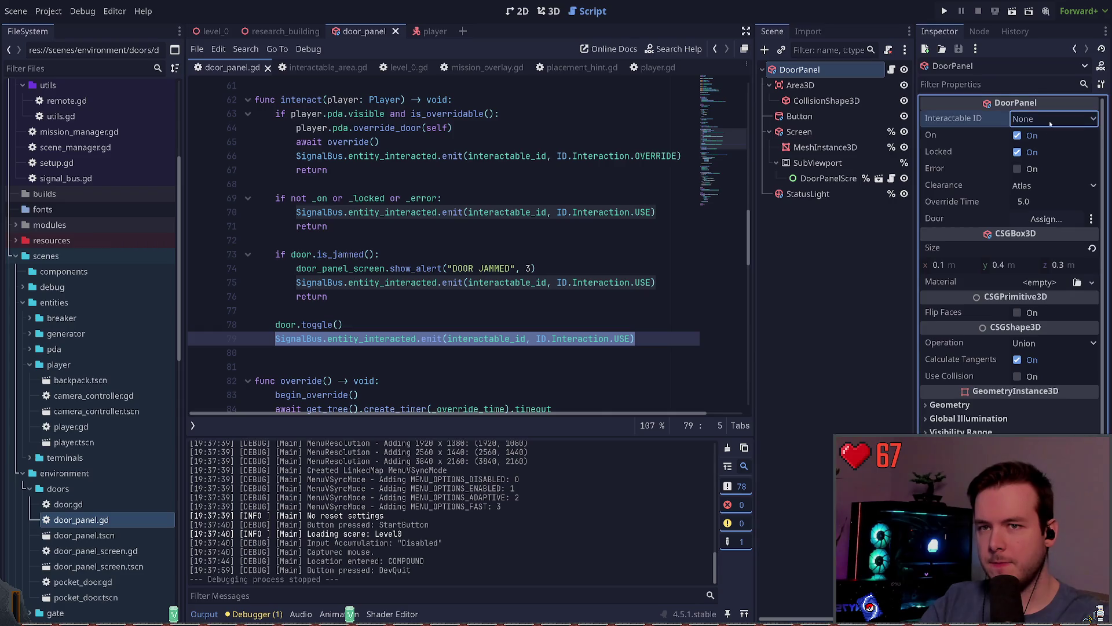
scroll(1050, 119, "down", 1)
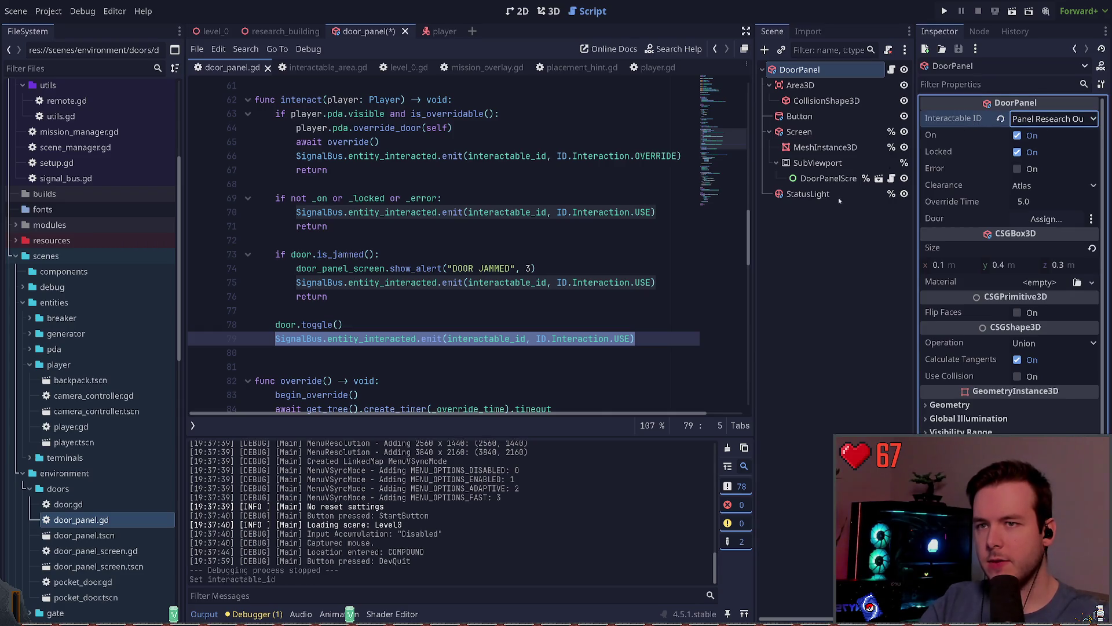
key("ctrl+s")
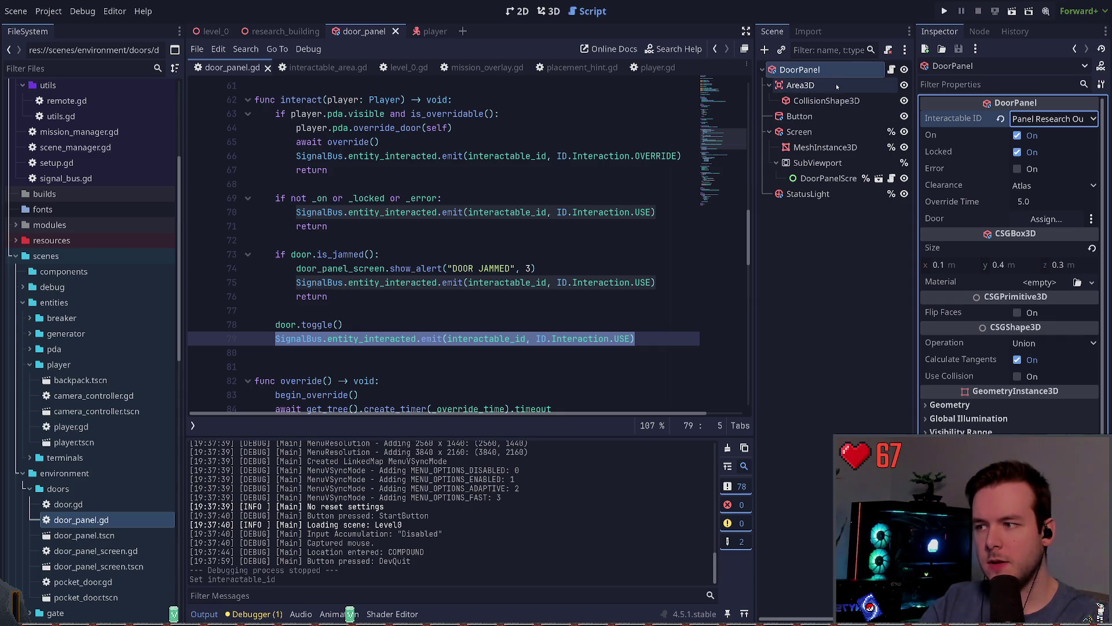
left_click(433, 31)
scroll(422, 220, "up", 5)
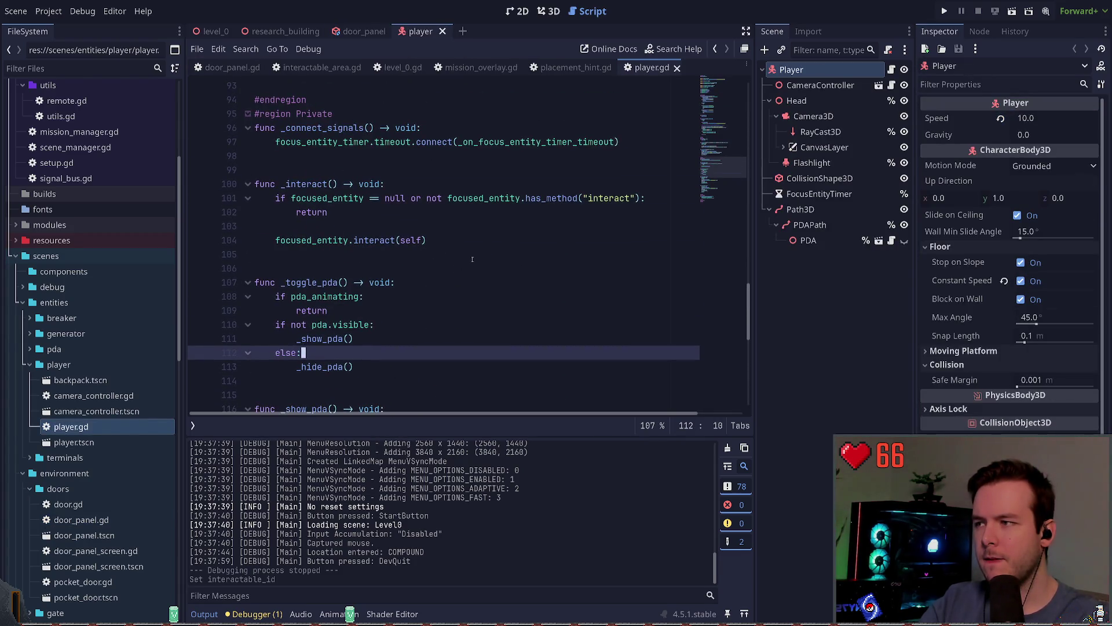
- Add an 'if focused_entity.owner.has_method("interact"):' check in _interact after the early return
left_click(524, 189)
left_click(523, 197)
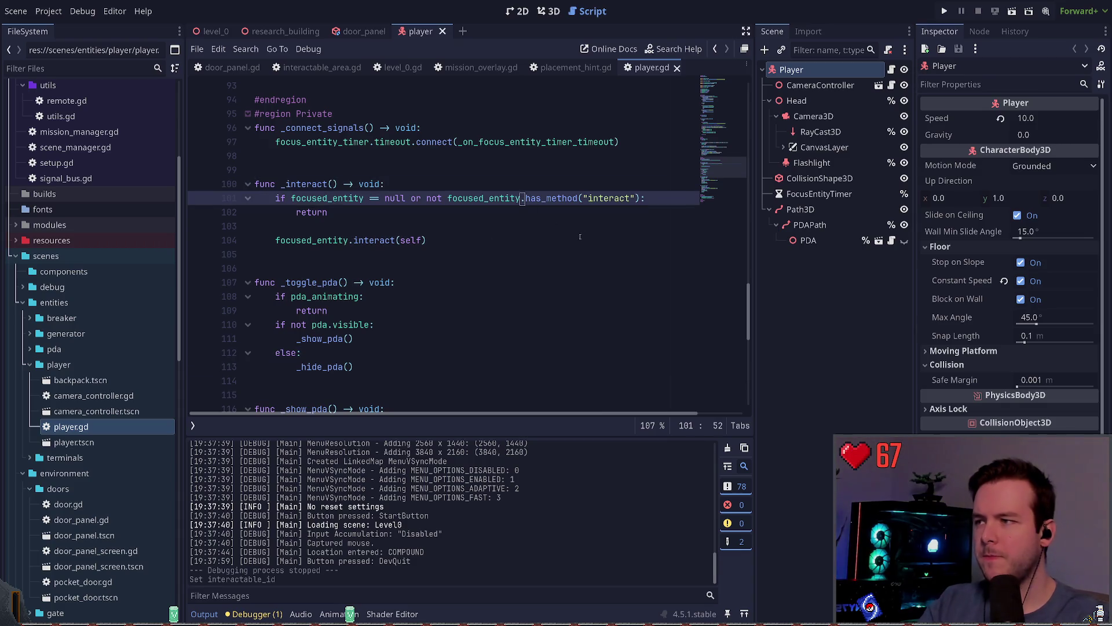
key("Down")
key("Return")
key("Return")
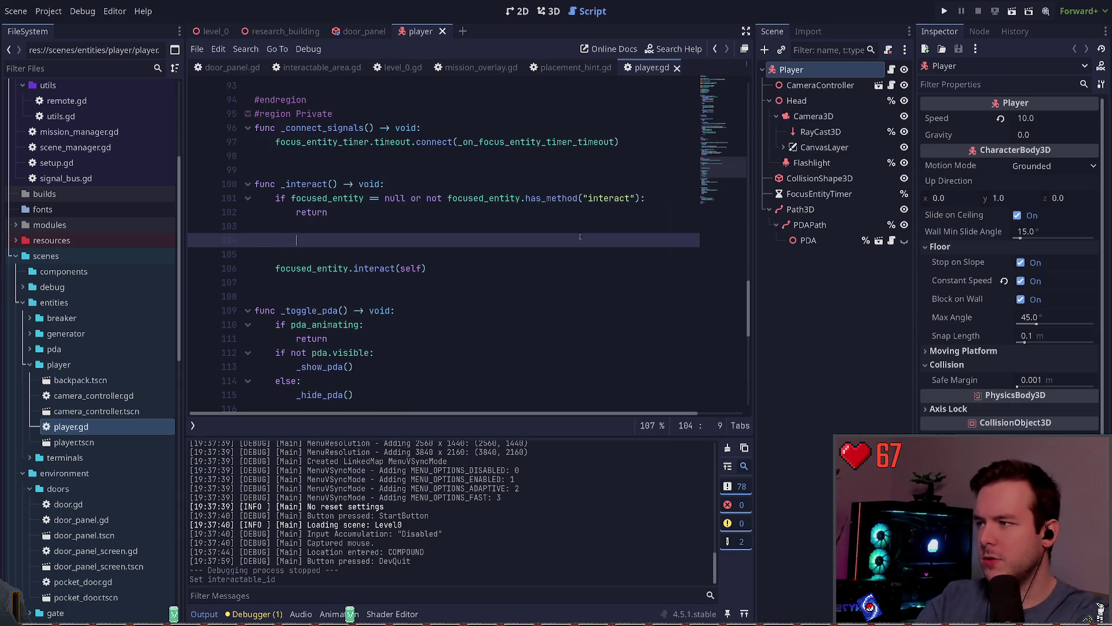
type("us")
key("Return")
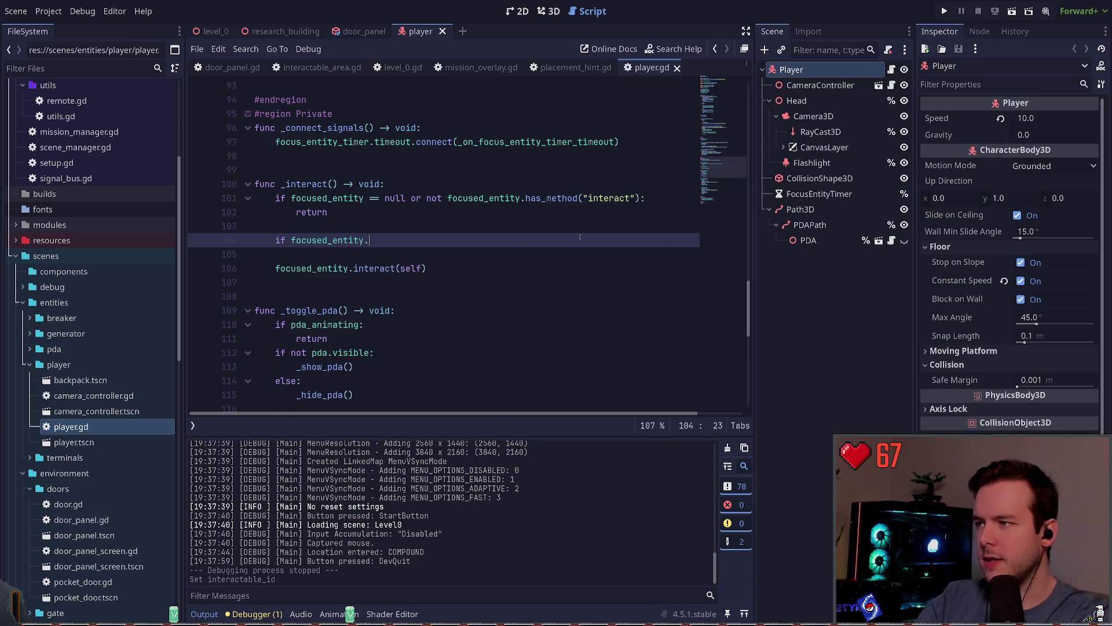
type(".owner.has")
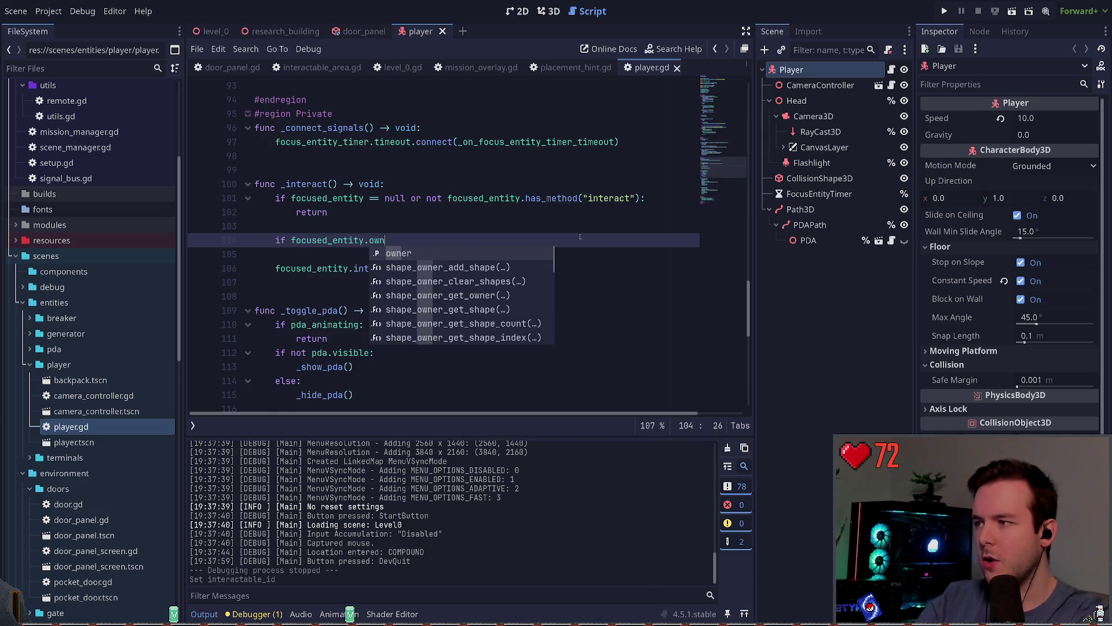
type("_met")
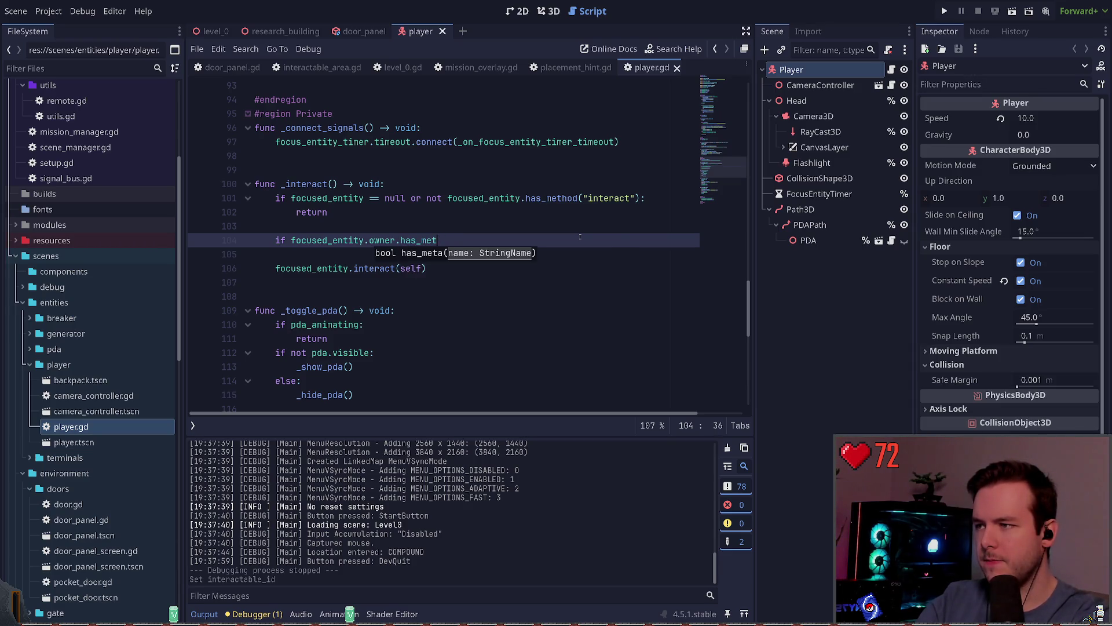
type("hod(\"intera")
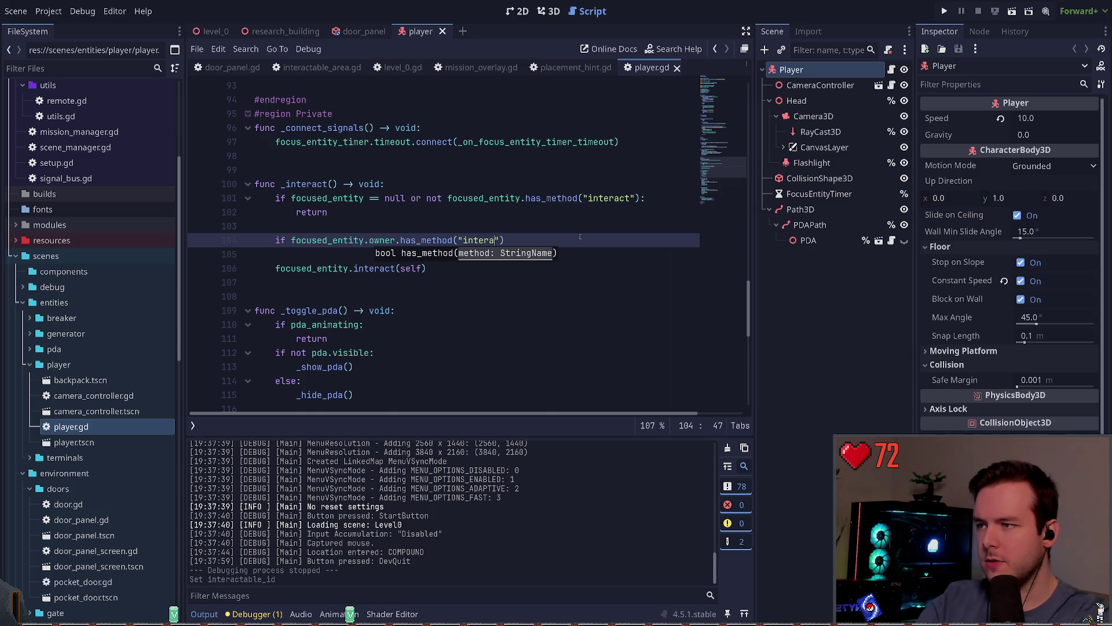
type("ct")
key("Return")
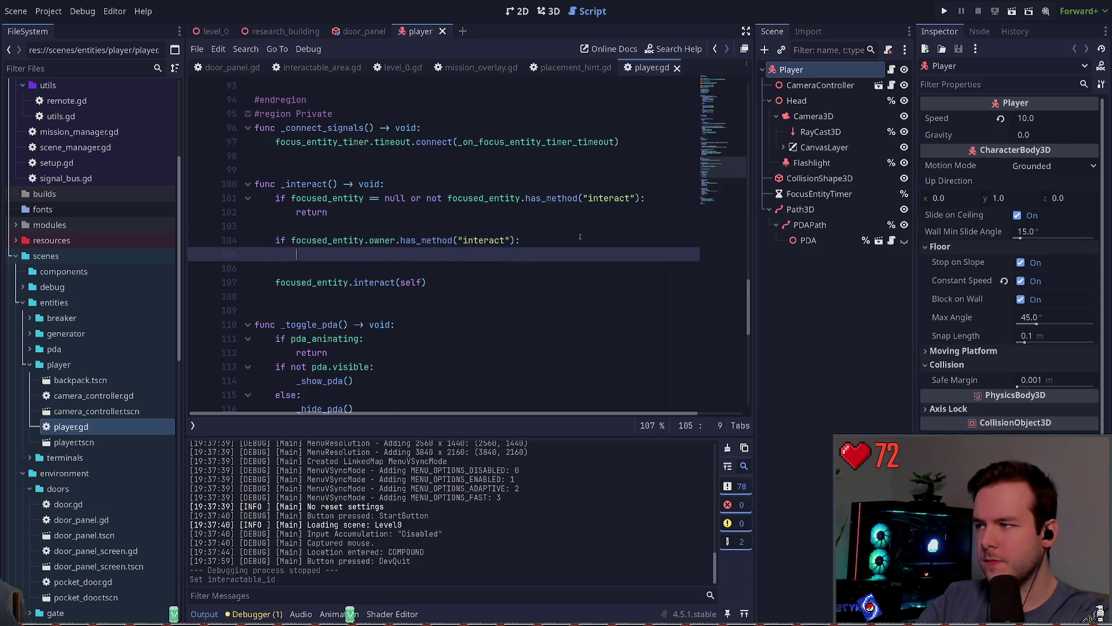
- Indent focused_entity.owner.interact(self) under the new check, fix the owner reference, and save player.gd
key("Down")
key("Down")
key("shift+Home")
key("ctrl+x")
key("Up")
key("Up")
key("ctrl+v")
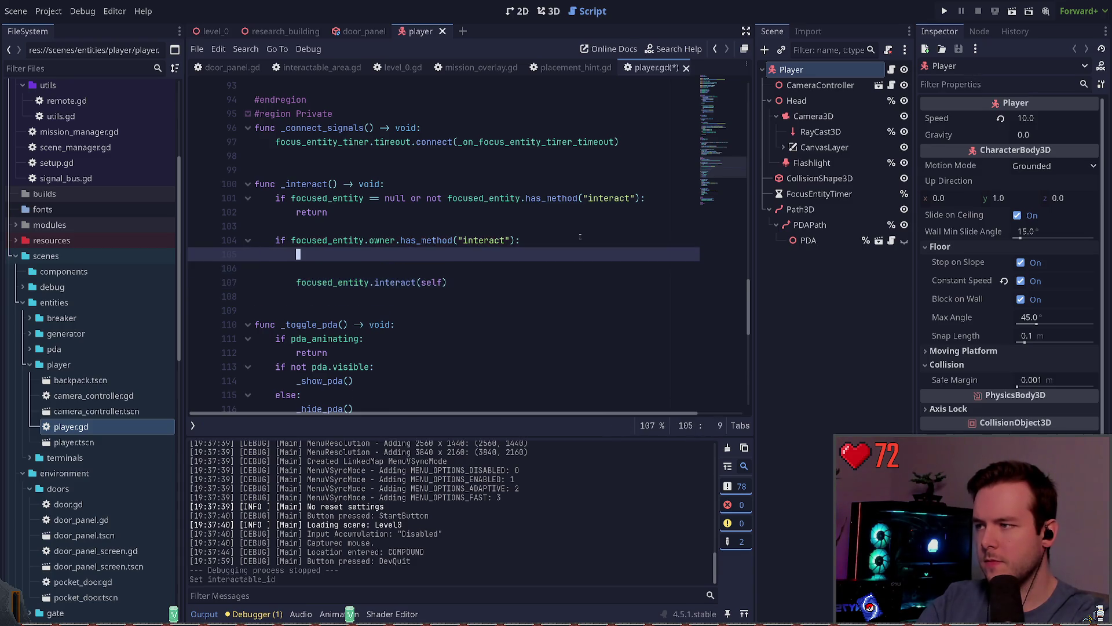
key("Delete")
key("Delete")
key("ctrl+s")
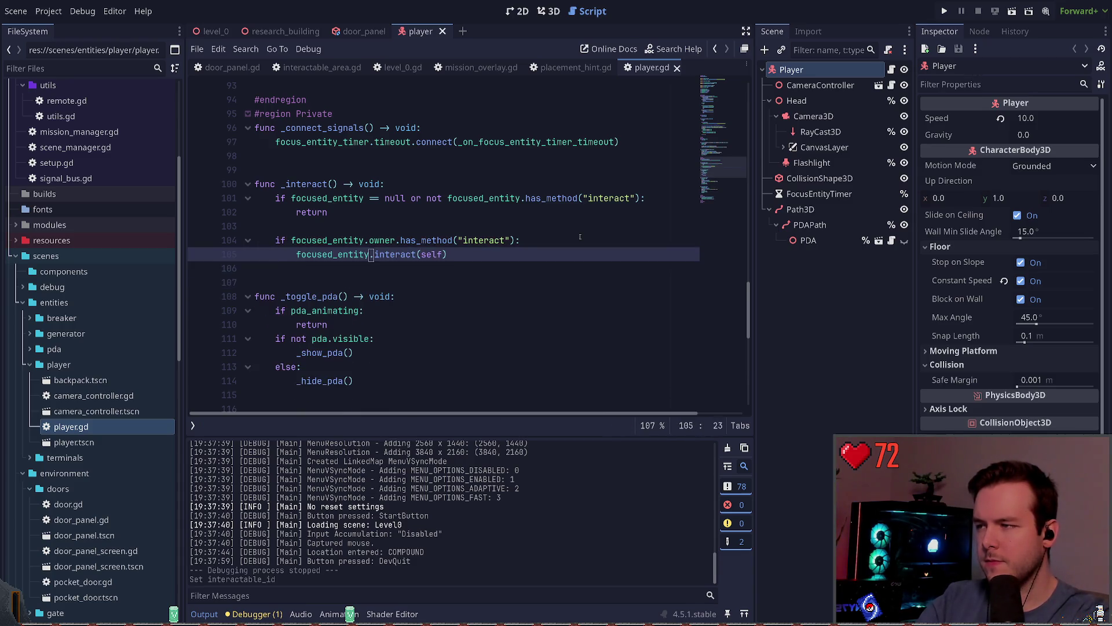
key("BackSpace")
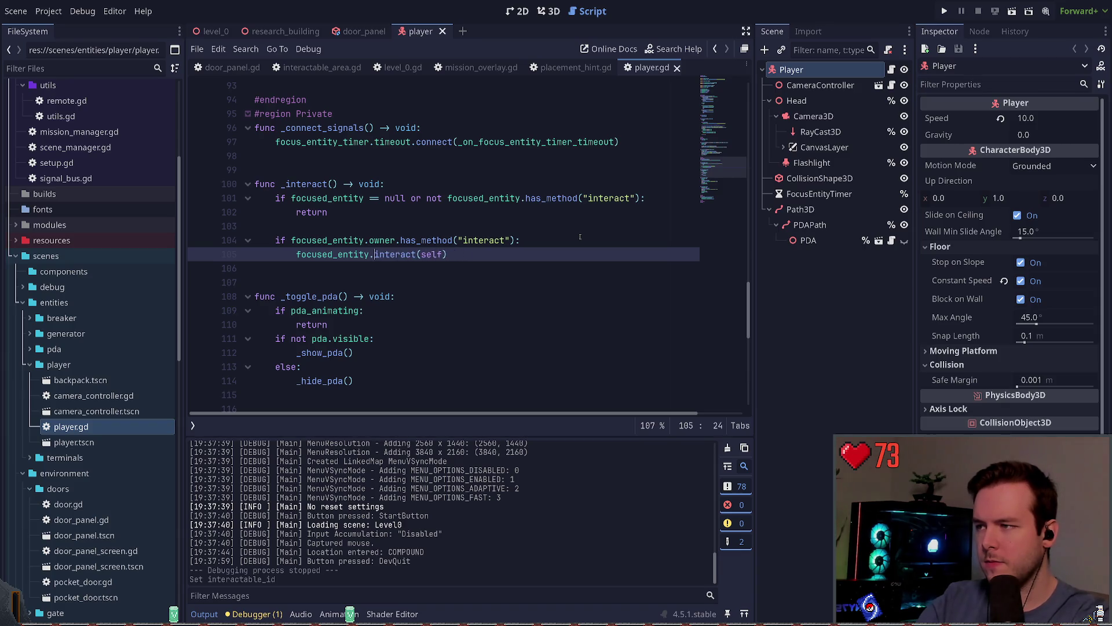
type("owner.")
key("ctrl+s")
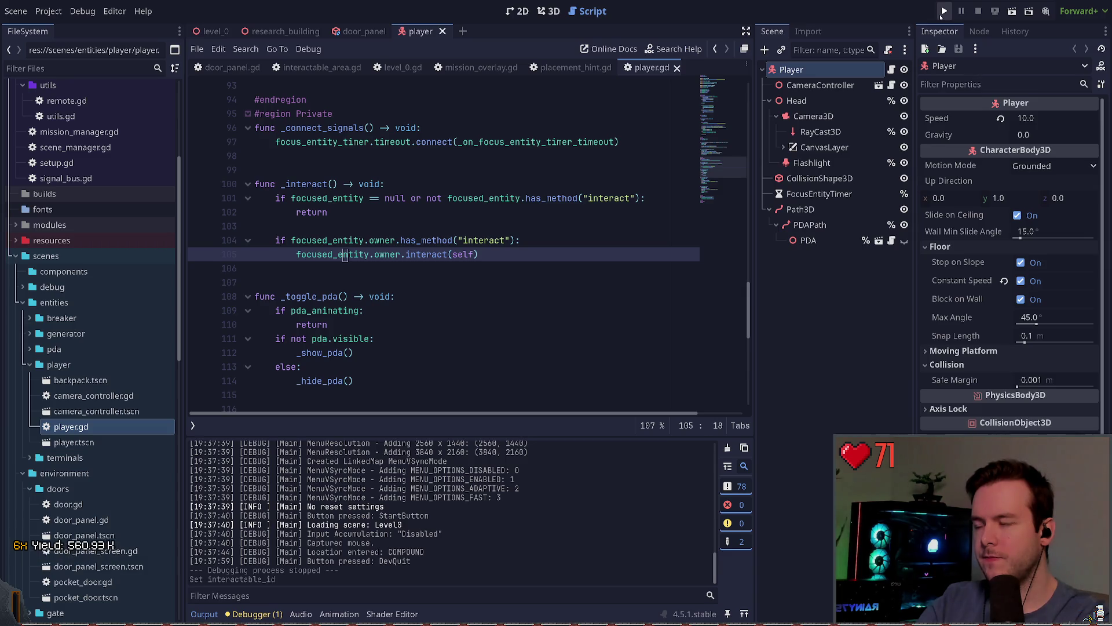
- Run the game, walk through the compound up to the research door panel, then Dev Quit
left_click(942, 12)
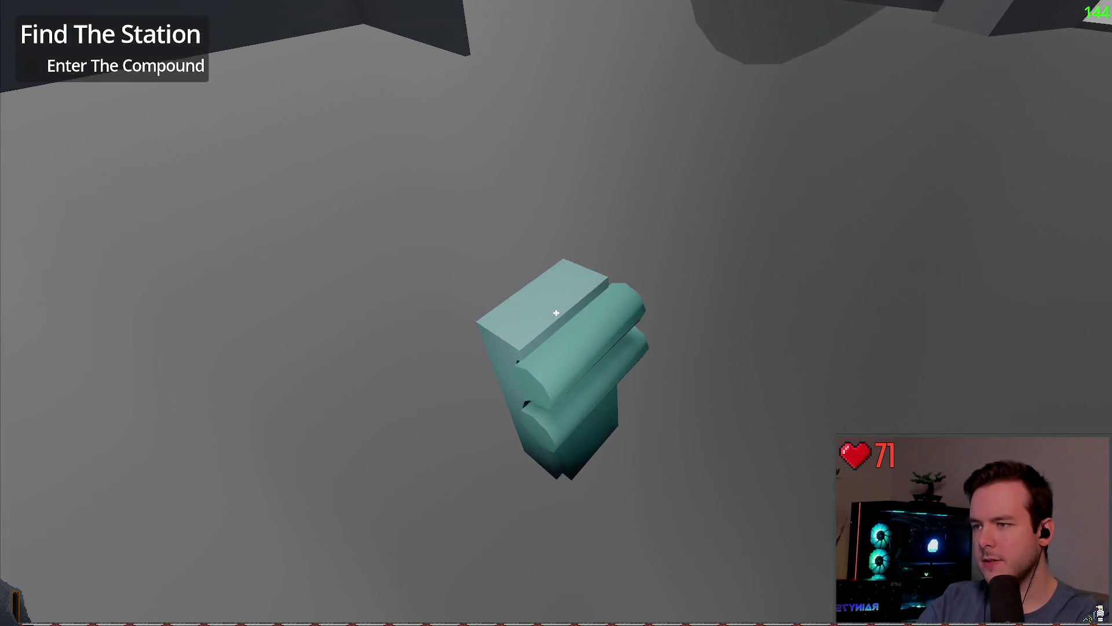
key("w")
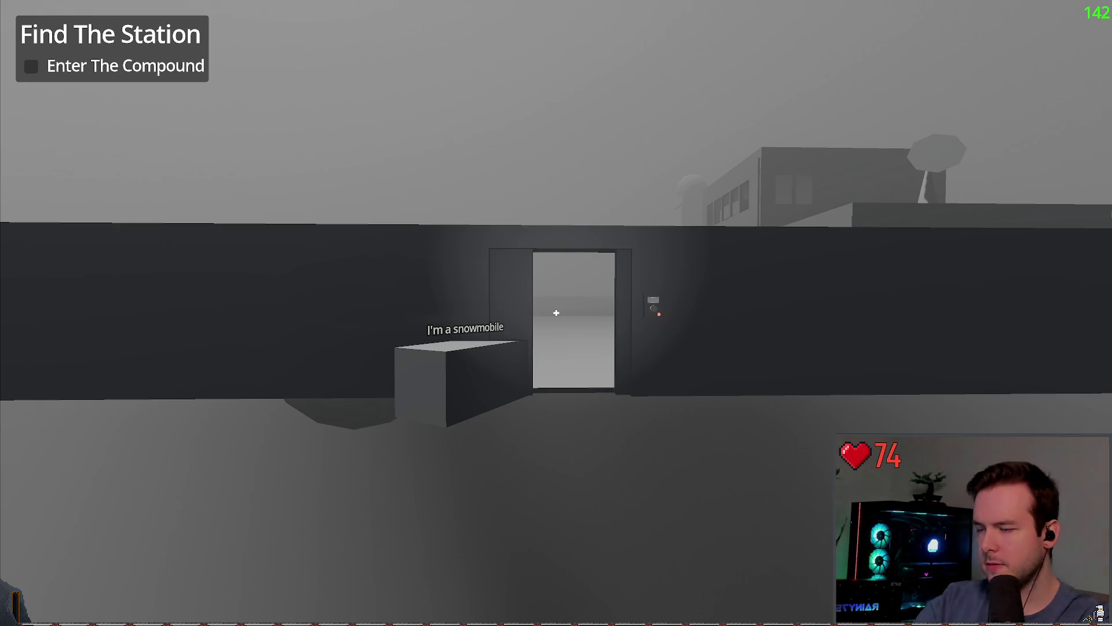
key("w")
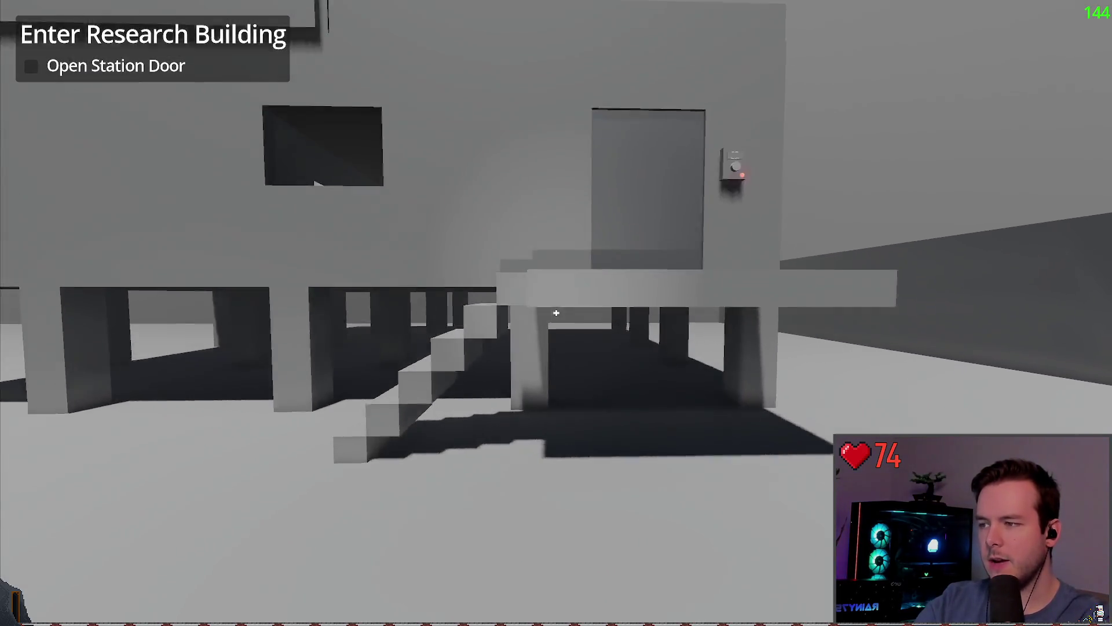
key("w")
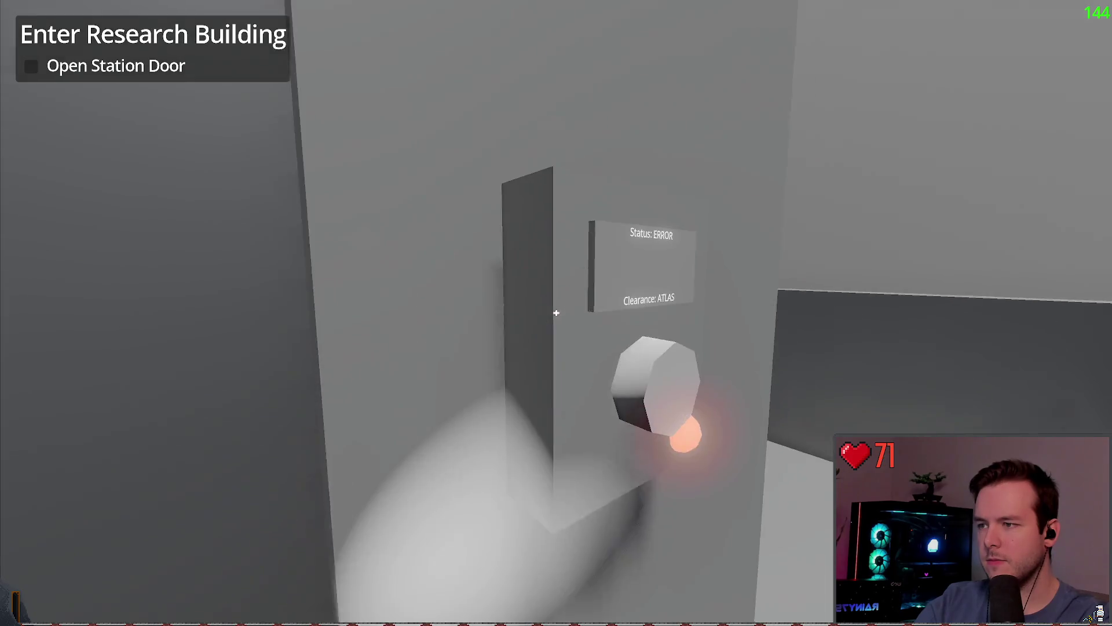
key("a")
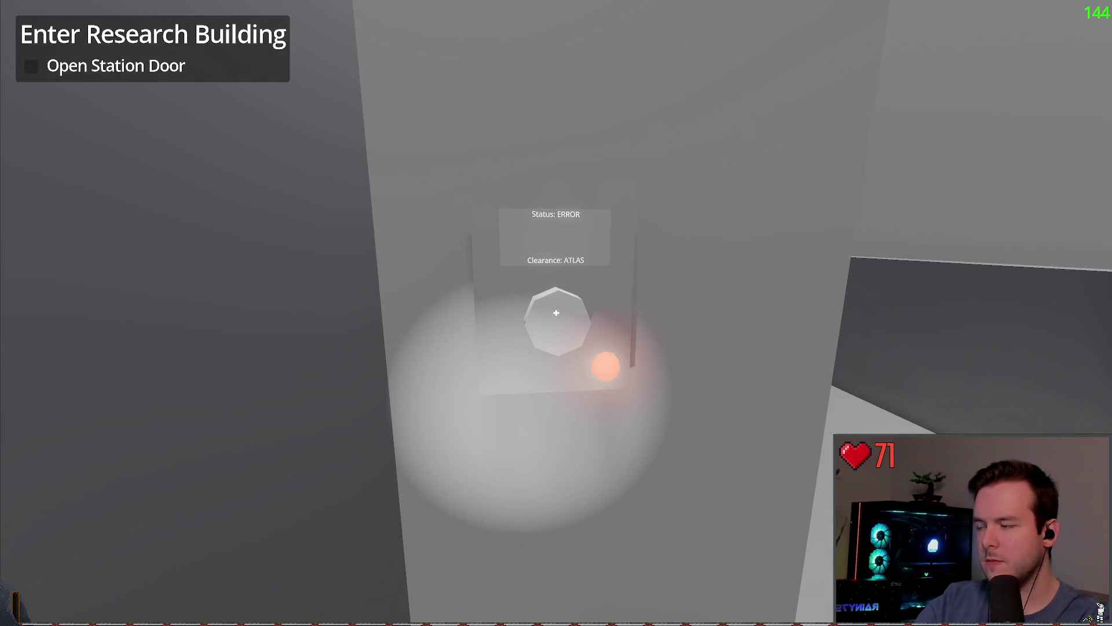
key("Escape")
left_click(55, 365)
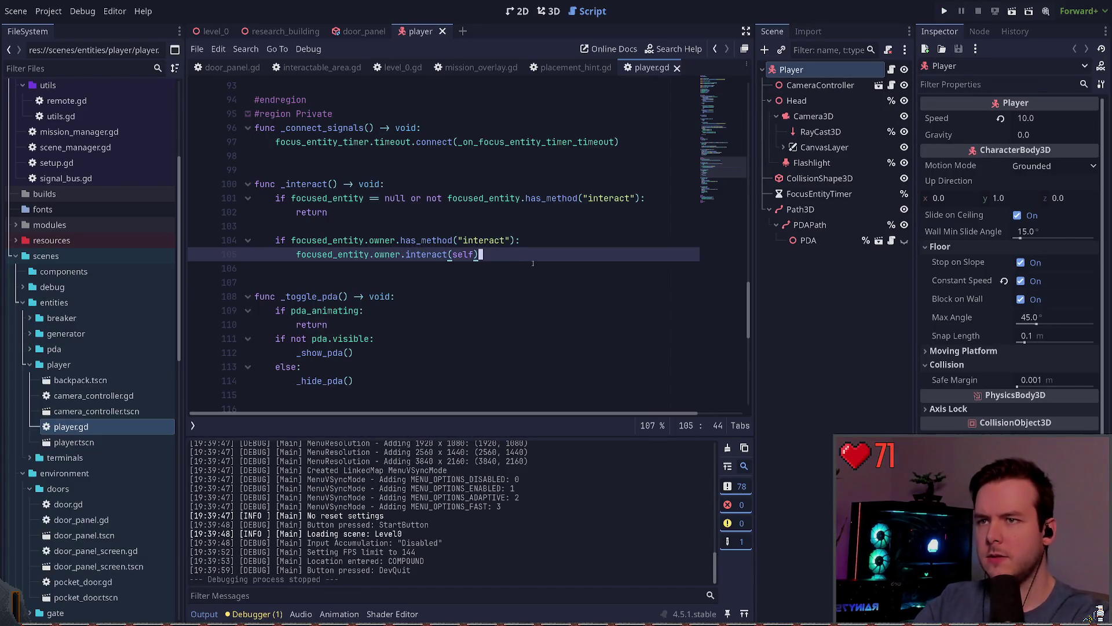
- Look over how focused_entity is used in the timer handler and interact input handling
scroll(532, 263, "up", 3)
scroll(504, 244, "down", 12)
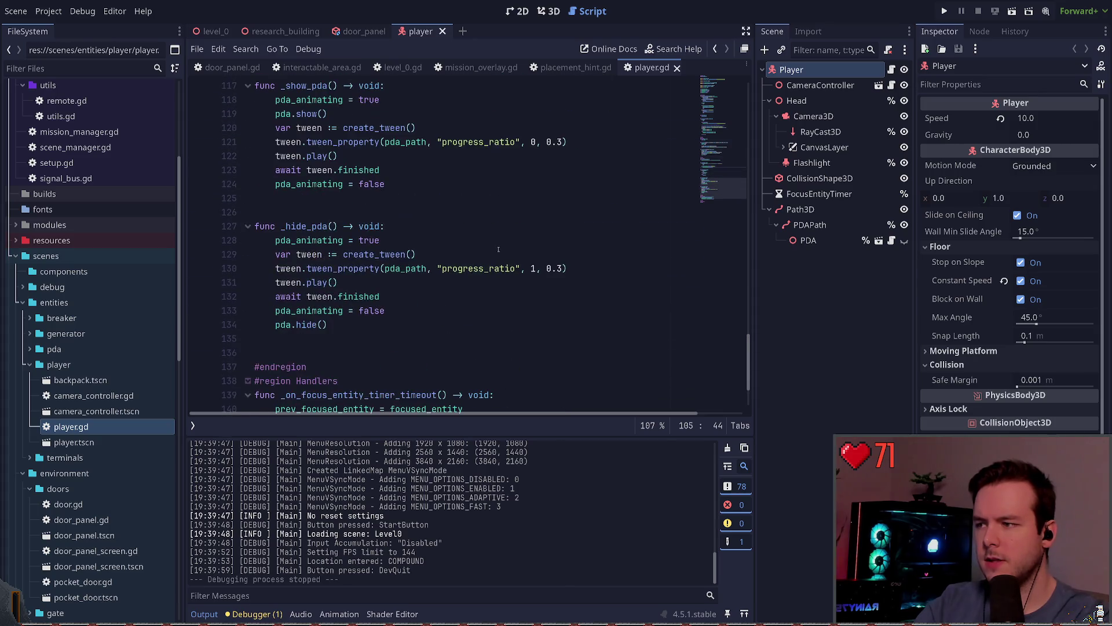
double_click(429, 311)
scroll(473, 296, "up", 20)
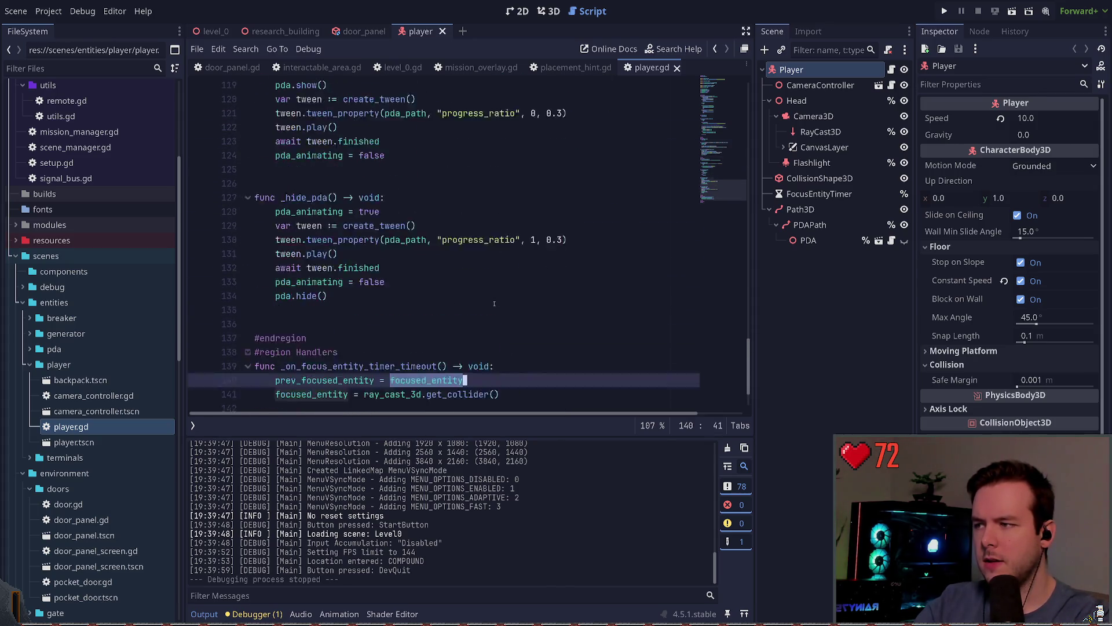
scroll(473, 296, "up", 10)
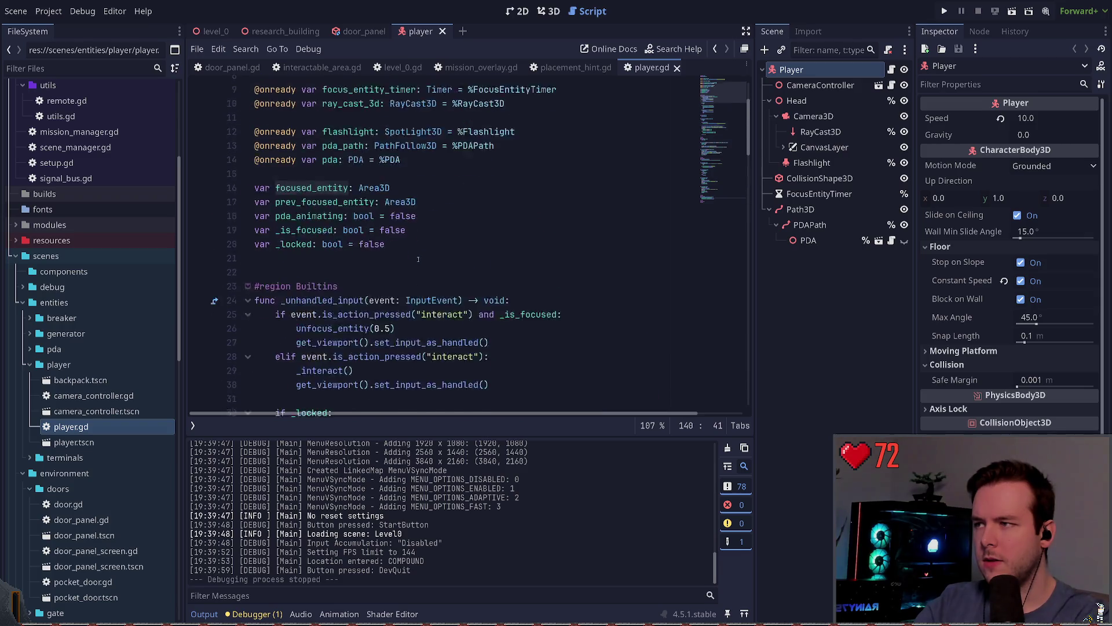
scroll(398, 230, "down", 4)
scroll(444, 224, "down", 1)
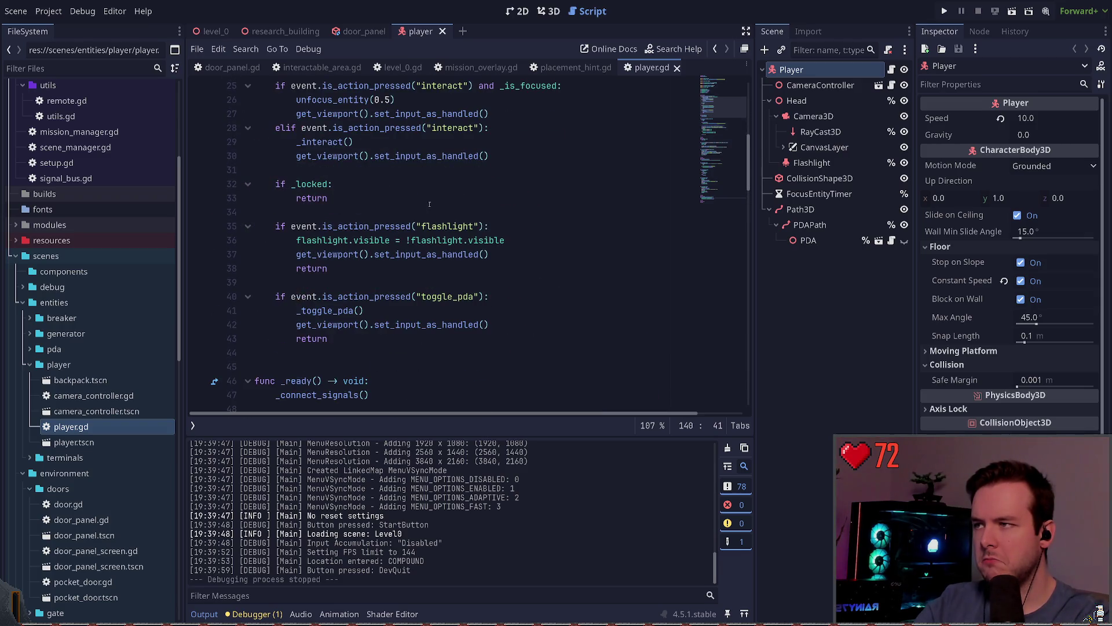
left_click(371, 156)
- Drop the has_method condition so _interact returns only when focused_entity is null, then run the game
left_click(335, 142, "ctrl")
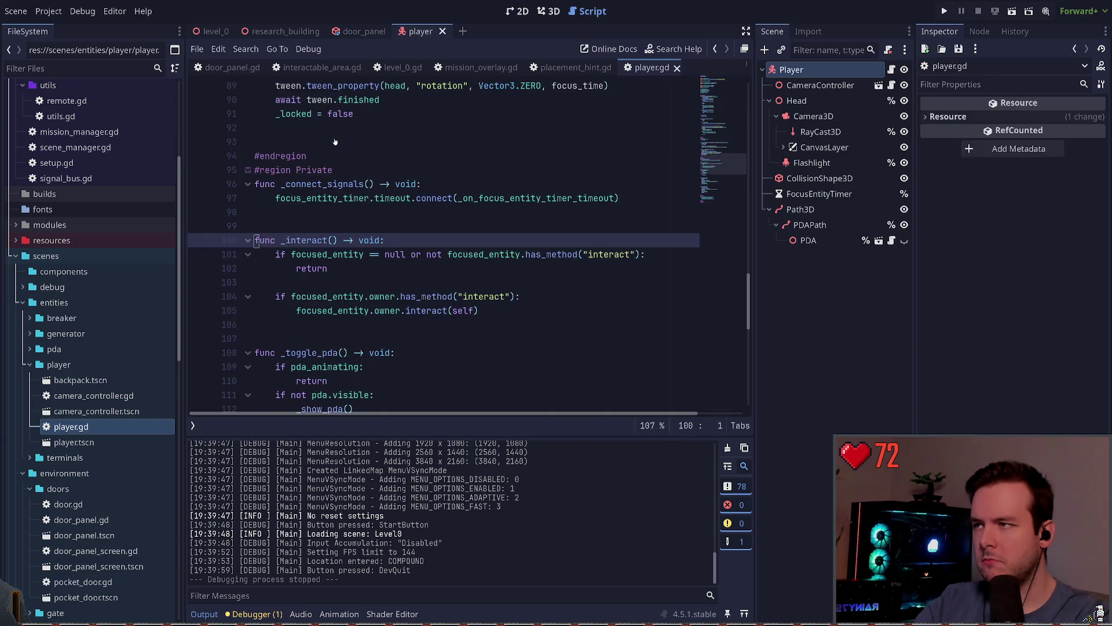
left_click(418, 268)
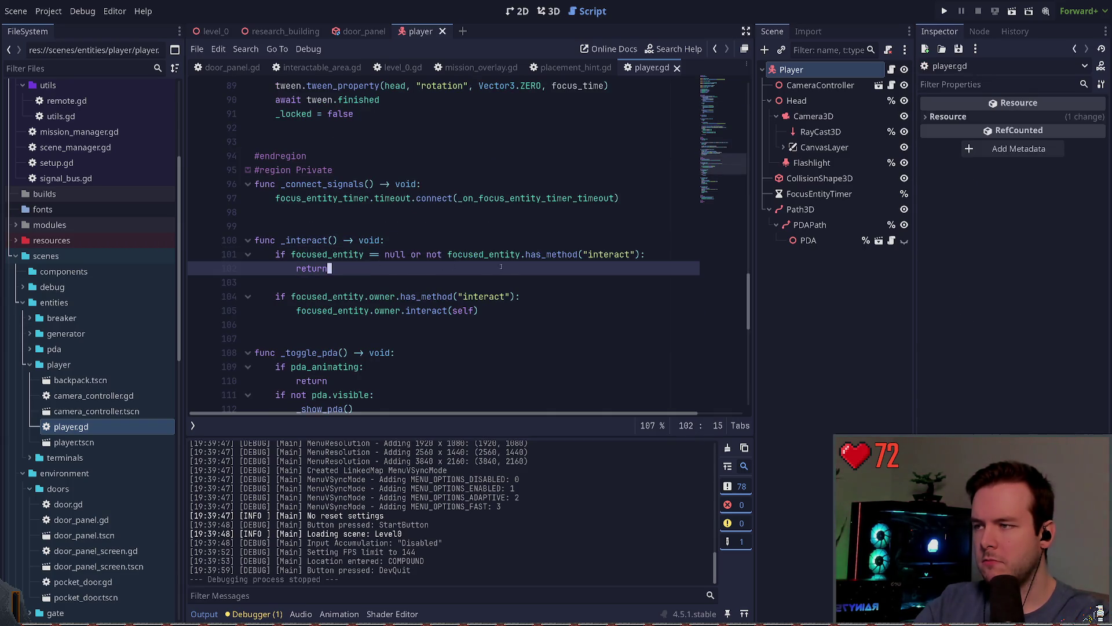
left_click(434, 255)
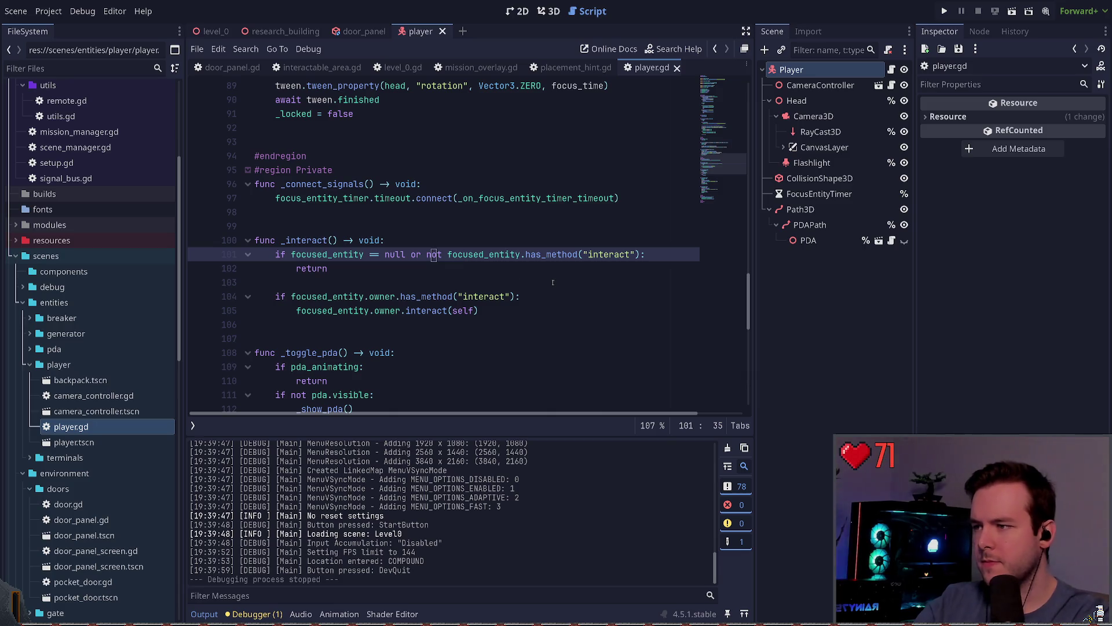
key("ctrl+z")
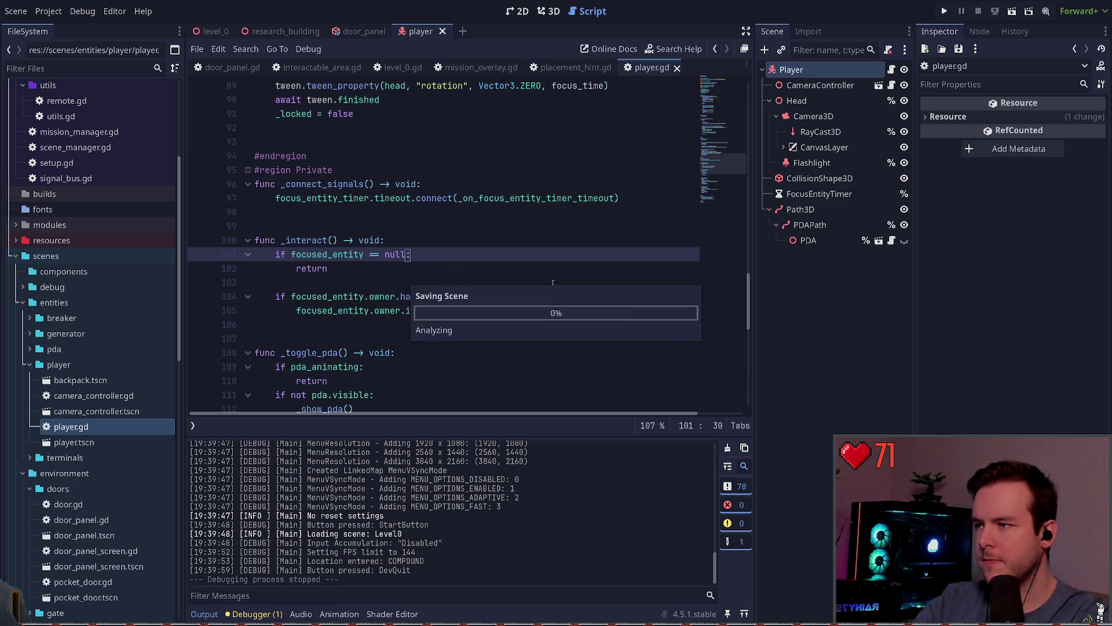
left_click(944, 12)
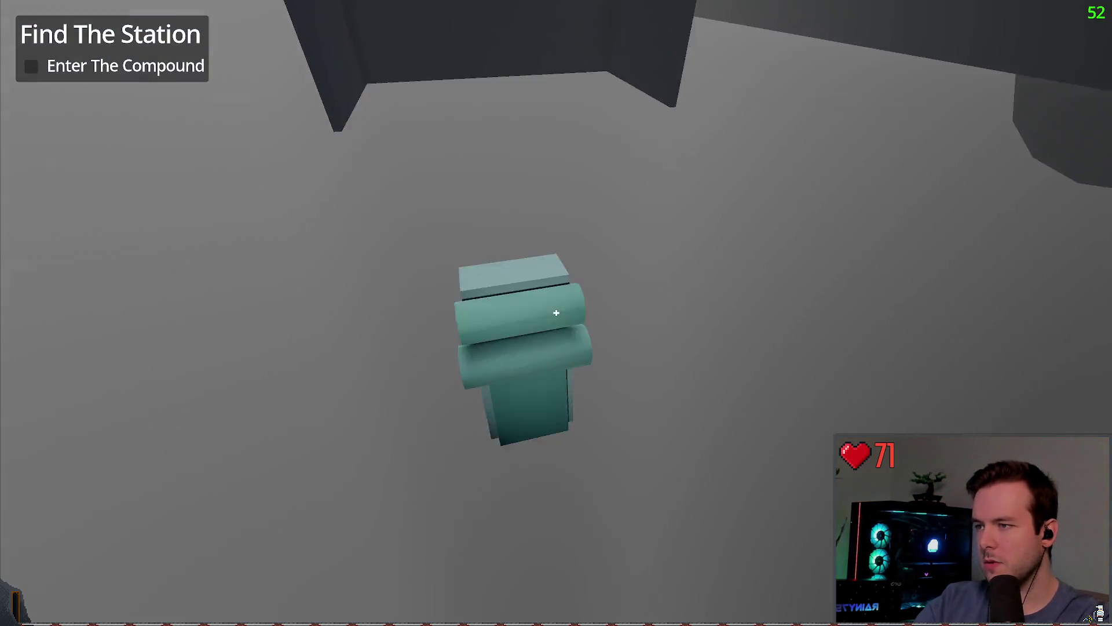
- Walk to the research door panel, use it with E to get 'Reset The Doors', then exit the game
key("w")
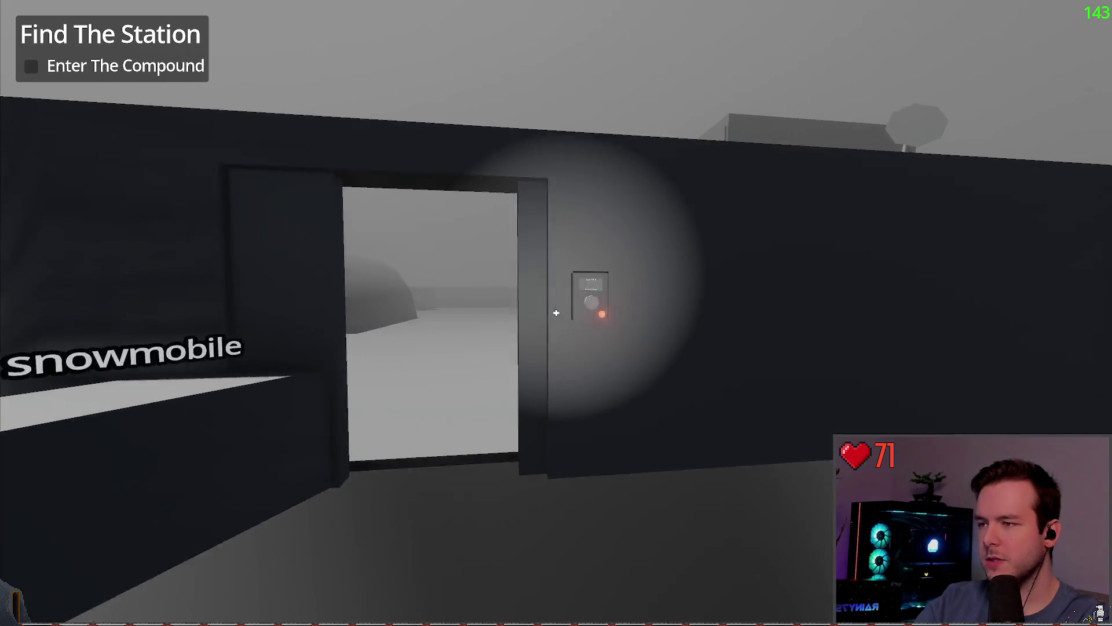
key("w")
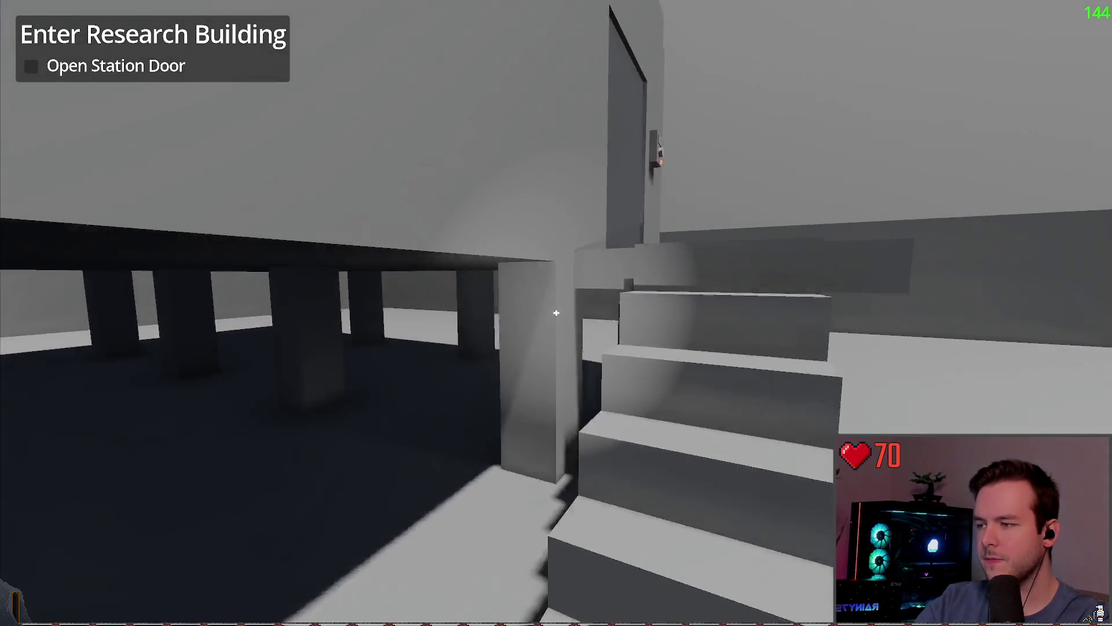
key("e")
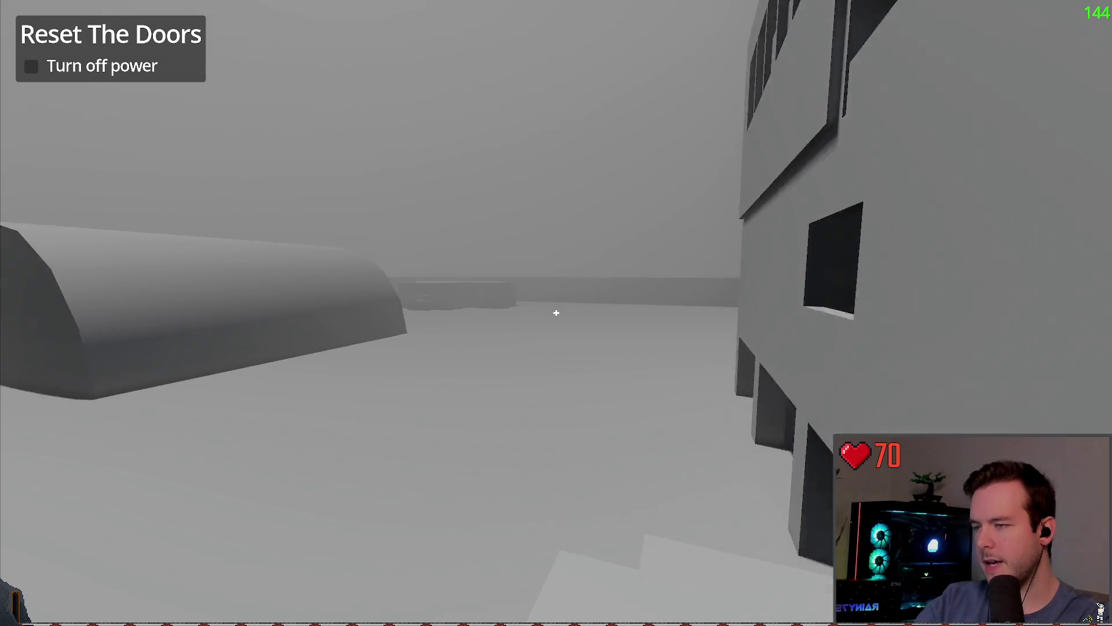
key("Escape")
left_click(415, 247)
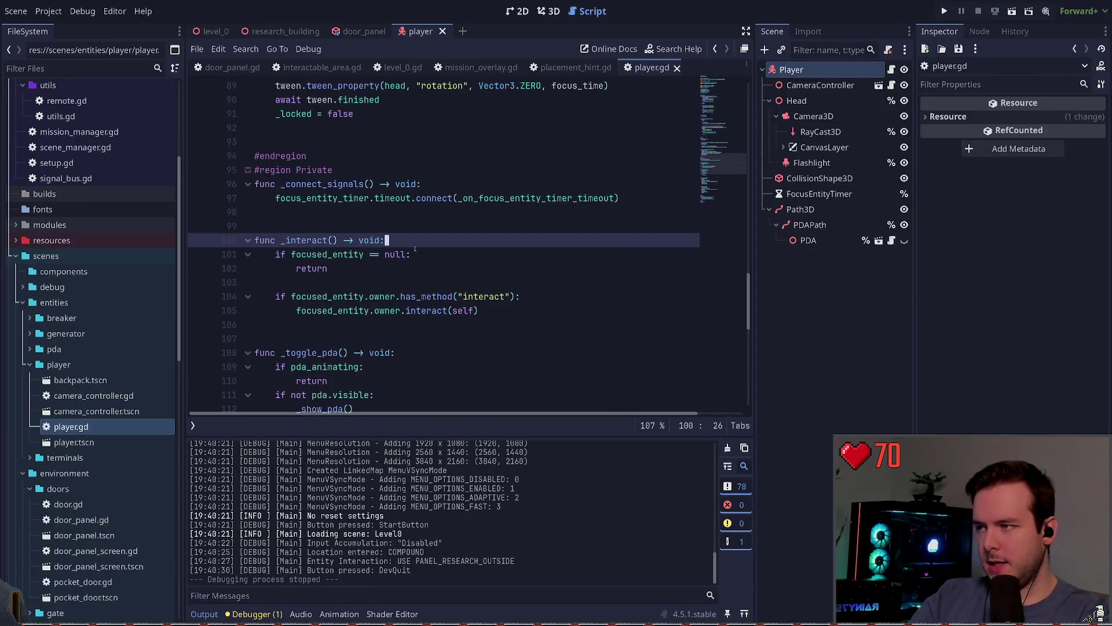
- Duplicate the owner has_method block and make the first copy call interact on focused_entity itself
key("Down")
key("Down")
key("Down")
key("shift+Down")
key("shift+Down")
key("Up")
key("Up")
key("Up")
key("Down")
key("Down")
key("shift+Down")
key("shift+Down")
key("shift+Down")
key("ctrl+shift+d")
key("Up")
key("Up")
key("Up")
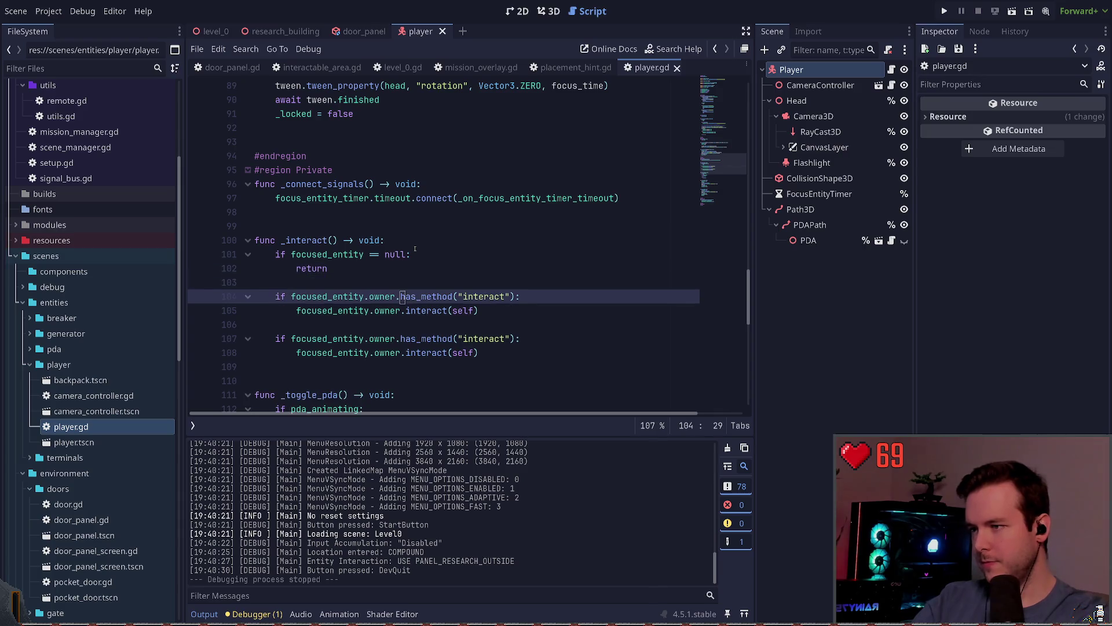
key("Delete")
key("Delete")
key("Delete")
key("Down")
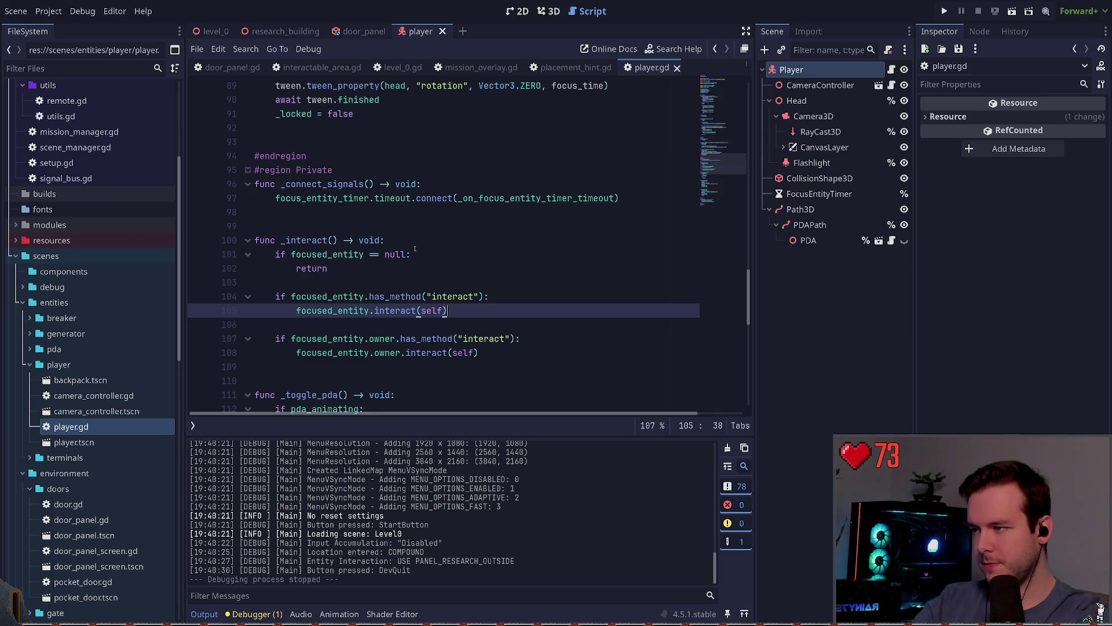
- Add a return line after each interact call and save player.gd
key("Return")
type("retur")
key("Down")
key("Down")
key("Down")
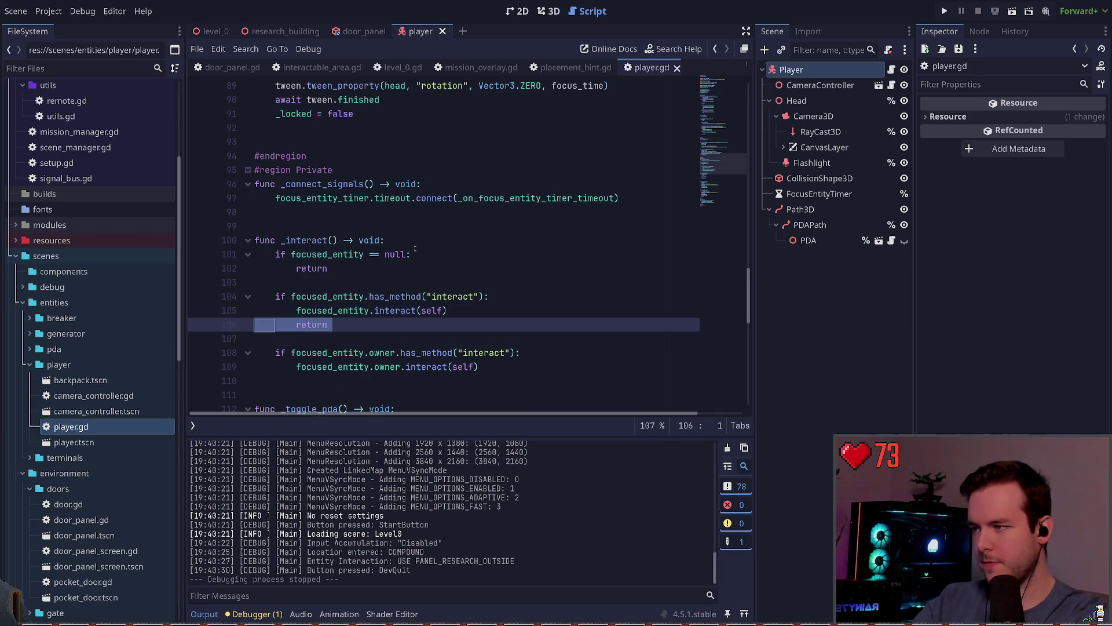
key("End")
key("Return")
type("return")
key("ctrl+s")
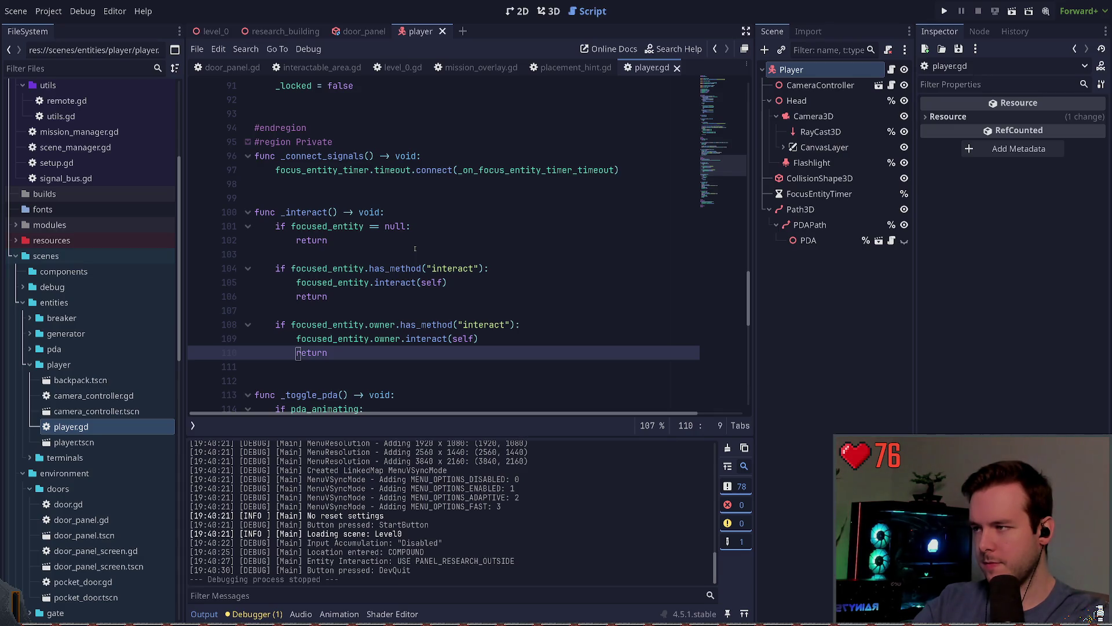
- Delete the return after the first interact call, keeping the null check and the first check as 'if'
key("Up")
key("Up")
key("Up")
key("ctrl+shift+k")
key("Up")
key("Up")
key("Home")
type("el")
key("Up")
key("Up")
key("ctrl+shift+k")
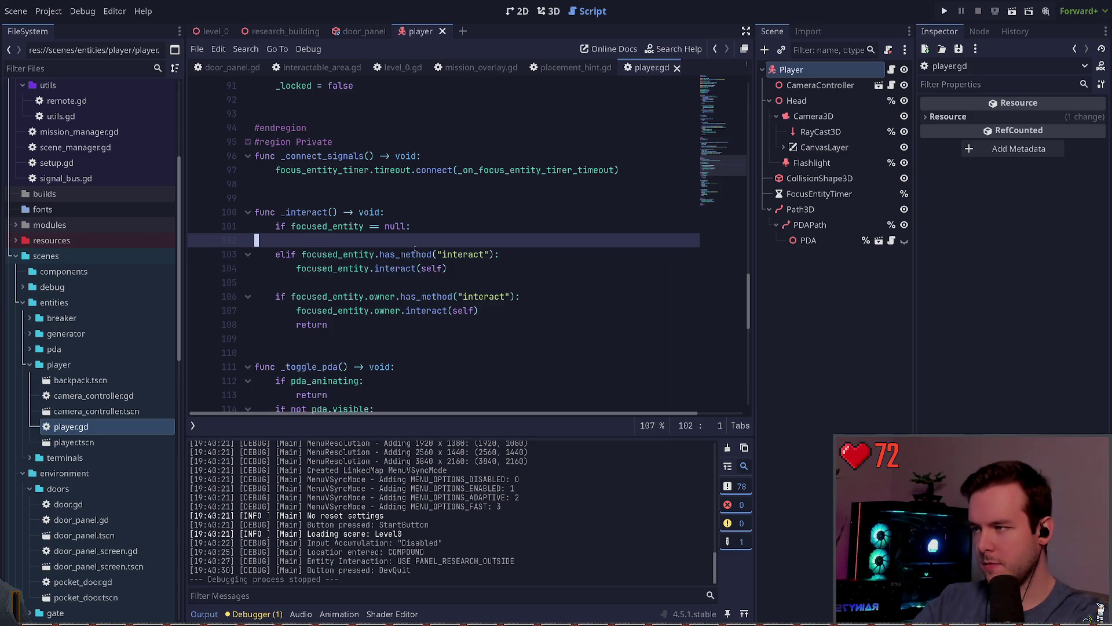
key("ctrl+z")
key("Down")
key("Down")
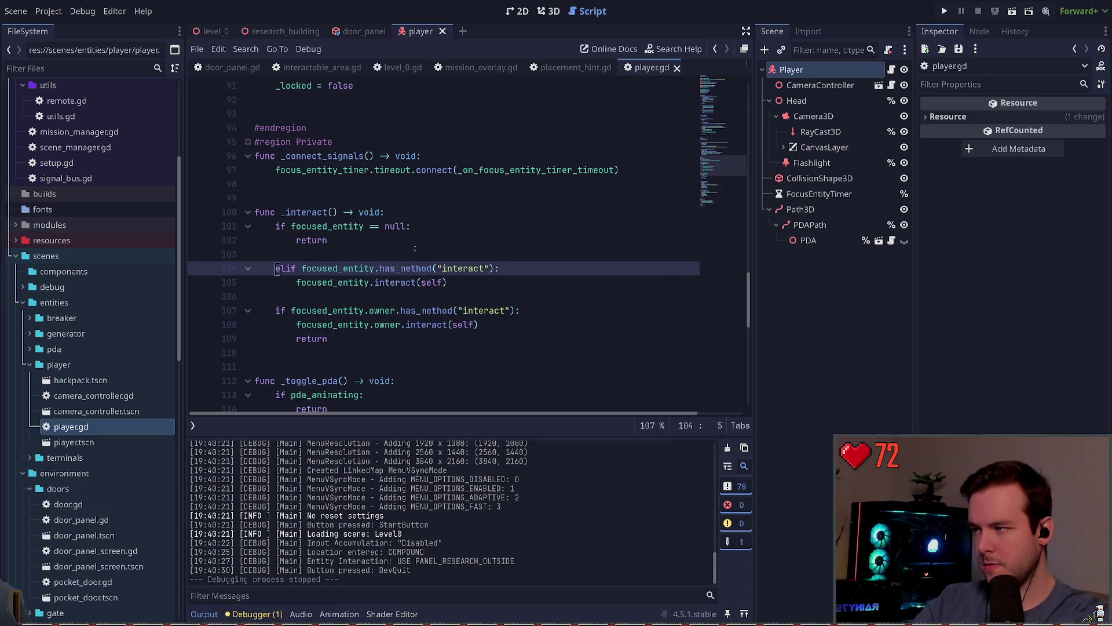
key("Delete")
key("Delete")
- Turn the owner check into an elif, remove the leftover return and blank line, save, and run the project
key("Down")
key("Down")
key("Down")
type("el")
key("Escape")
key("Down")
key("Down")
key("ctrl+shift+k")
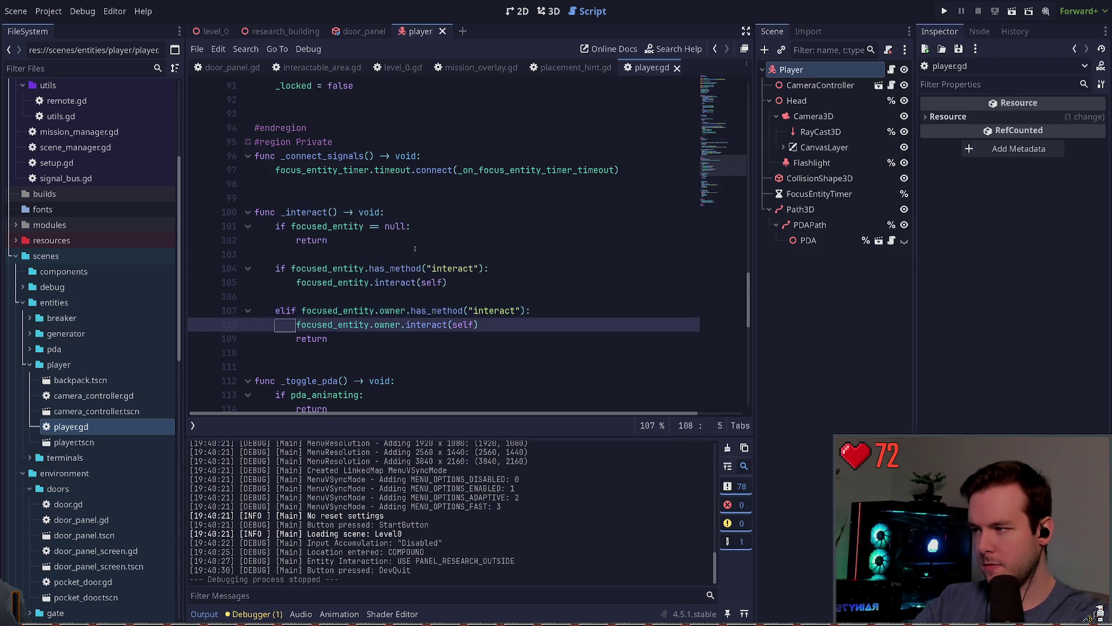
key("Up")
key("Up")
key("ctrl+shift+k")
key("ctrl+s")
key("F5")
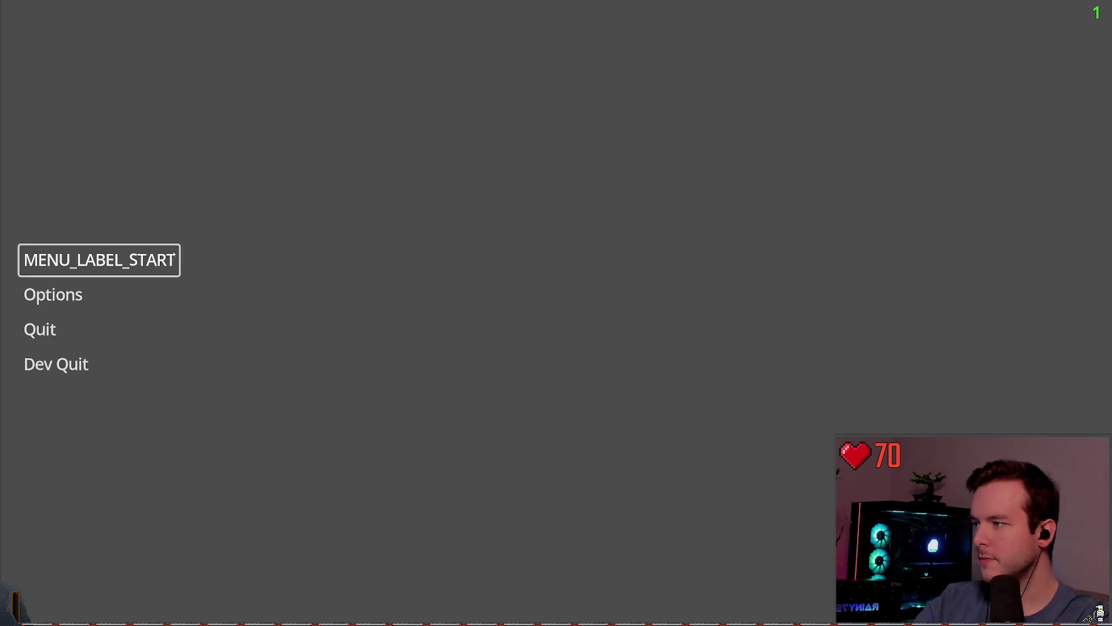
- Start a new game and walk through the compound to try the research door panel
key("Return")
key("w")
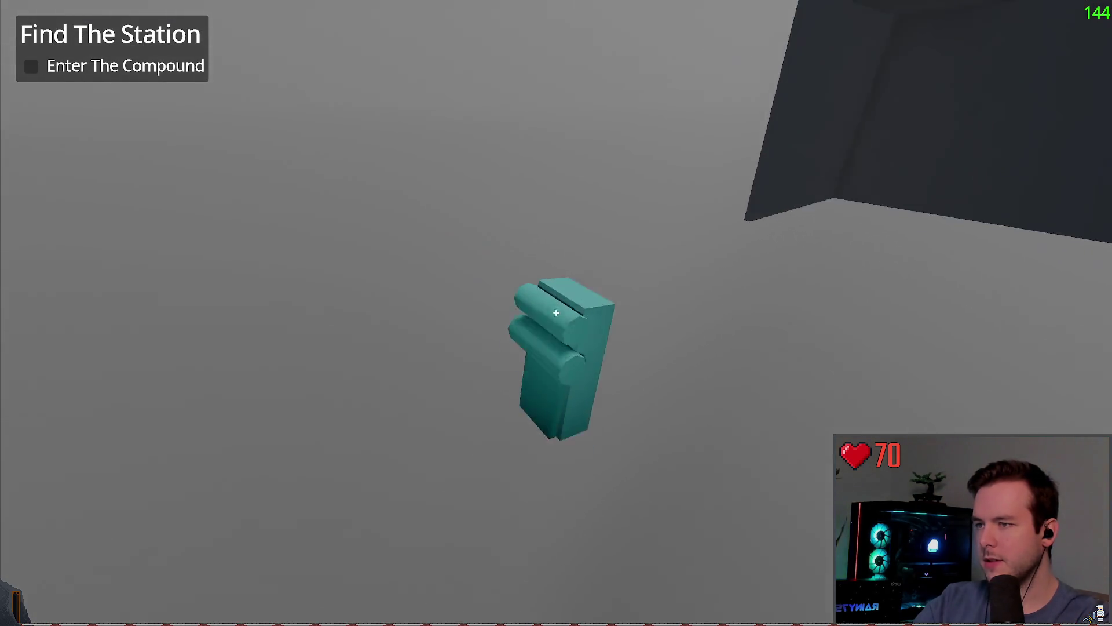
key("w")
key("w")
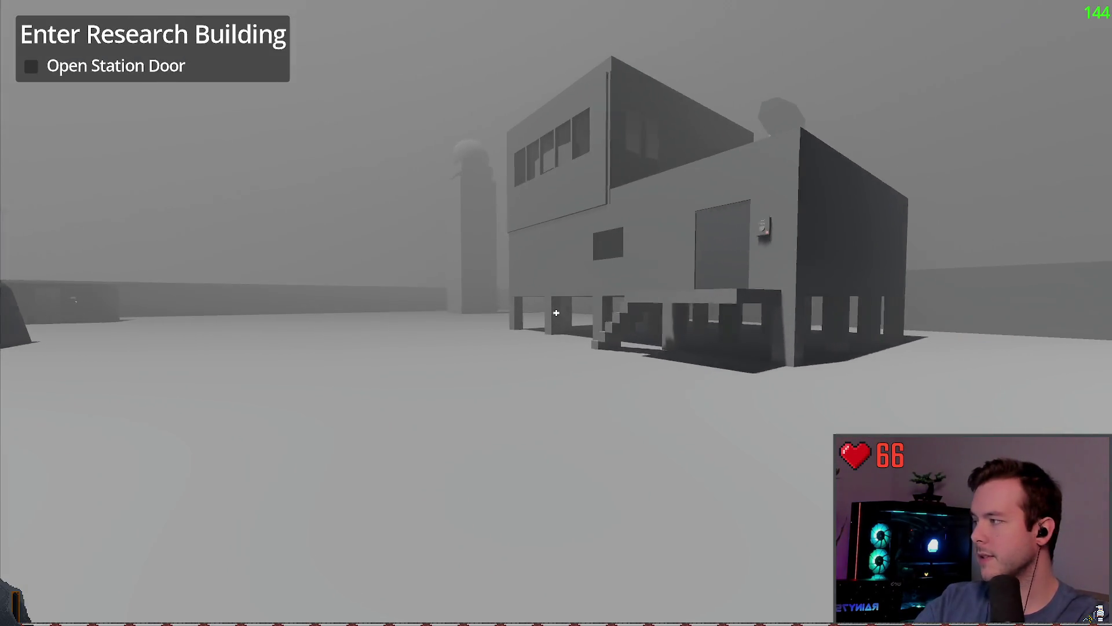
key("w")
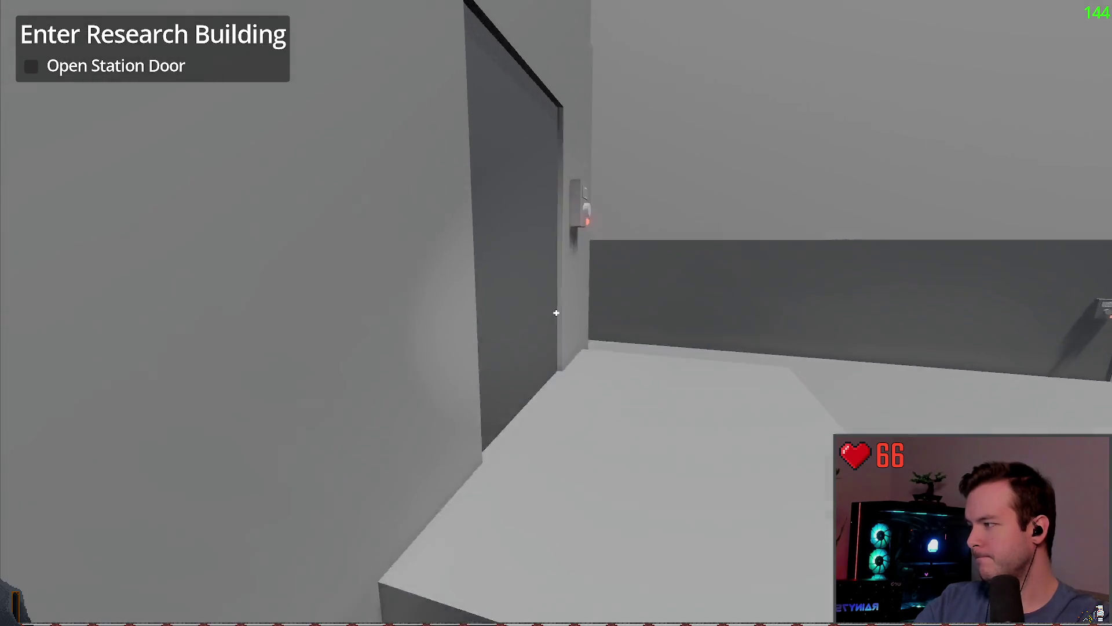
left_click(556, 312)
- Walk into the dark building and turn off the power at its panel
key("w")
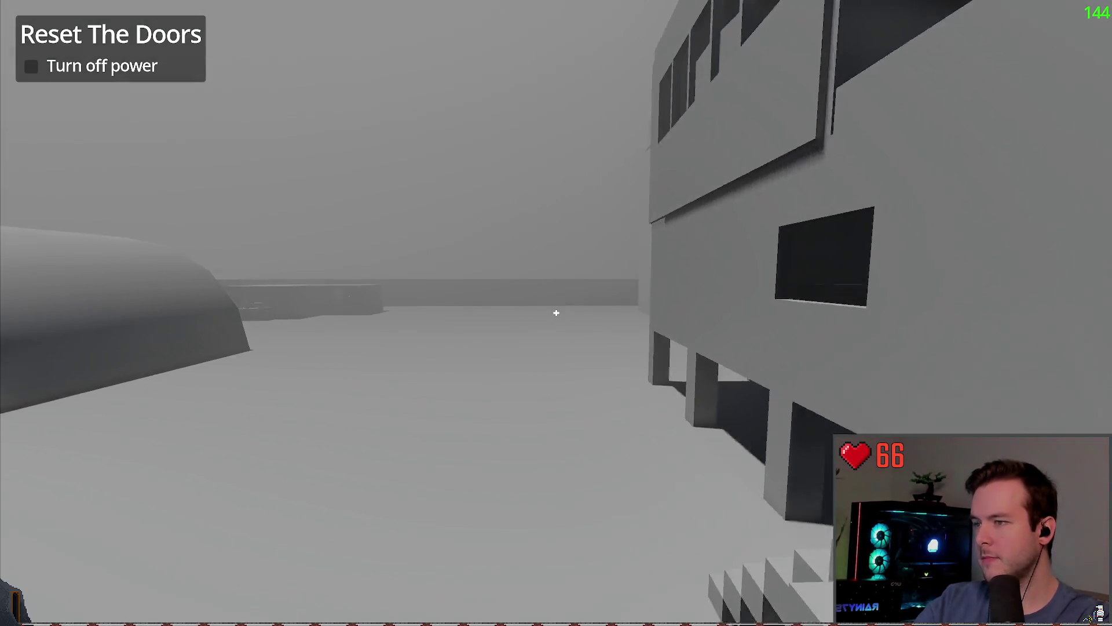
key("w")
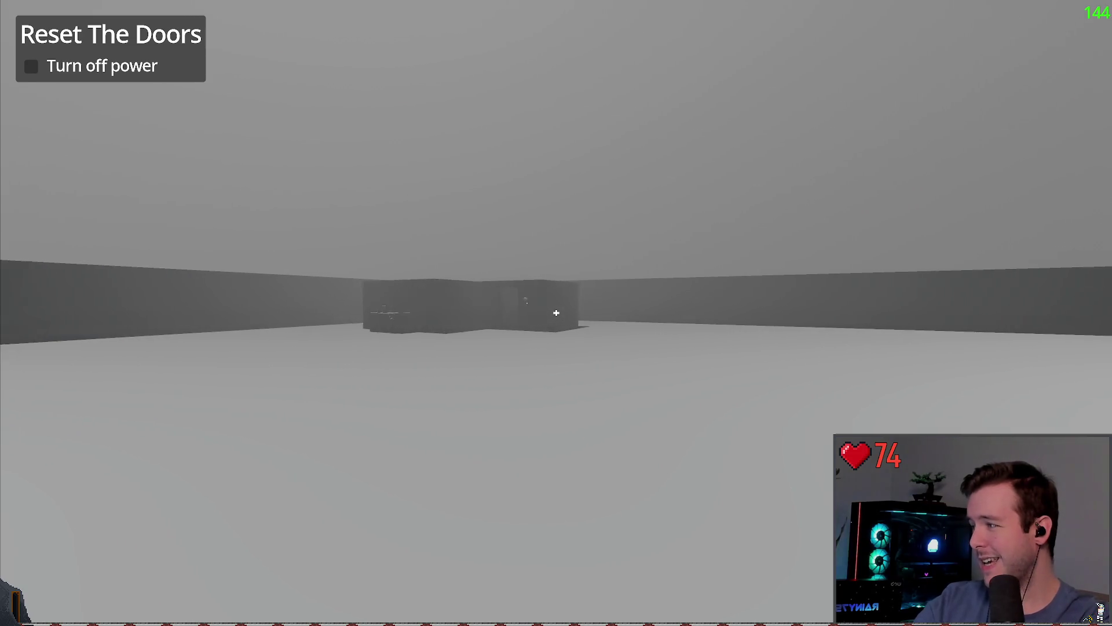
key("w")
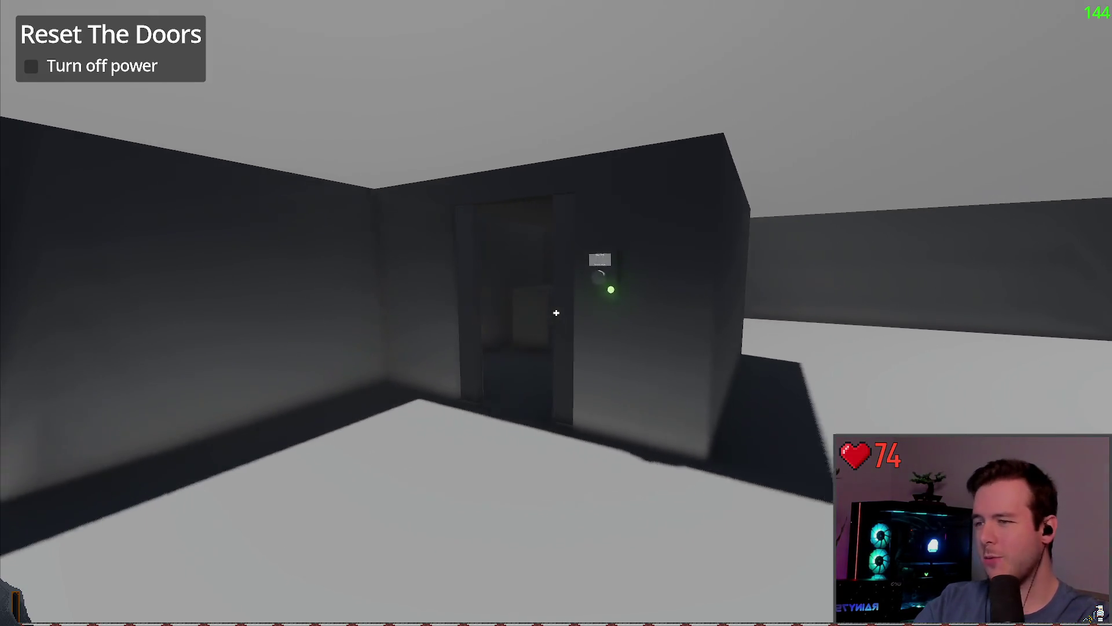
key("w")
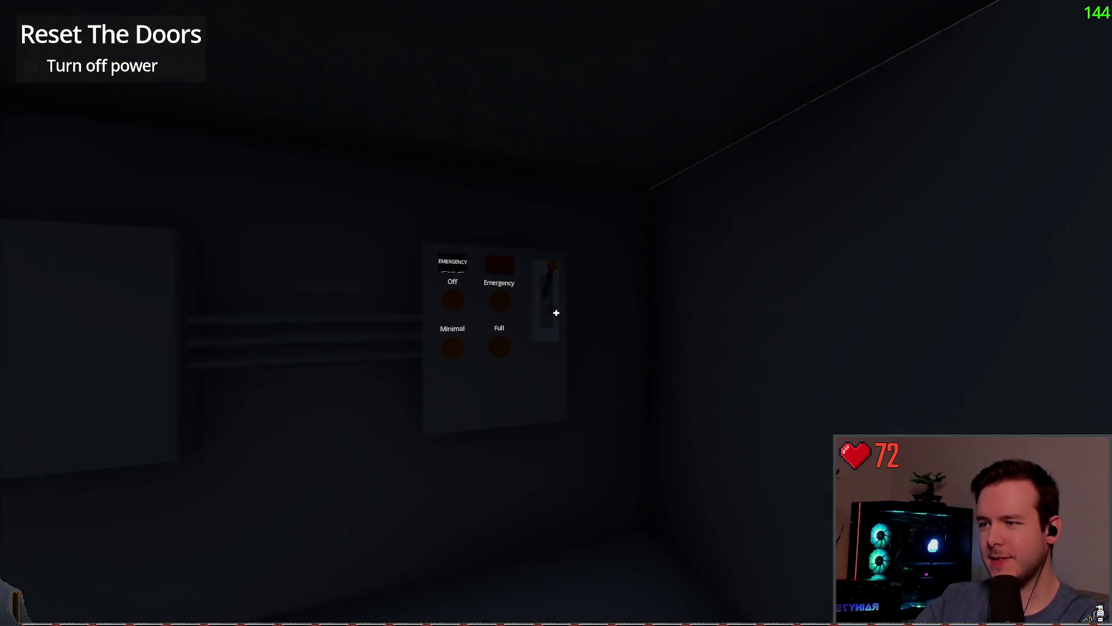
key("f")
- Override the research door panel, explore inside with the flashlight, then quit to the editor
key("w")
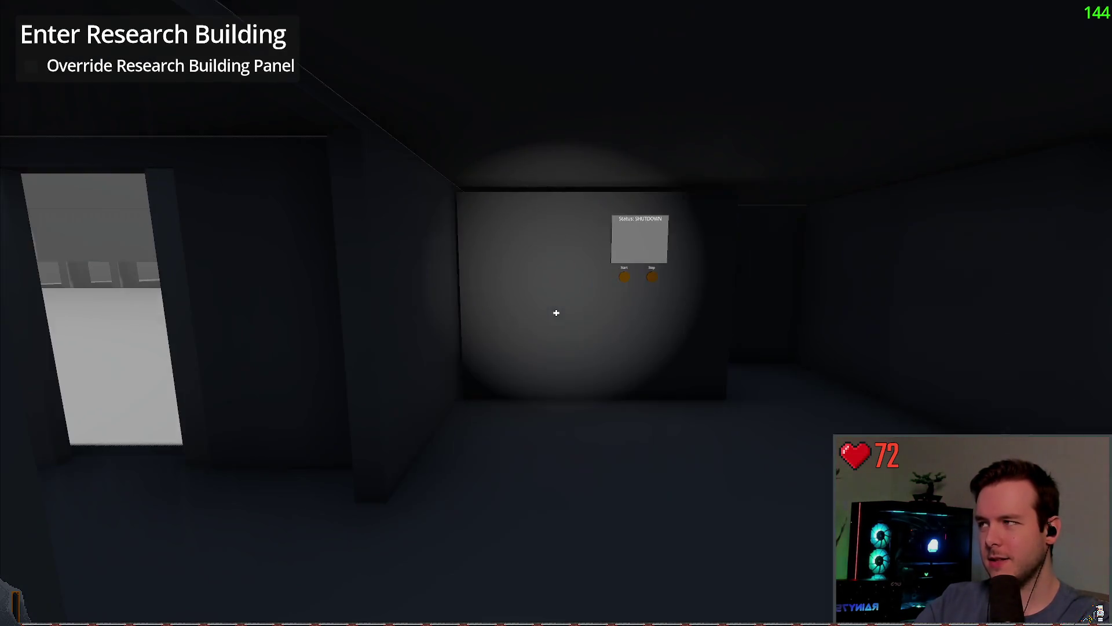
key("w")
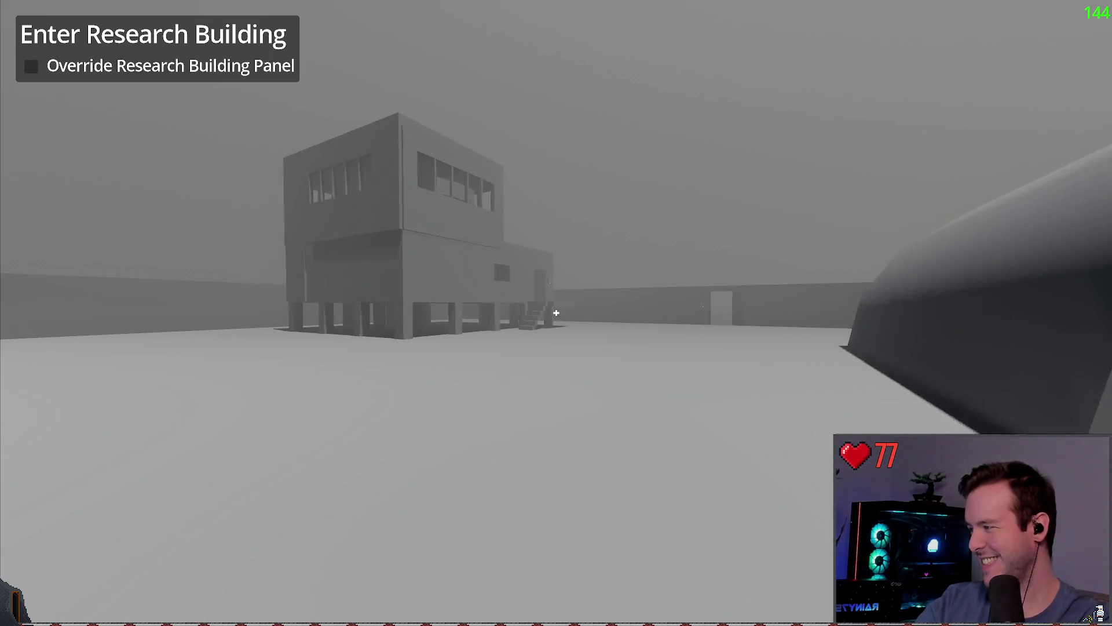
key("w")
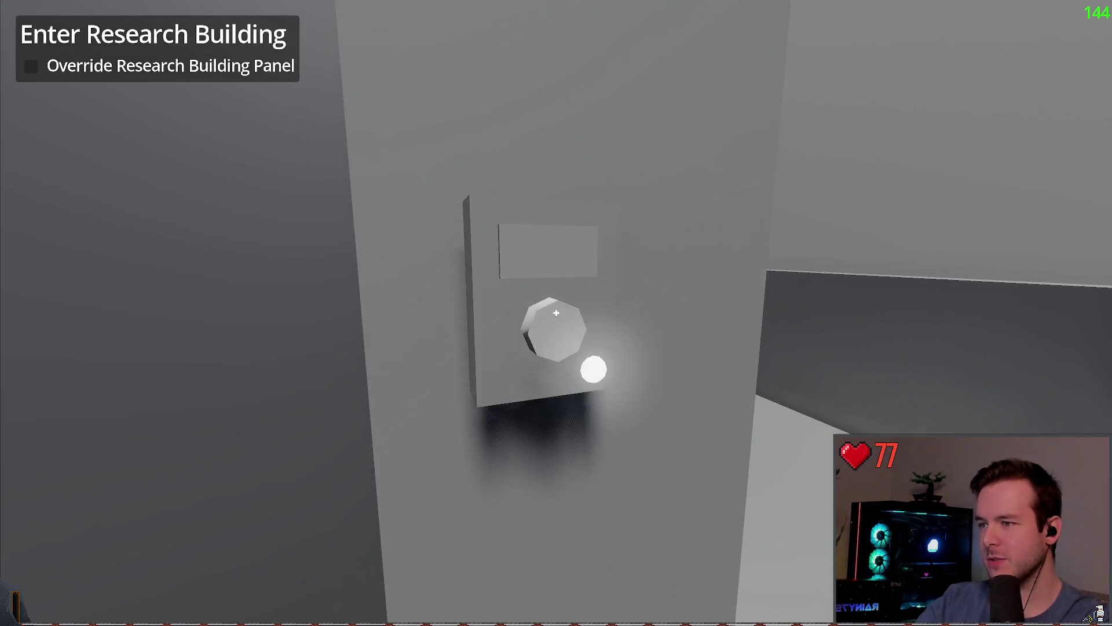
left_click(556, 313)
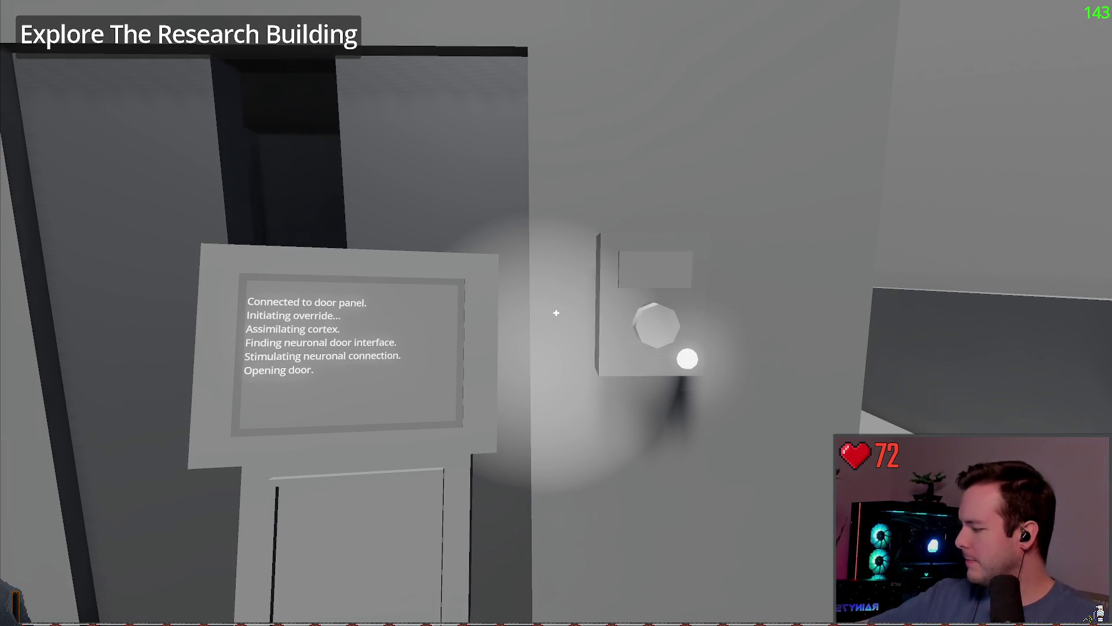
key("f")
key("w")
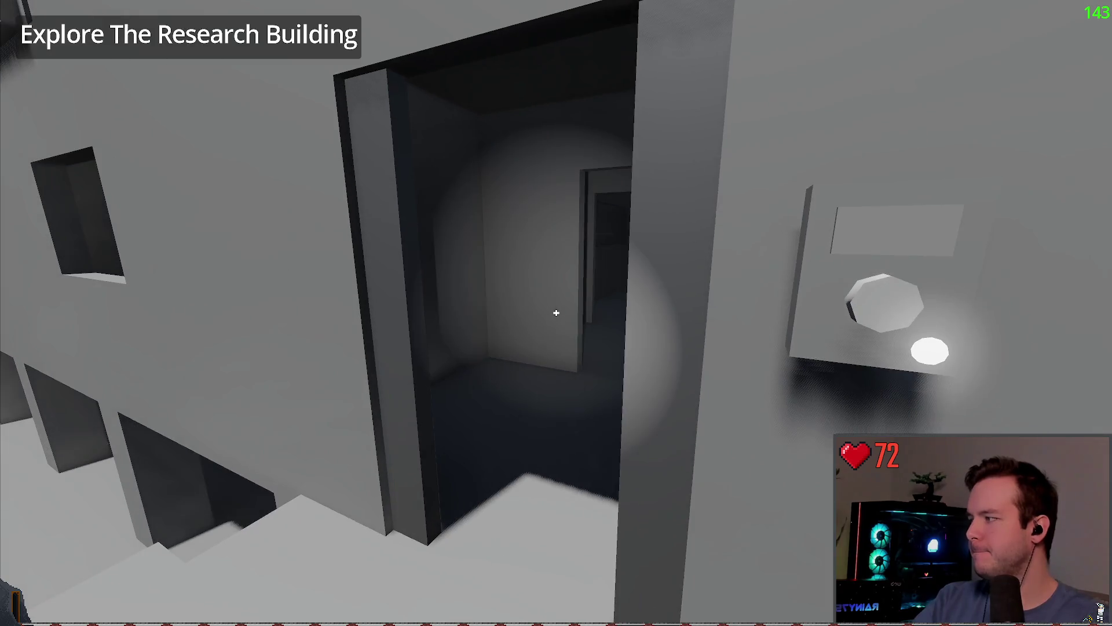
key("w")
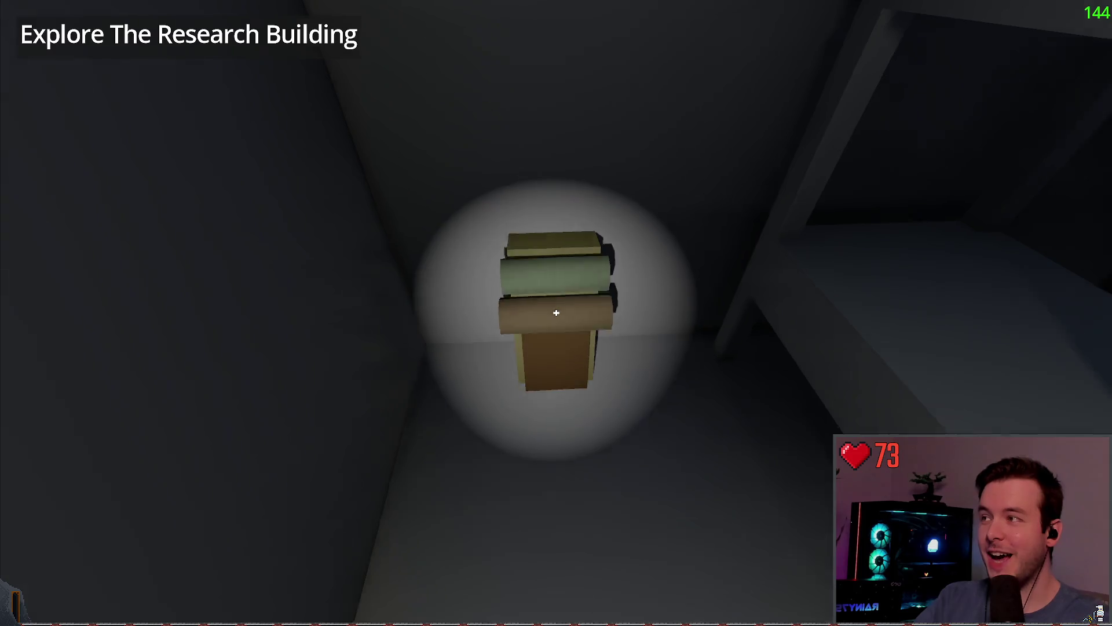
key("s")
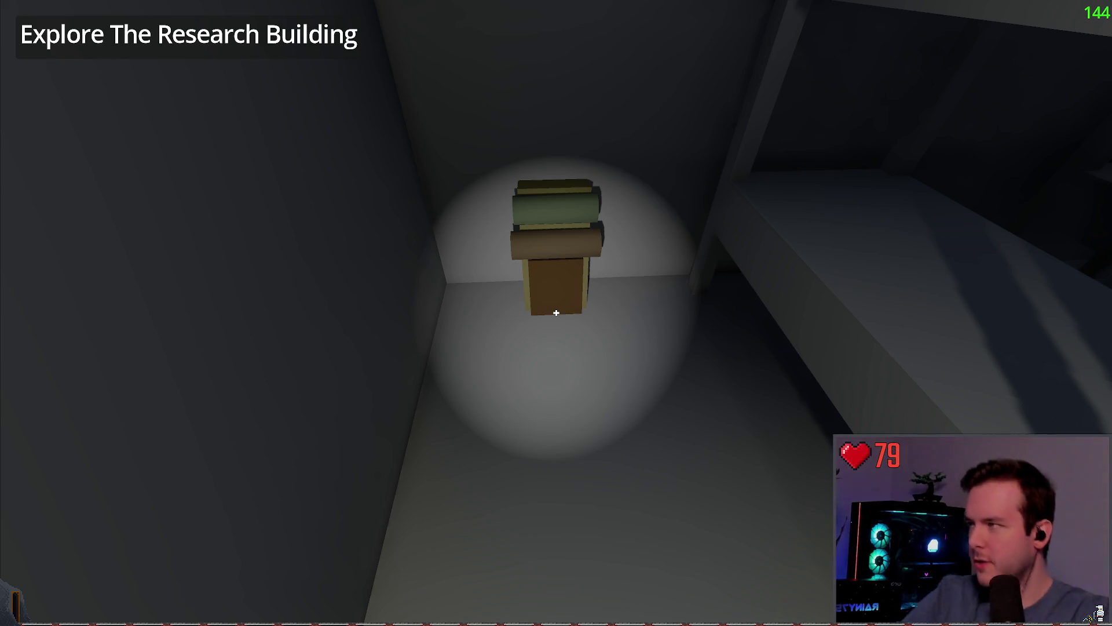
key("Escape")
key("Return")
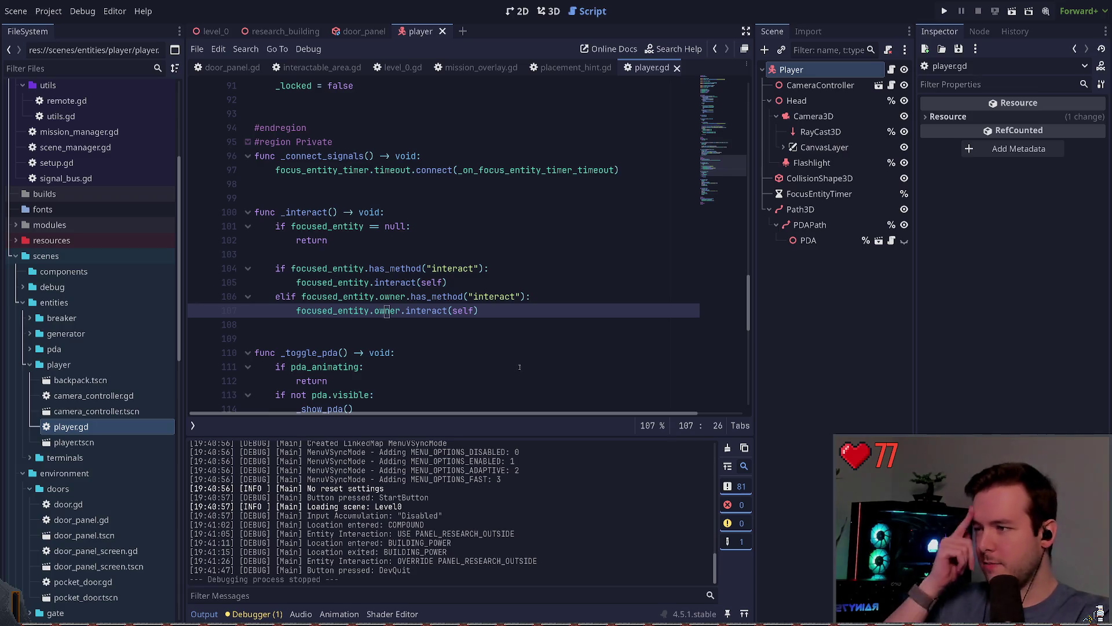
- Read through the _interact function's if/elif interact calls and save the scene
left_click(474, 323)
scroll(474, 320, "up", 1)
scroll(473, 321, "up", 1)
left_click(404, 284)
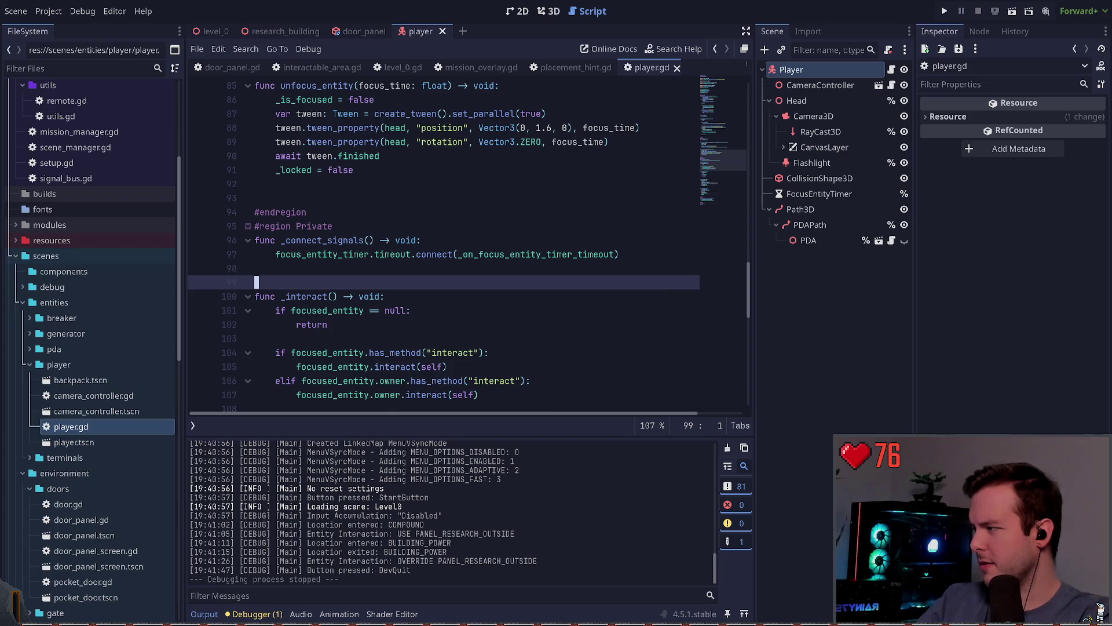
left_click(397, 329)
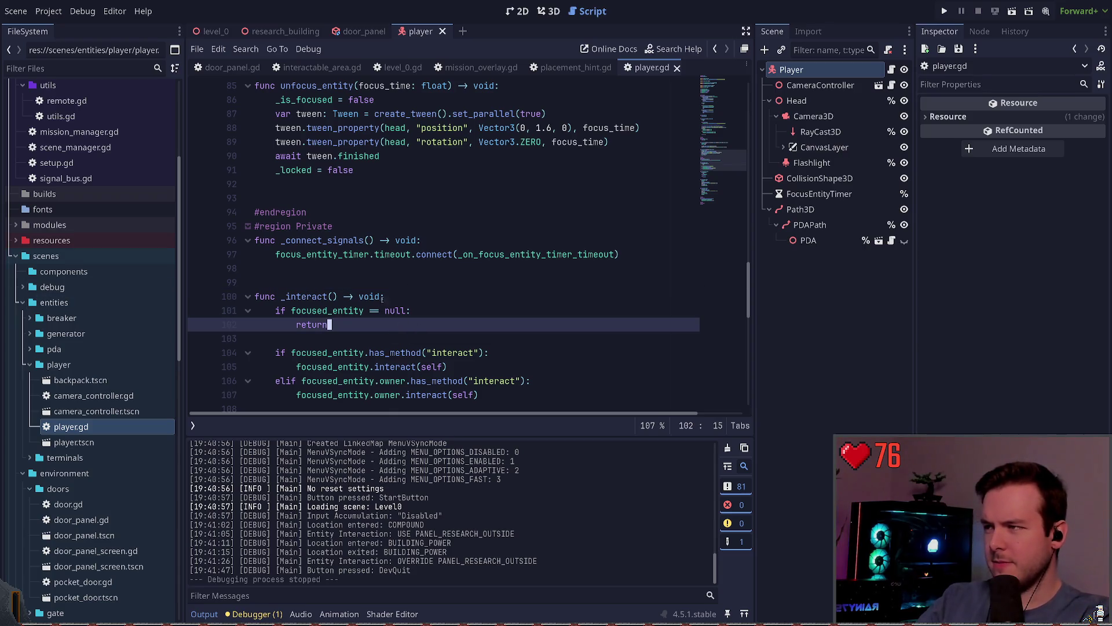
scroll(381, 300, "up", 5)
scroll(426, 246, "down", 4)
scroll(426, 246, "down", 10)
scroll(407, 255, "up", 5)
left_click(341, 199)
key("ctrl+s")
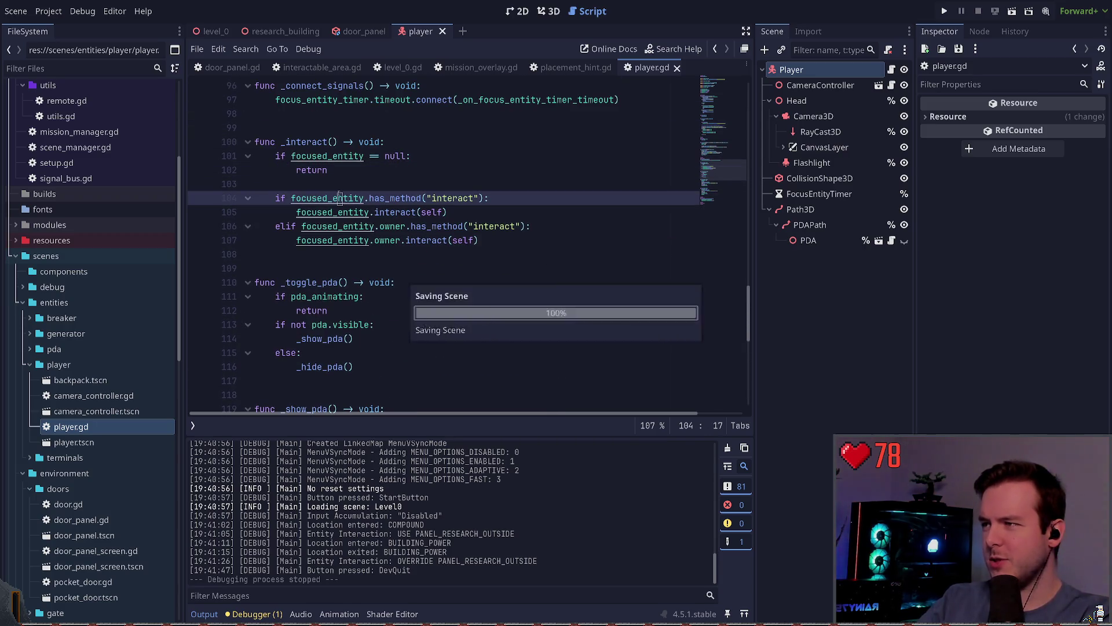
- Scroll back over _interact to review the final code once more
left_click(331, 174)
scroll(328, 177, "up", 3)
left_click(339, 243)
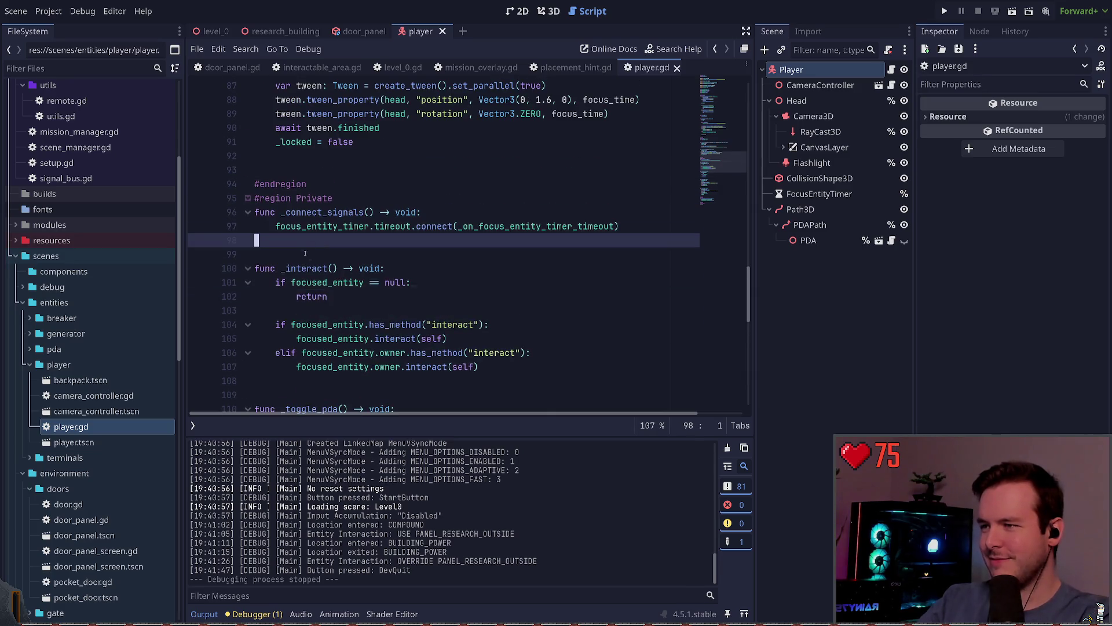
scroll(340, 281, "up", 4)
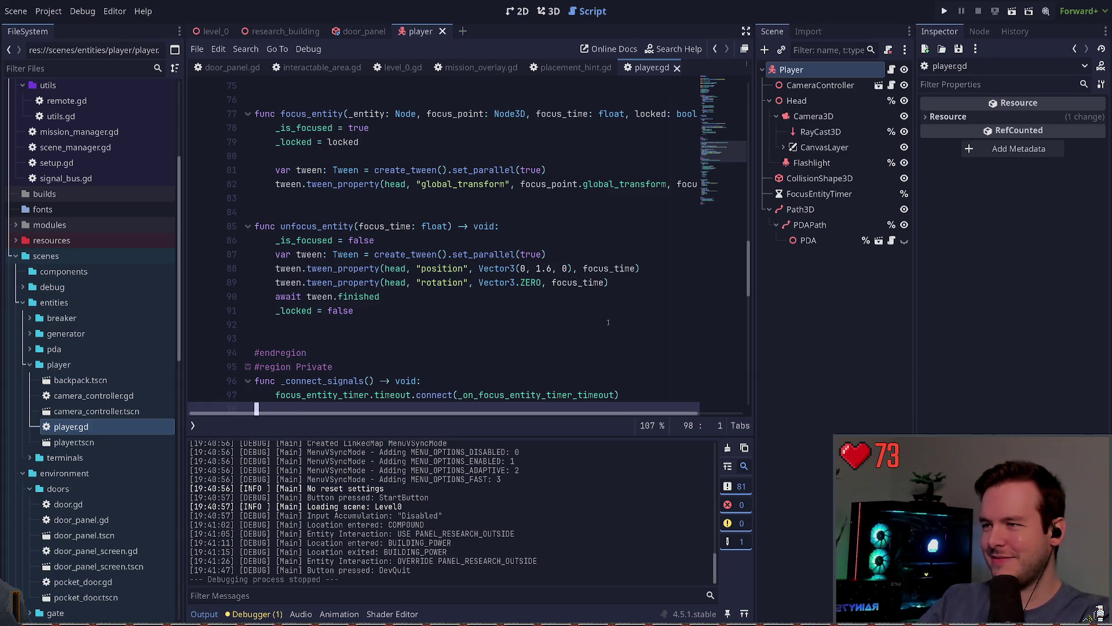
scroll(609, 322, "down", 4)
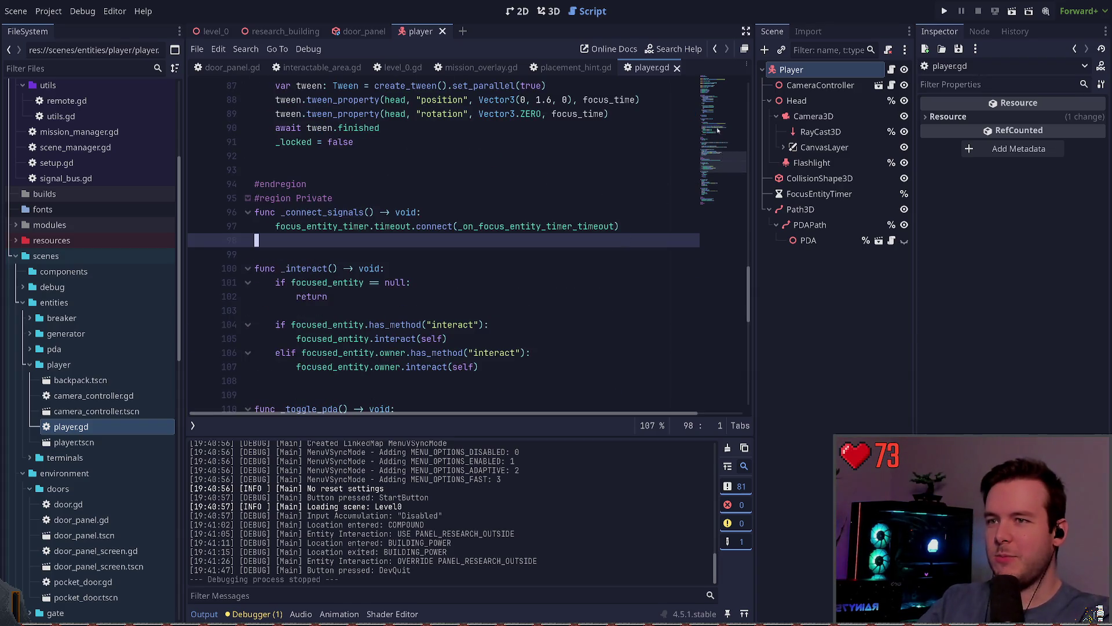
scroll(584, 170, "down", 2)
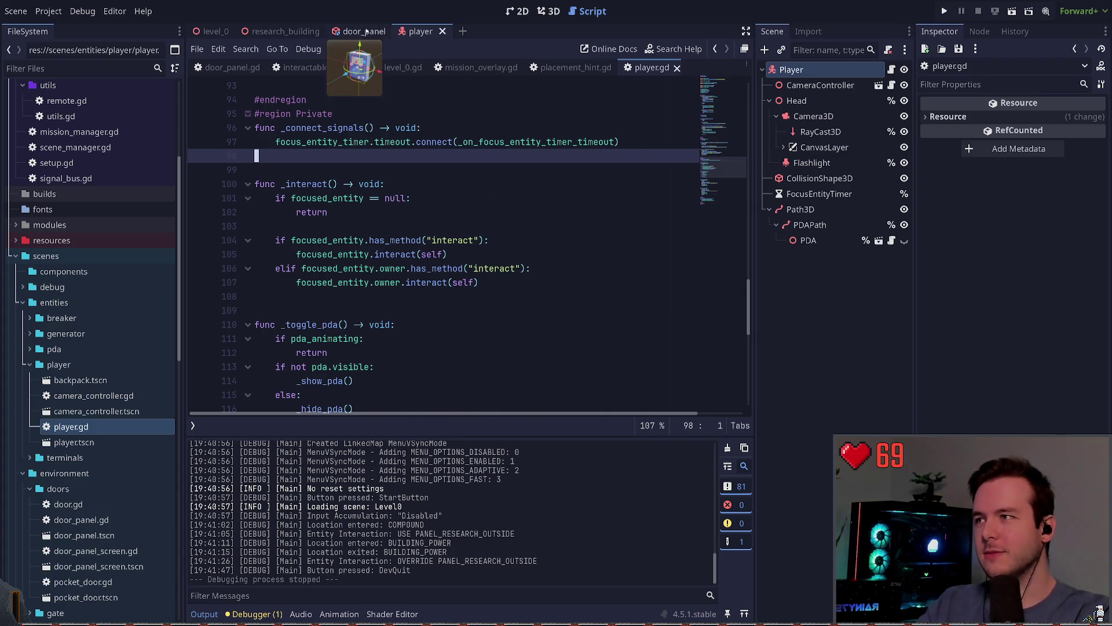
- Read door_panel.gd, close the door_panel scene and its script, leaving research_building in 2D
left_click(364, 31)
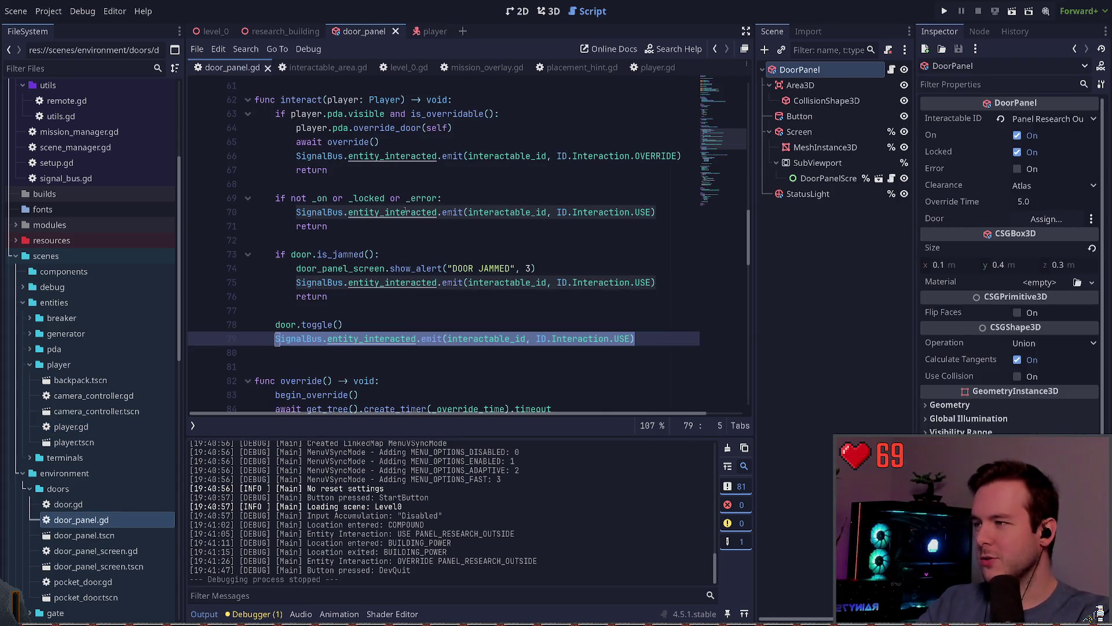
left_click(401, 240)
left_click(396, 32)
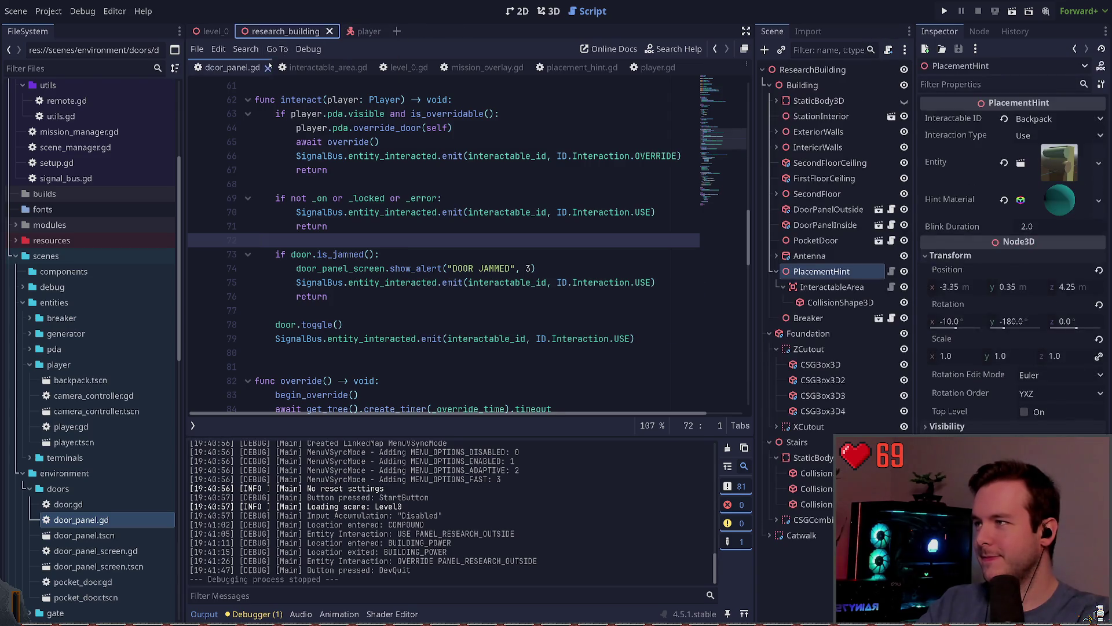
left_click(267, 67)
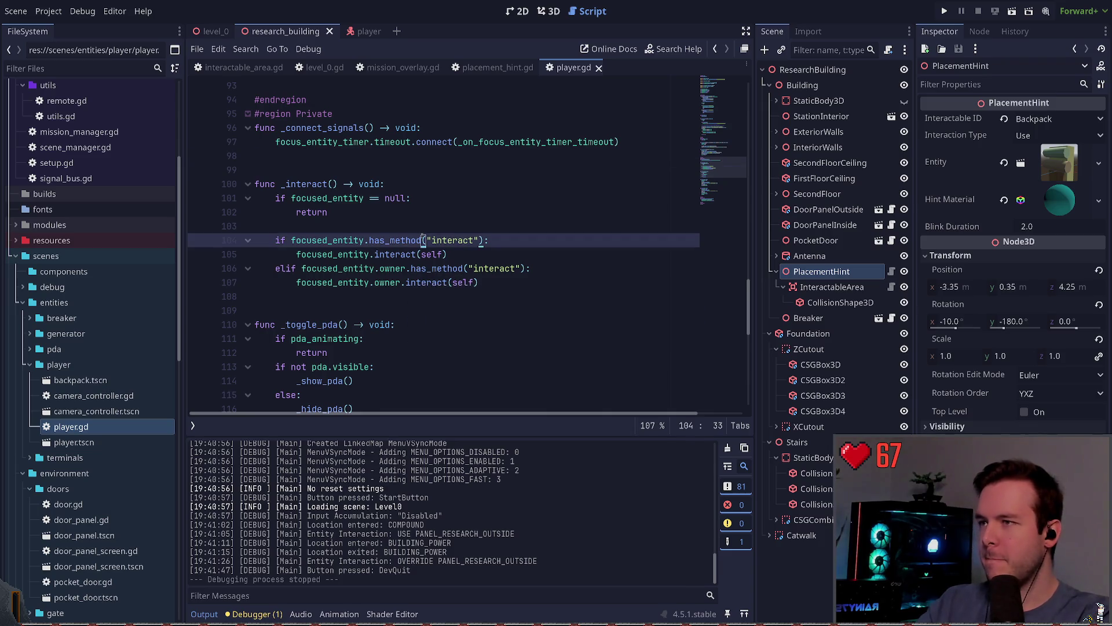
left_click(537, 11)
left_click(520, 11)
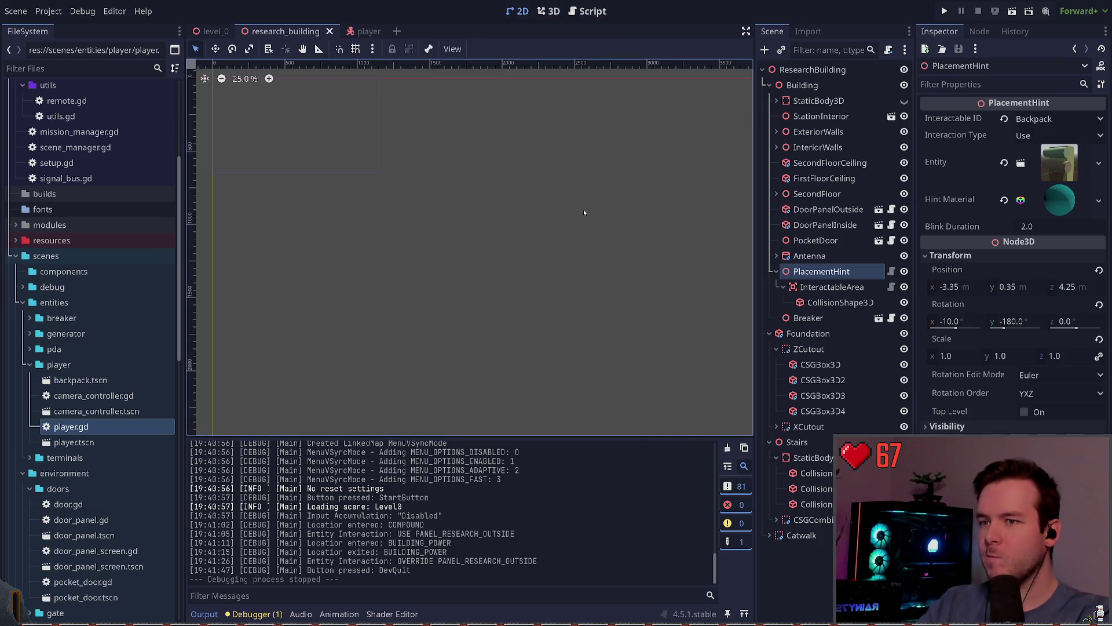
- Collapse and re-expand PlacementHint, view the research building in 3D, then switch to level_0
left_click(773, 271)
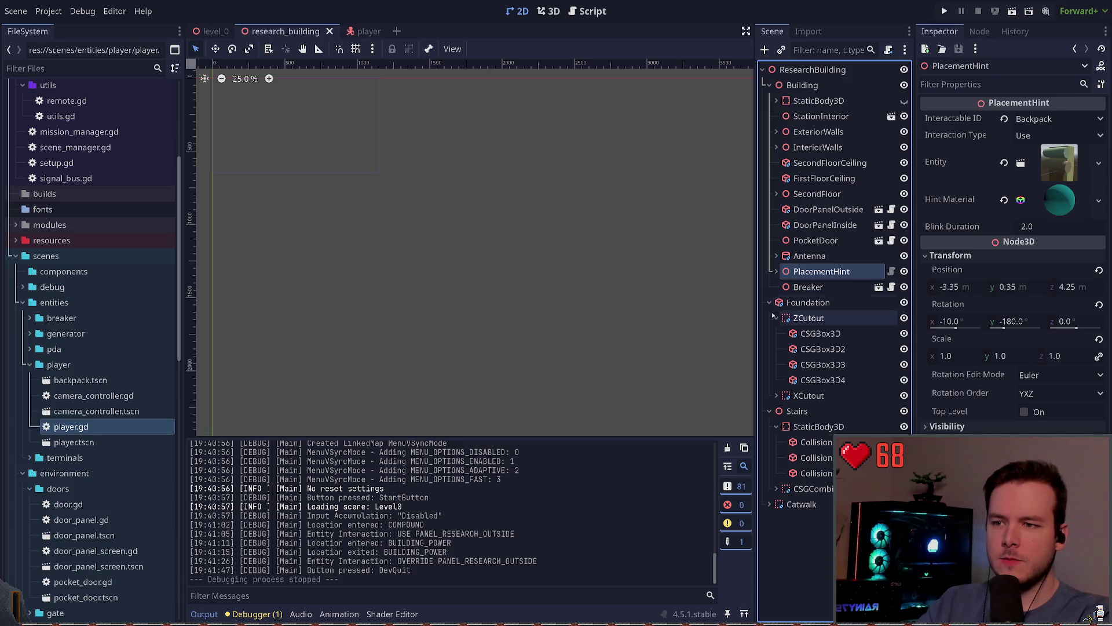
left_click(776, 272)
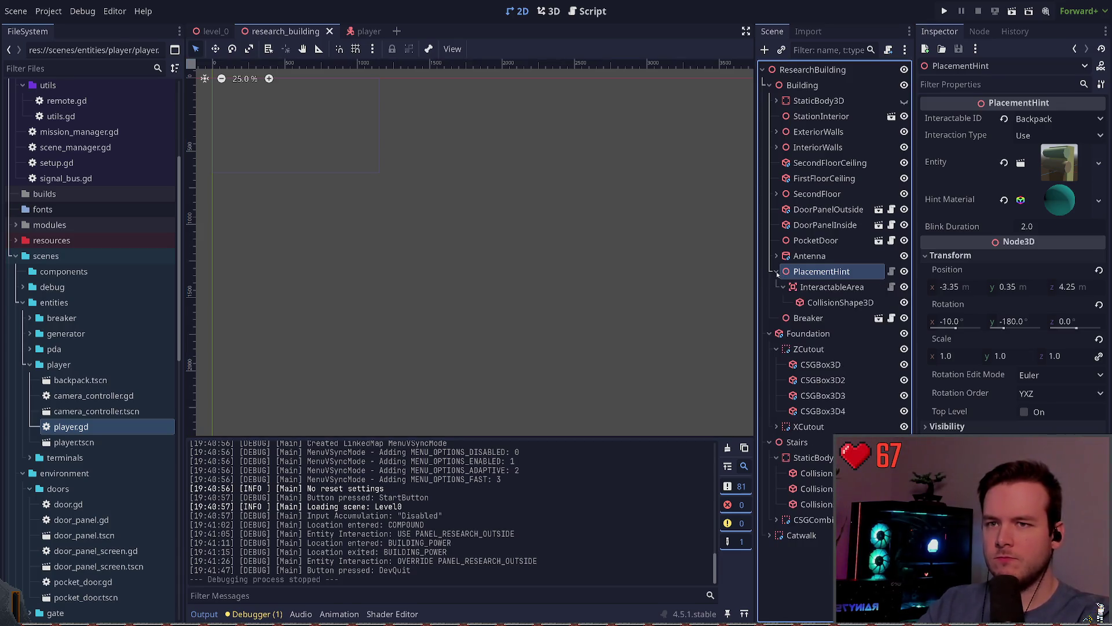
left_click(548, 11)
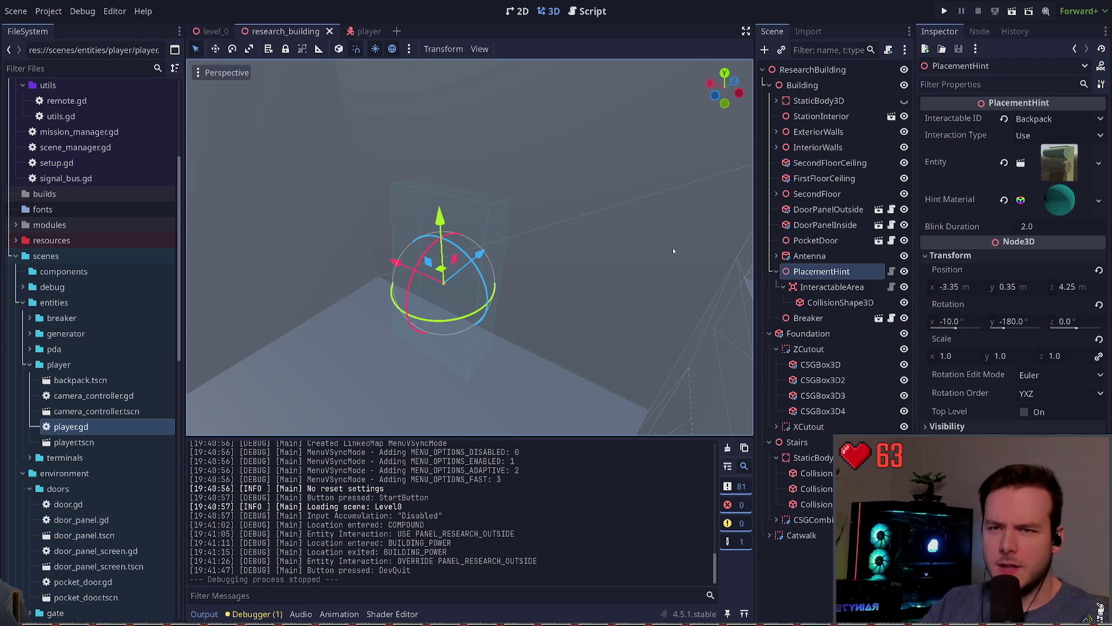
left_click(196, 32)
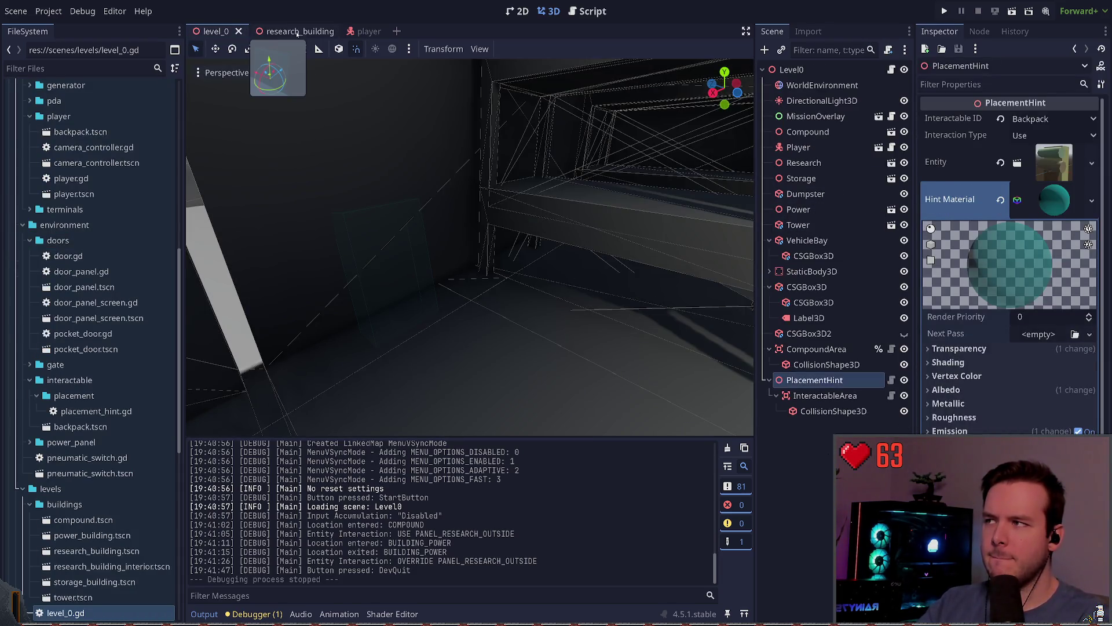
- Fly to level_0's PlacementHint, inspect InteractableArea and CollisionShape3D, then delete PlacementHint
key("f")
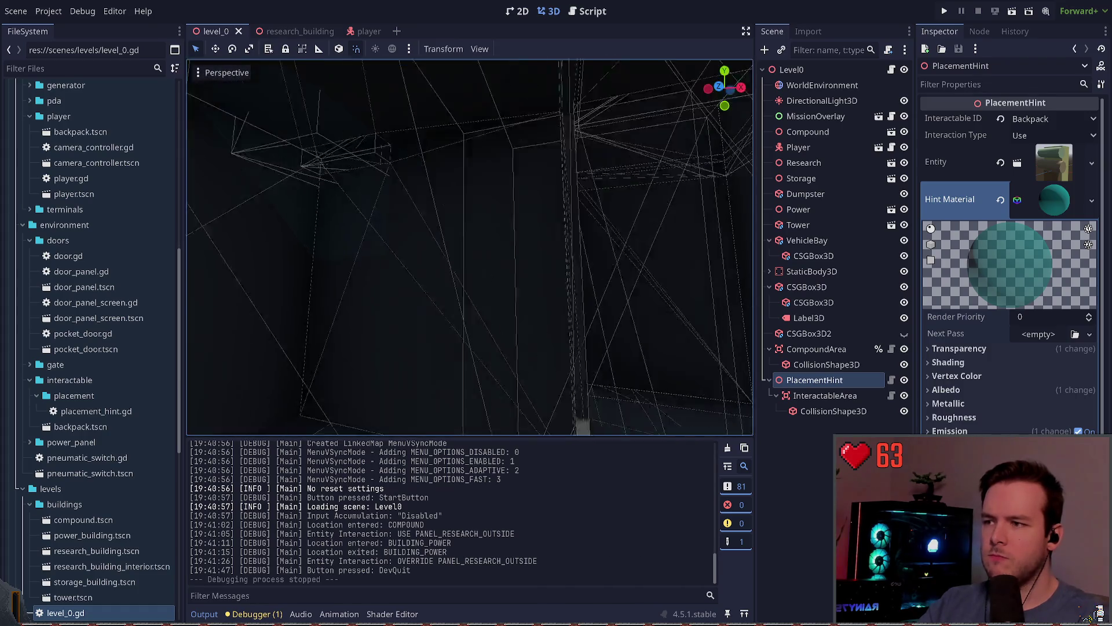
key("s")
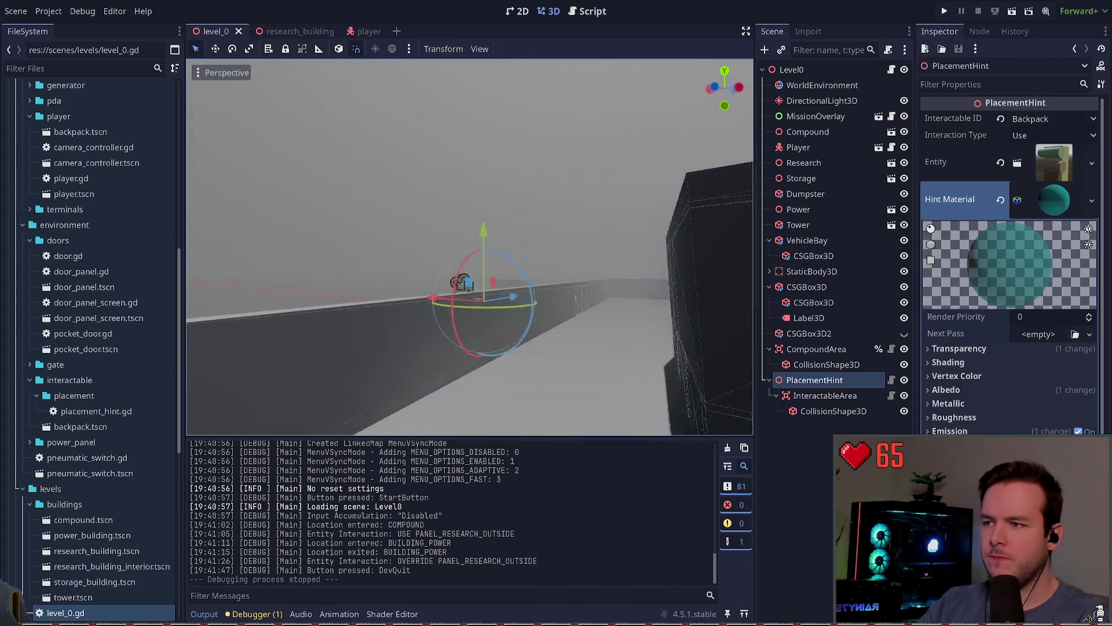
key("w")
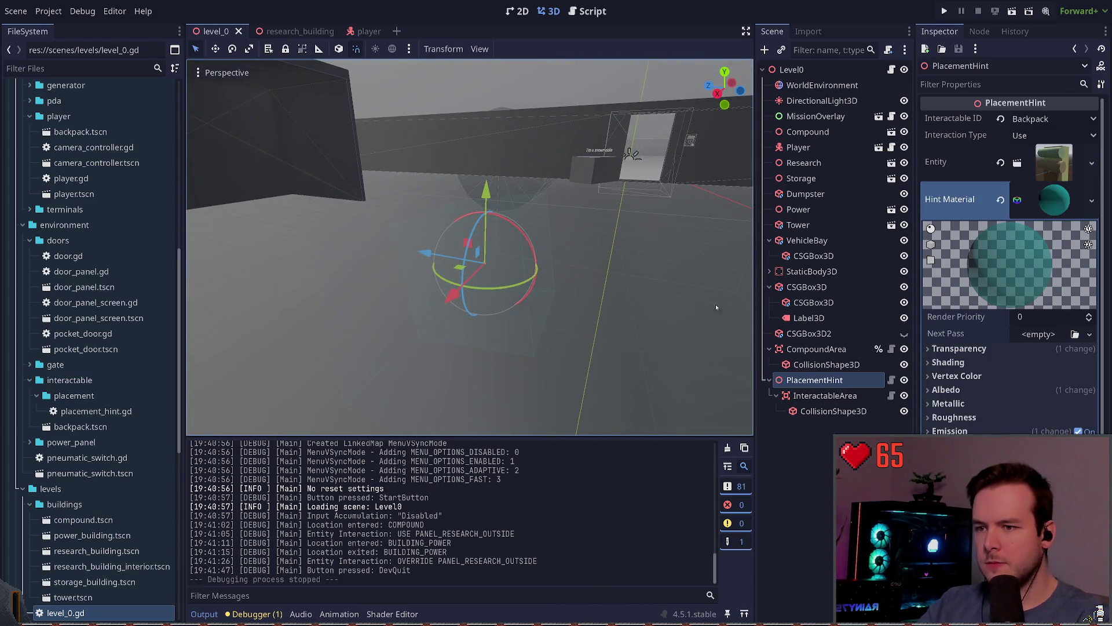
left_click(810, 431)
left_click(844, 397)
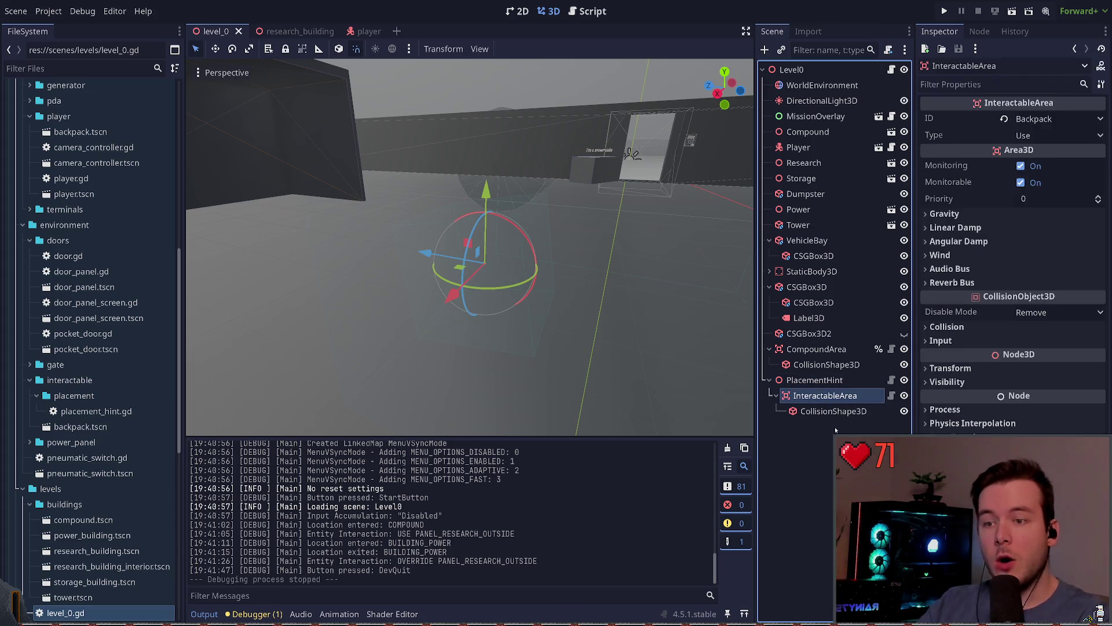
left_click(827, 412)
left_click(815, 380)
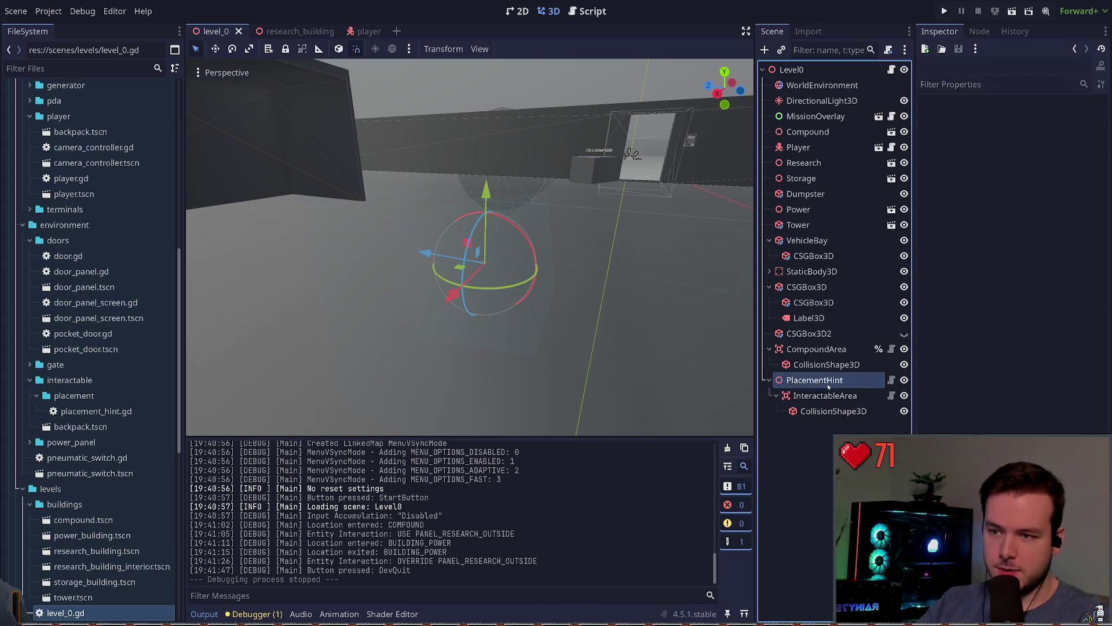
key("Delete")
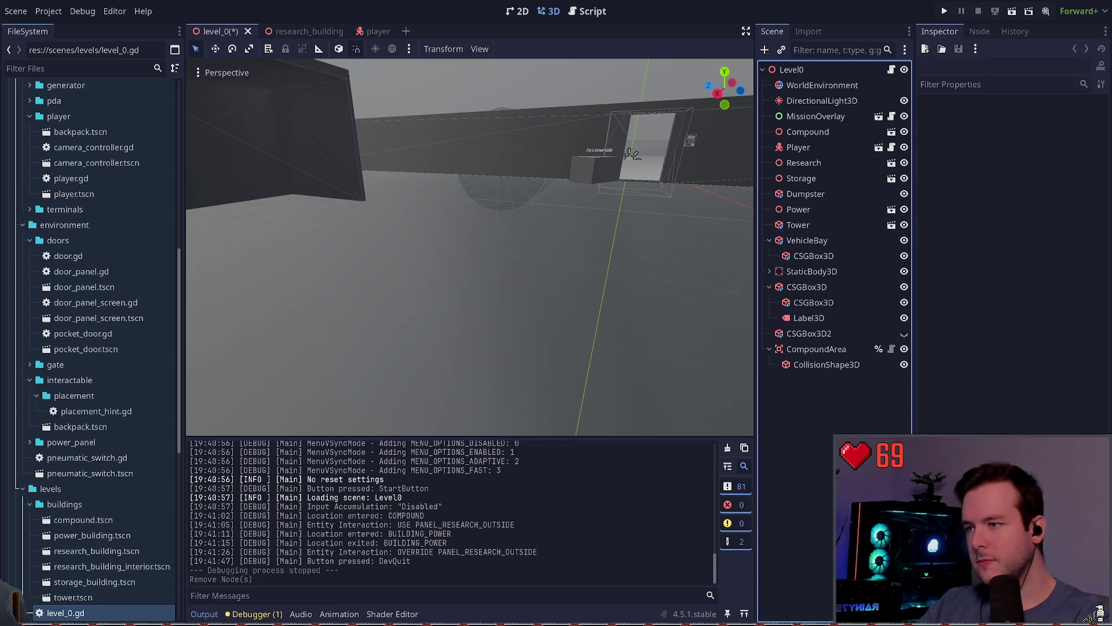
- Orbit level_0's view down to the wall and door, then switch to research_building and select InteractableArea
scroll(637, 326, "down", 5)
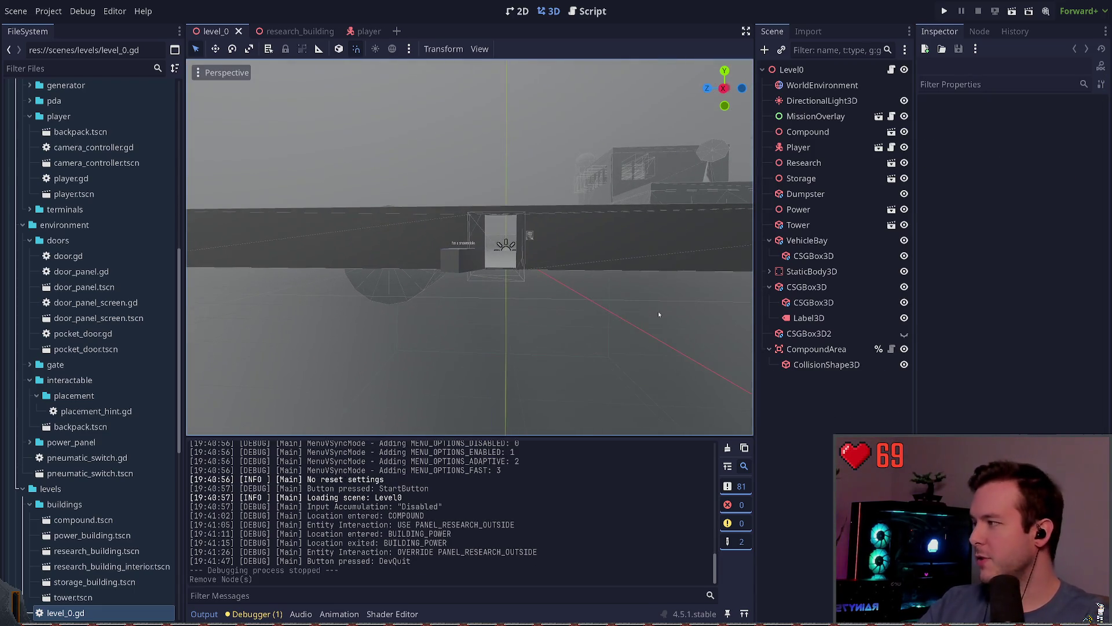
left_click_drag(658, 312, 579, 324)
scroll(470, 247, "up", 10)
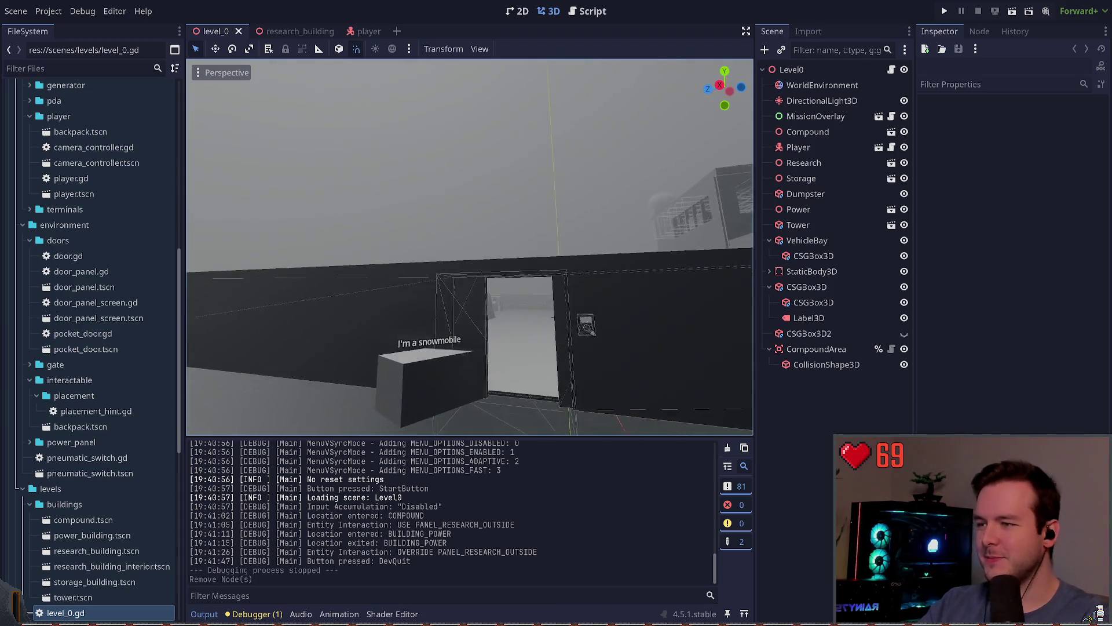
scroll(470, 247, "down", 10)
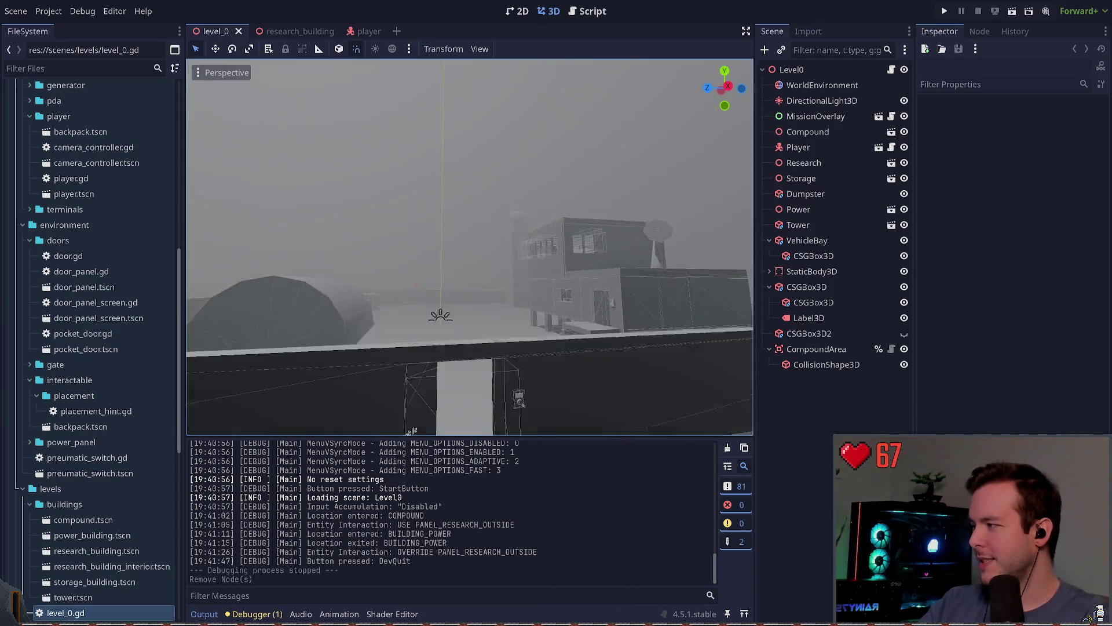
scroll(409, 295, "up", 5)
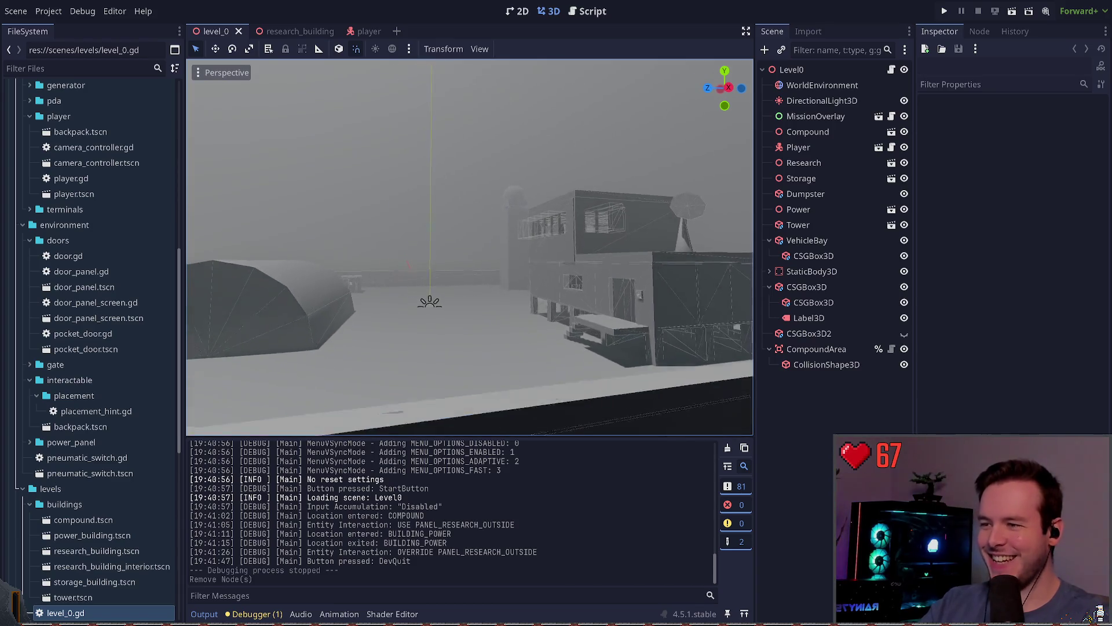
left_click_drag(649, 261, 650, 312)
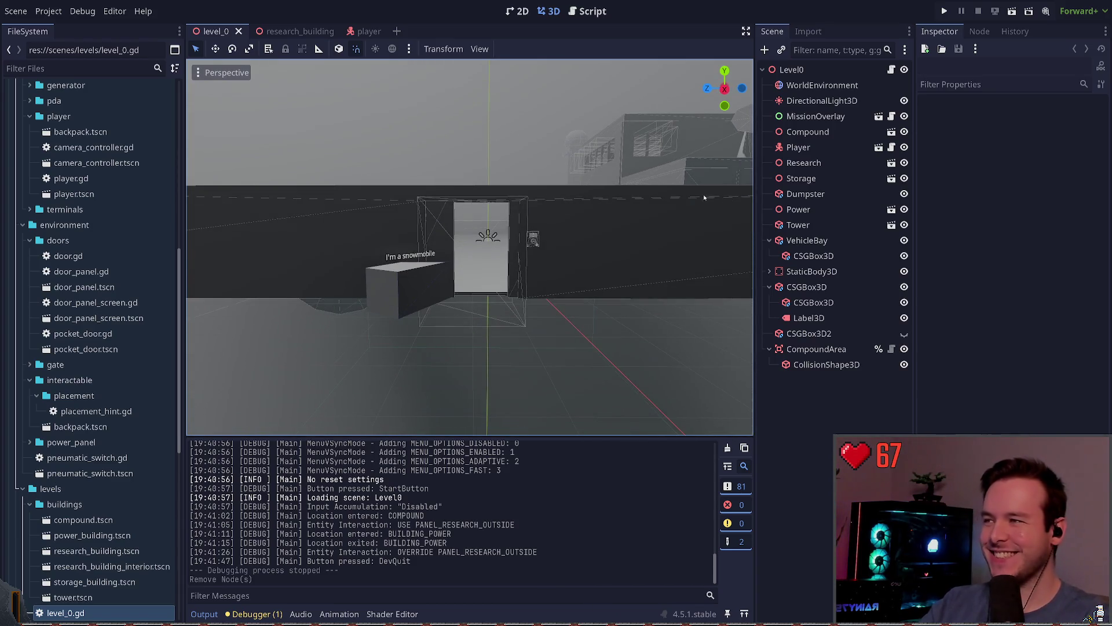
left_click(292, 31)
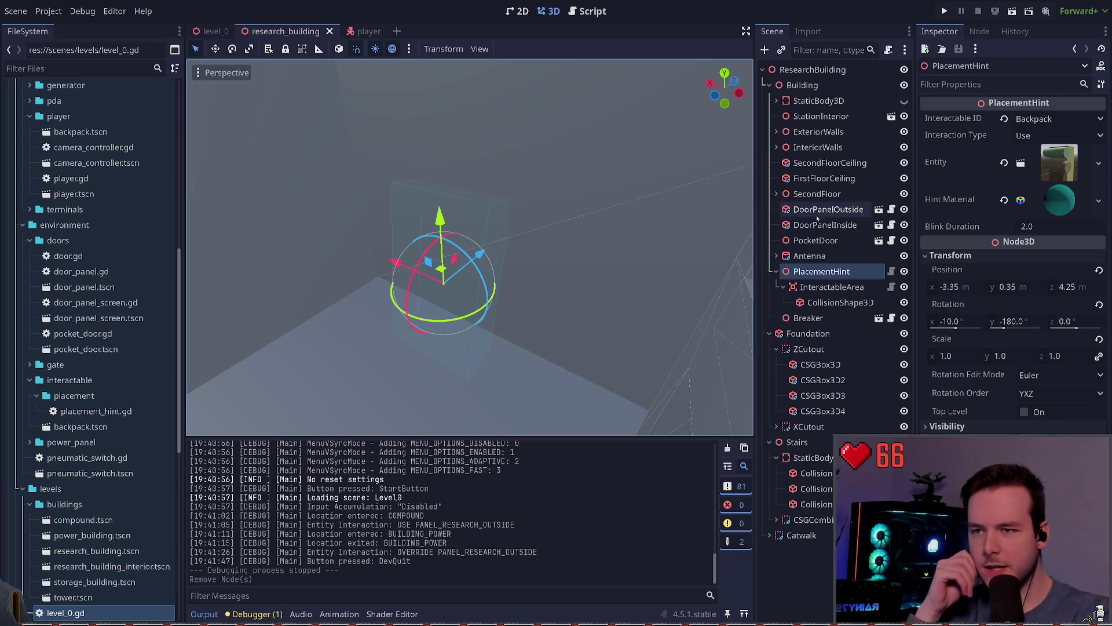
left_click(867, 292)
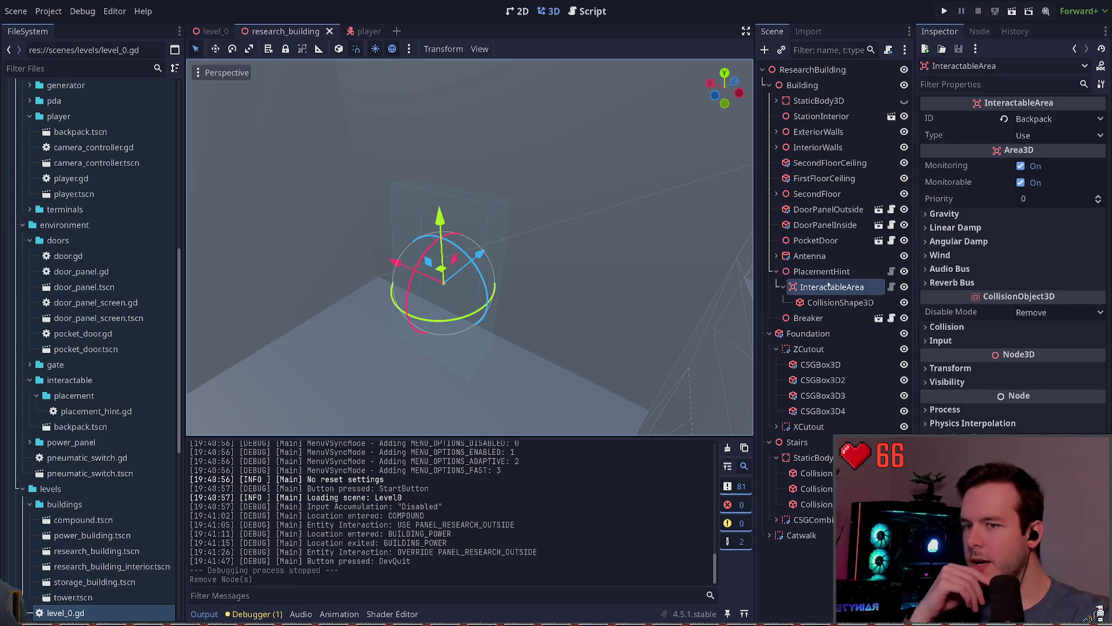
- Open interactable_area.gd from InteractableArea and read through it, undoing a stray '@' so it stays unchanged
left_click(891, 288)
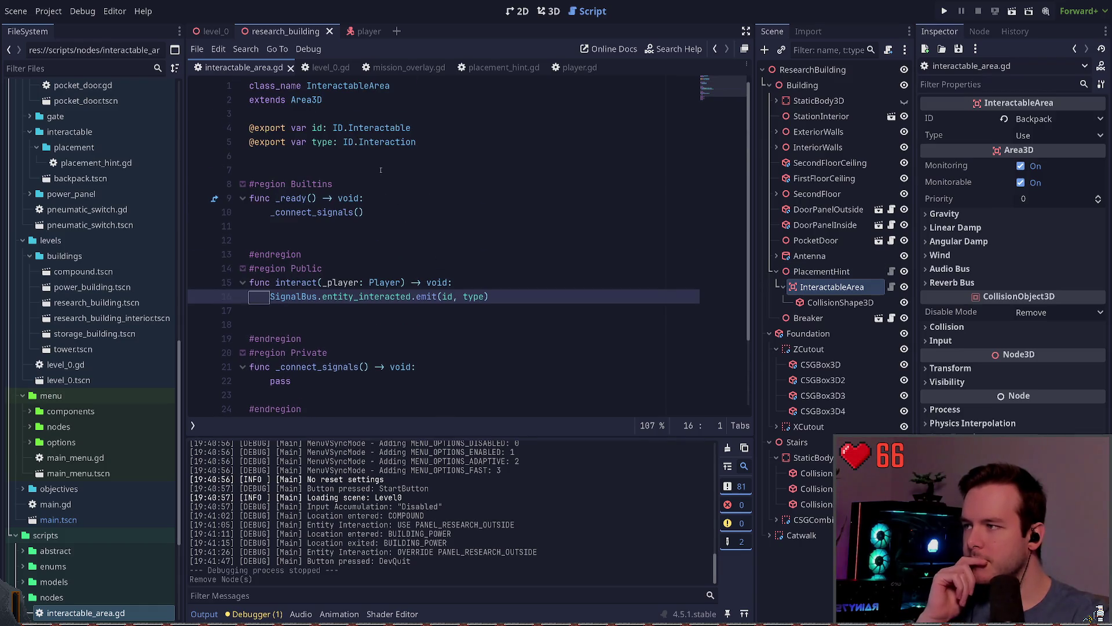
left_click(383, 156)
type("@")
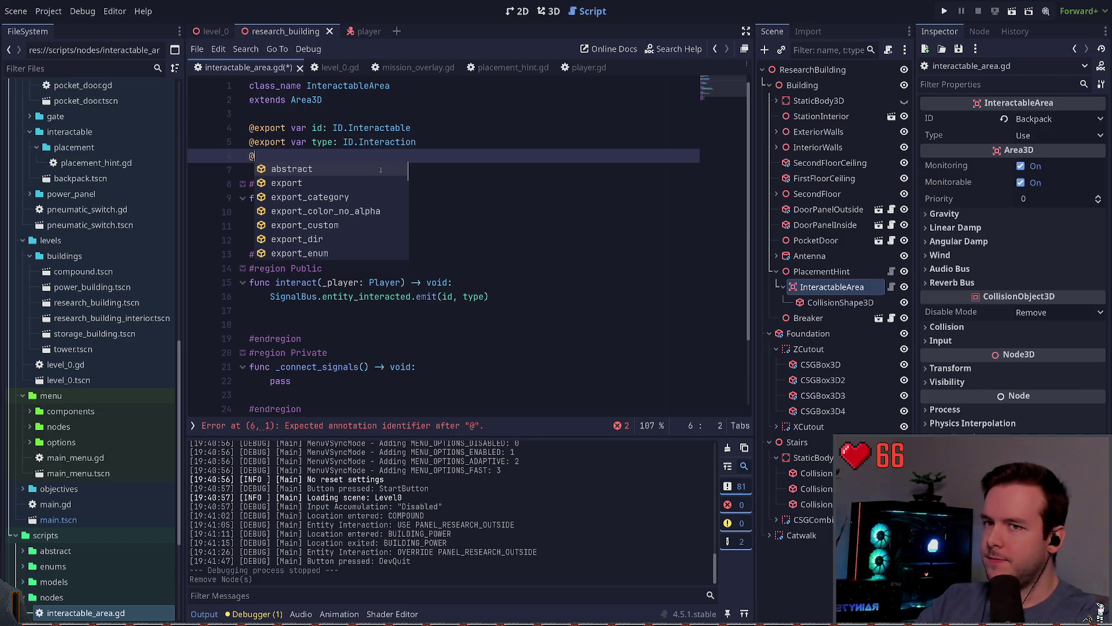
key("BackSpace")
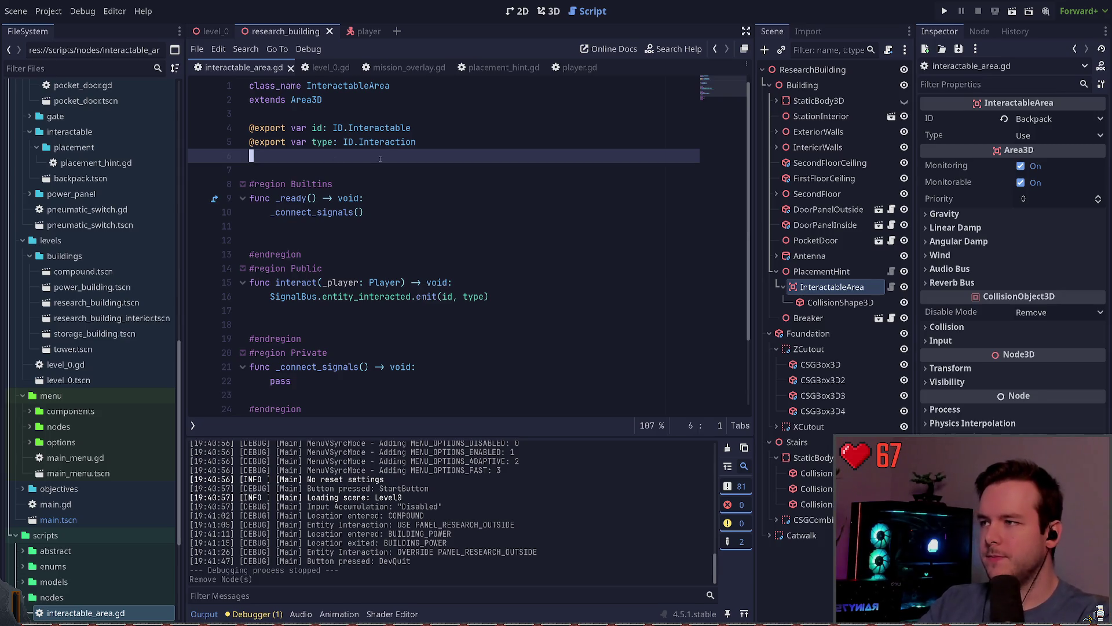
left_click(1066, 129)
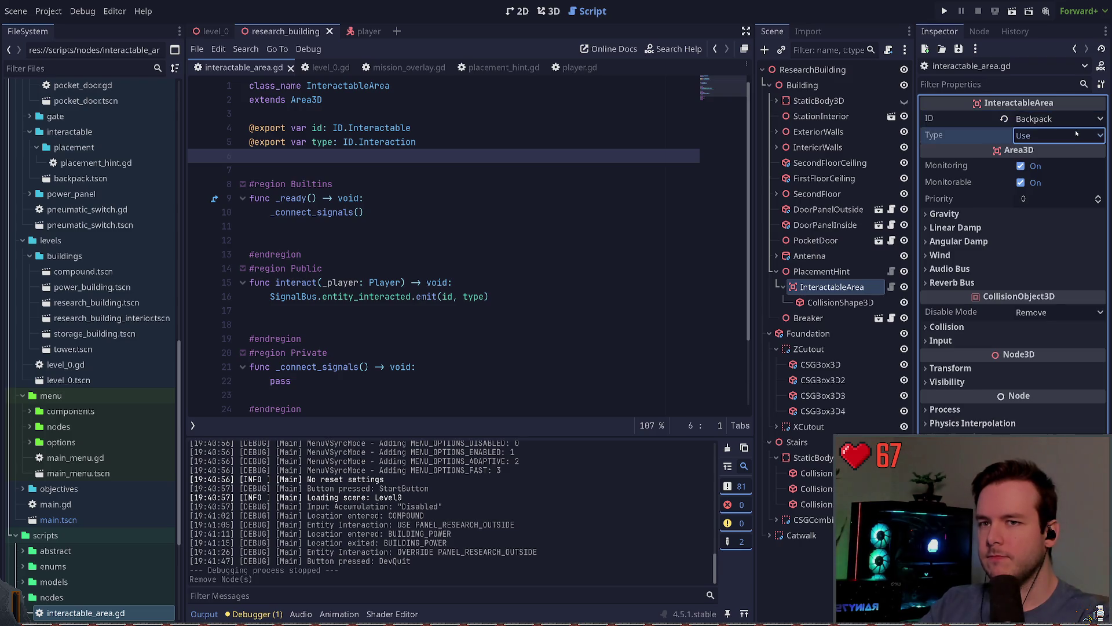
left_click(456, 157)
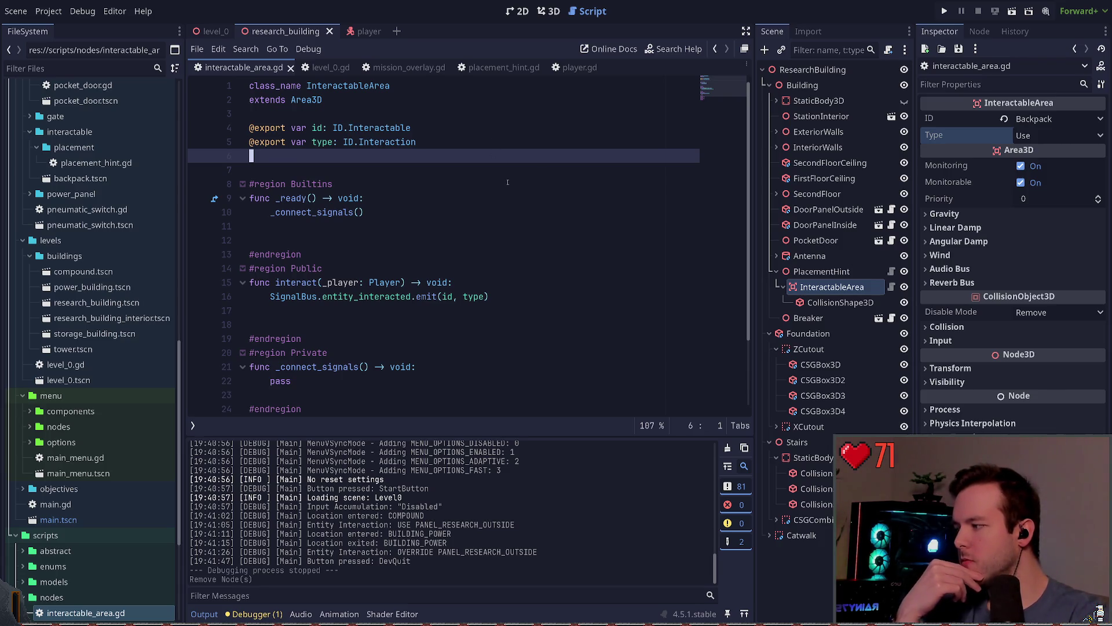
scroll(508, 182, "down", 1)
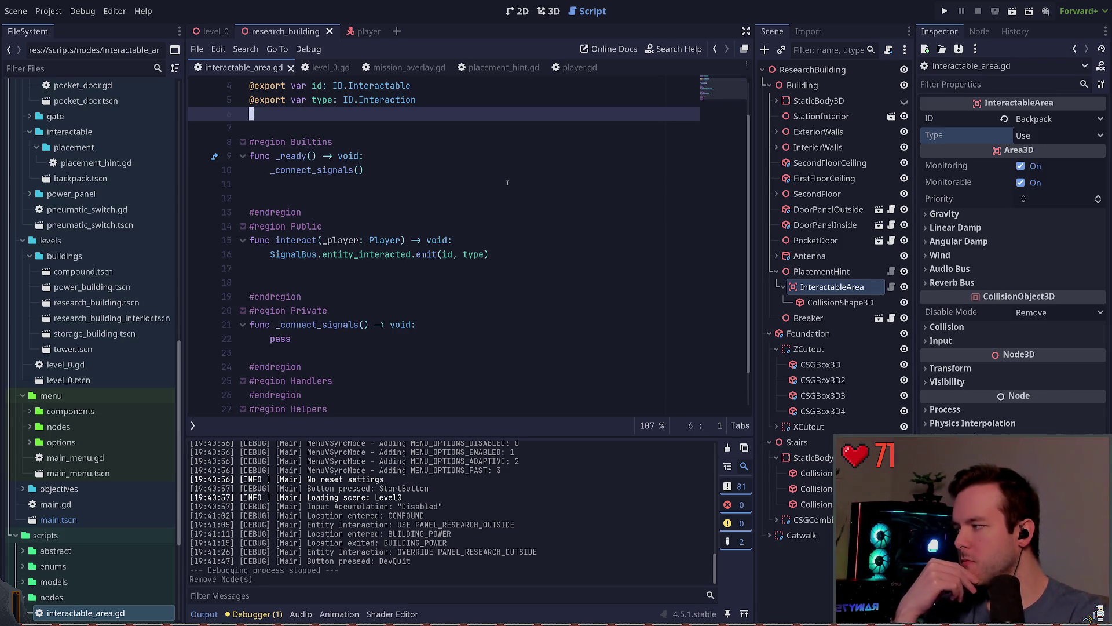
- Review PlacementHint and InteractableArea properties, finishing on CollisionShape3D's 0.5 × 0.9 × 0.2 m box
left_click(817, 302)
left_click(808, 271)
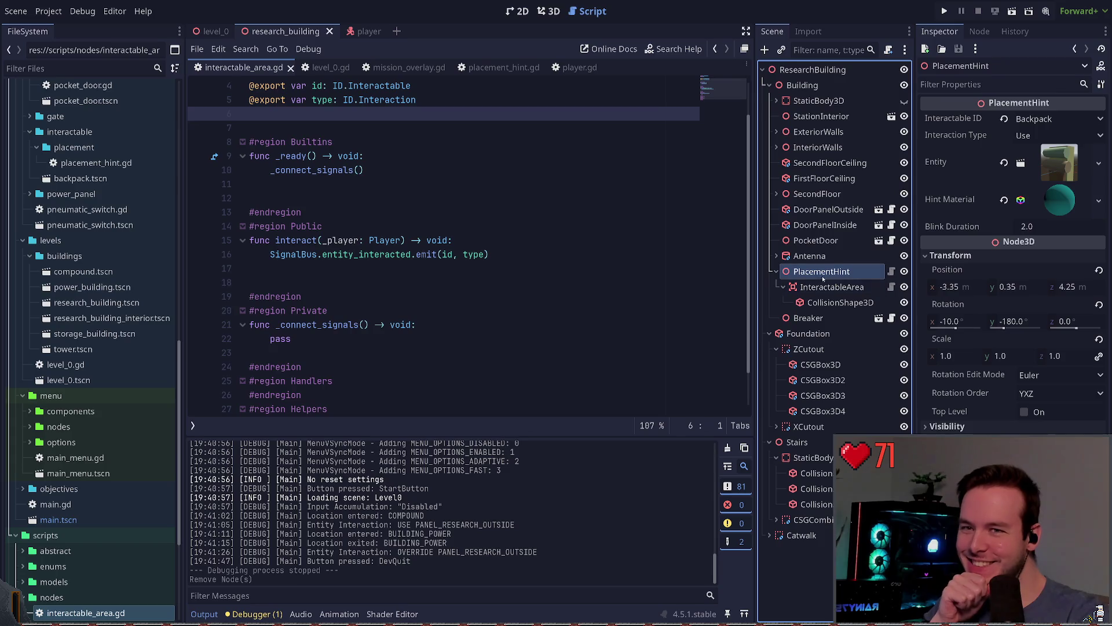
left_click(834, 287)
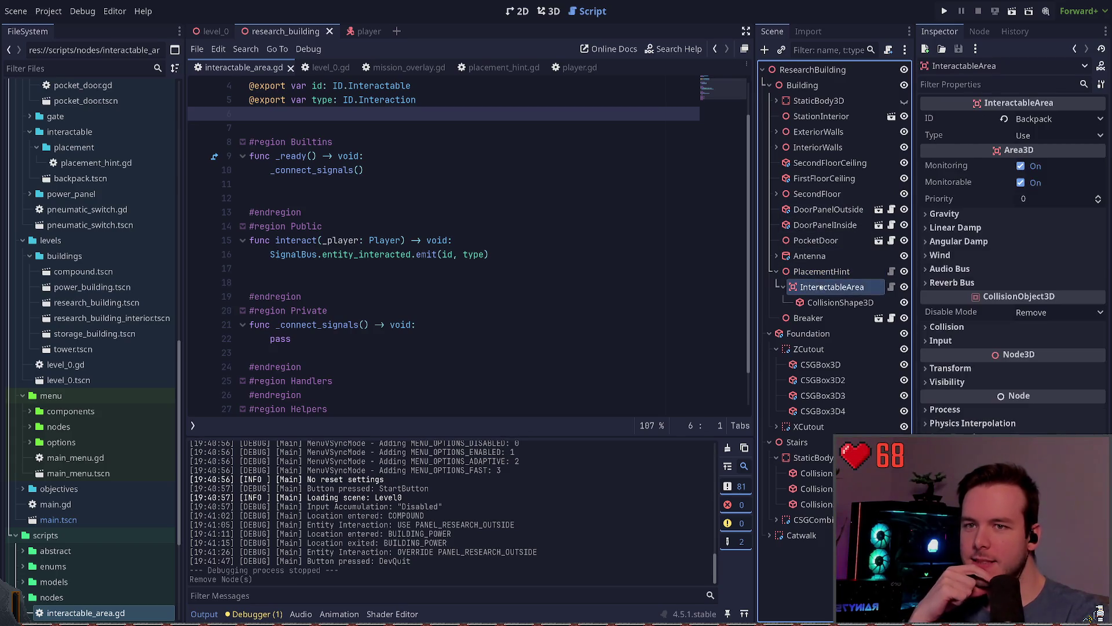
left_click(815, 273)
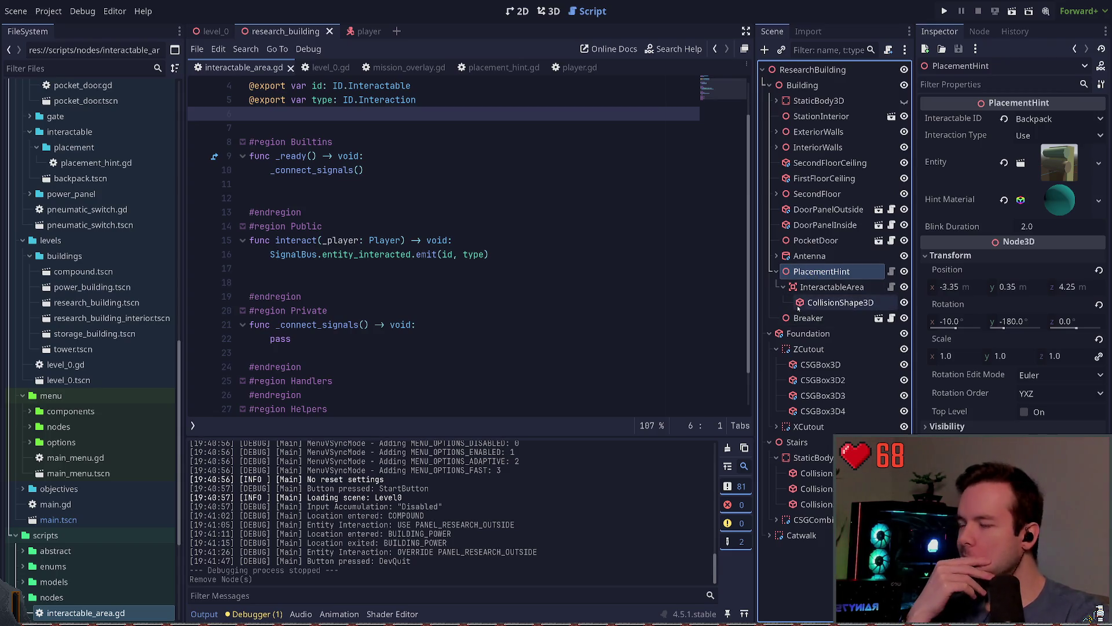
left_click(826, 287)
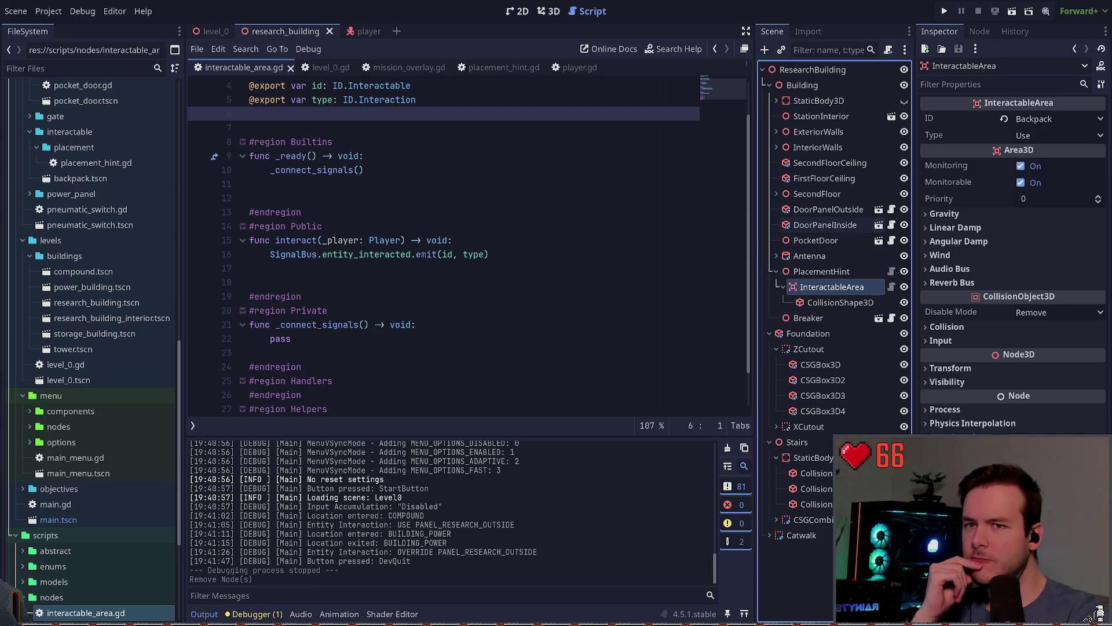
left_click(840, 302)
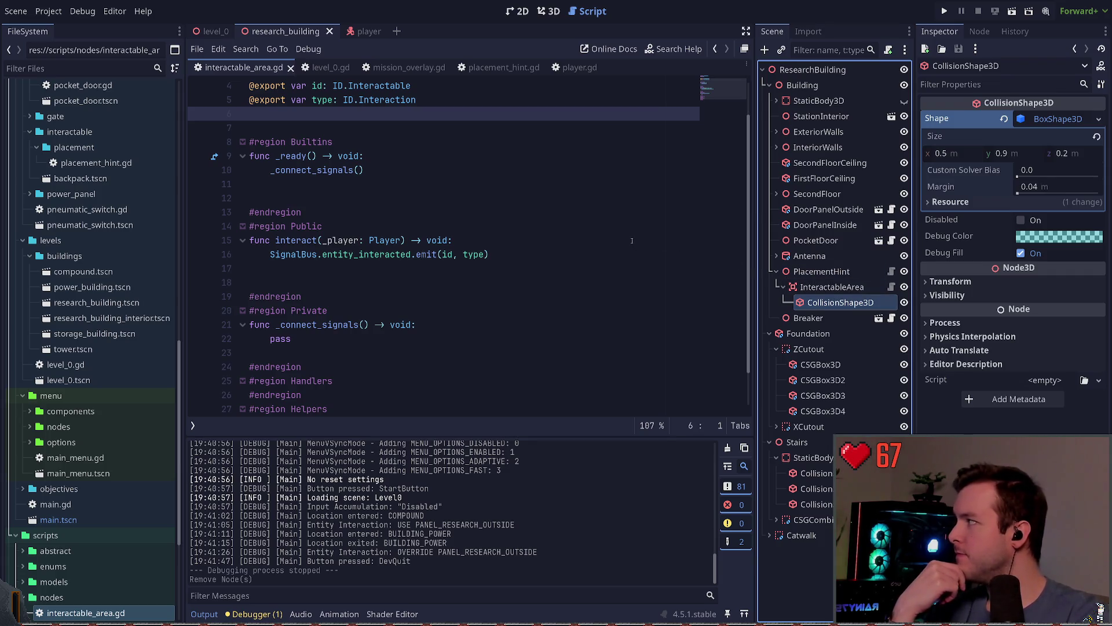
- Alternate between PlacementHint and InteractableArea (Backpack, Use) while reading interactable_area.gd from the top
left_click(820, 274)
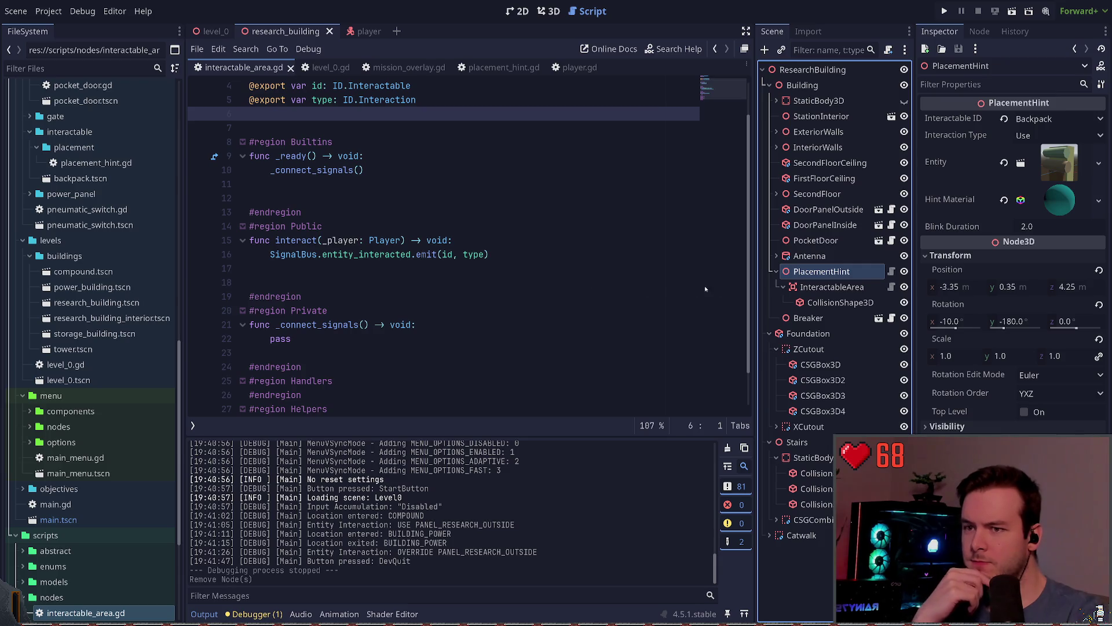
left_click(810, 286)
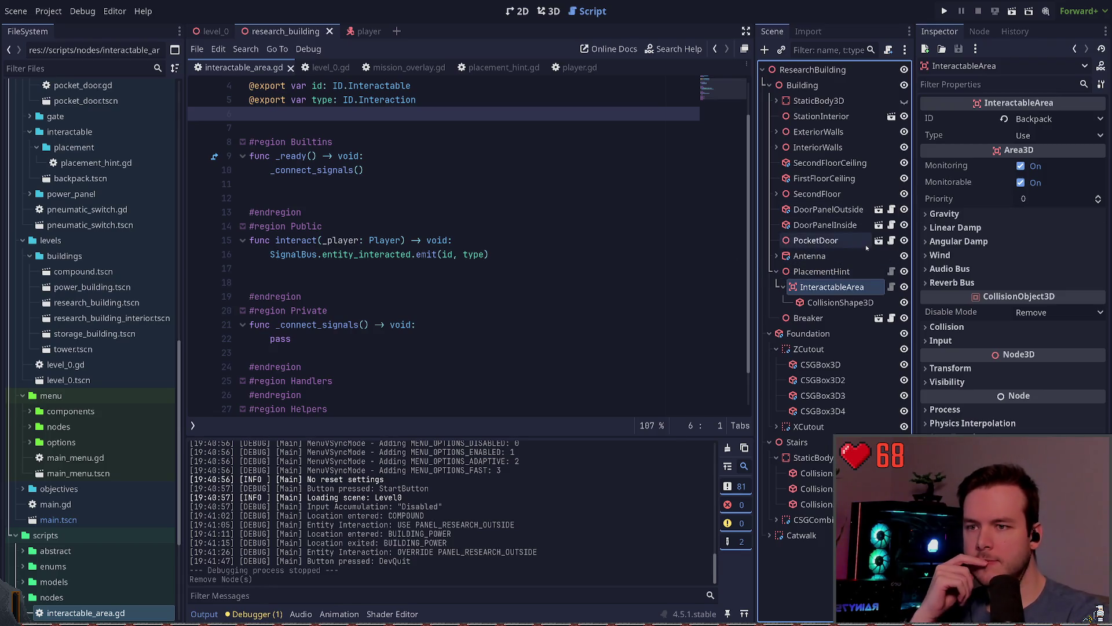
left_click(822, 271)
left_click(832, 287)
key("Up")
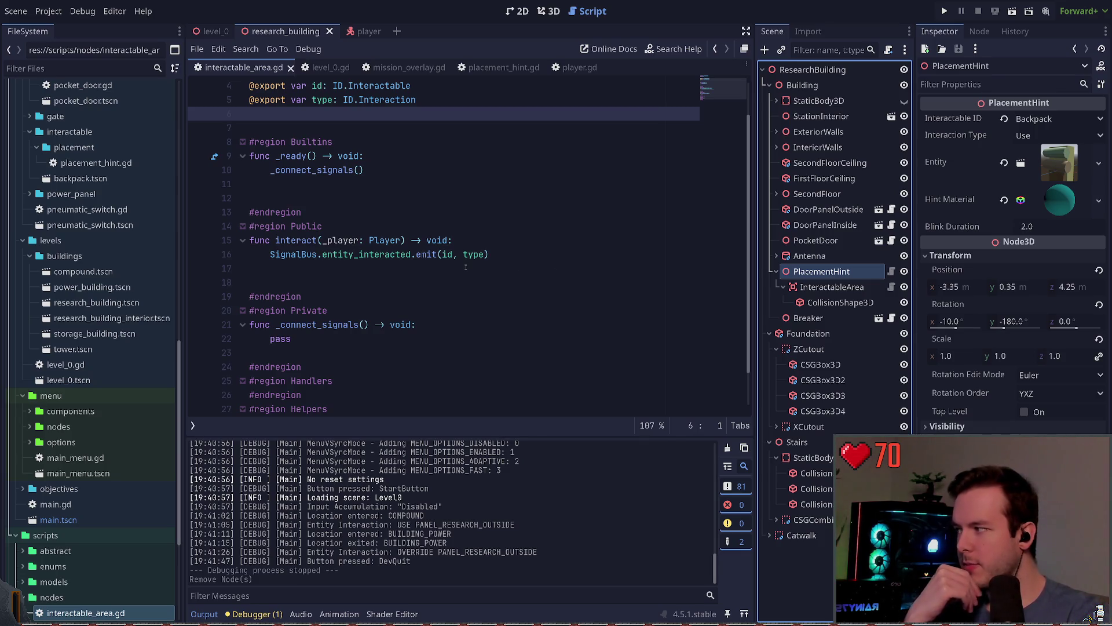
scroll(462, 268, "up", 1)
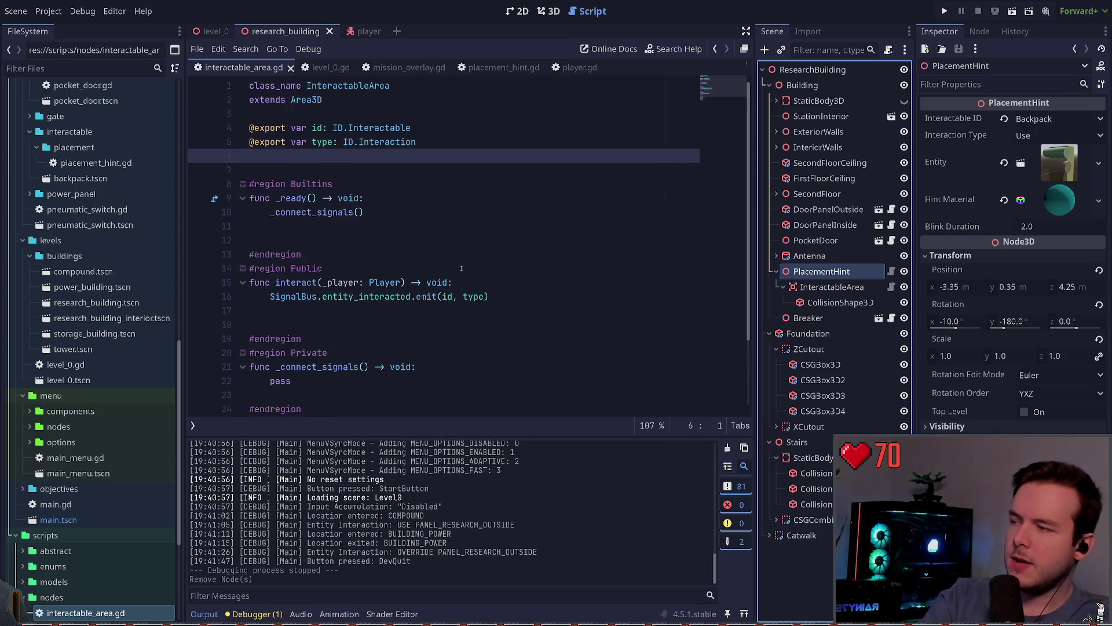
left_click(832, 287)
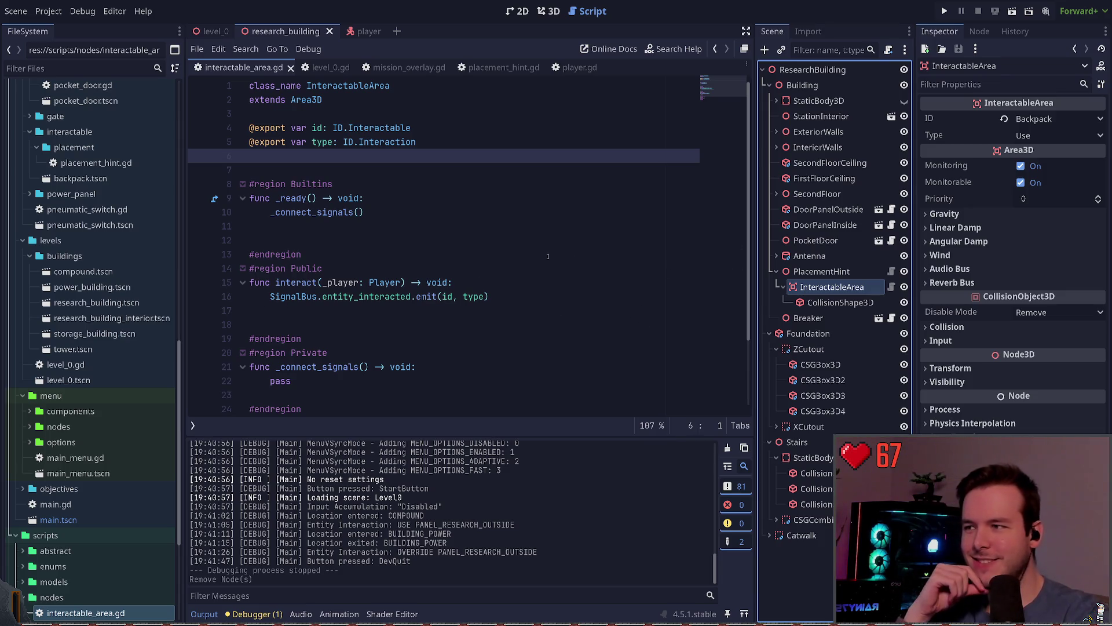
left_click(415, 176)
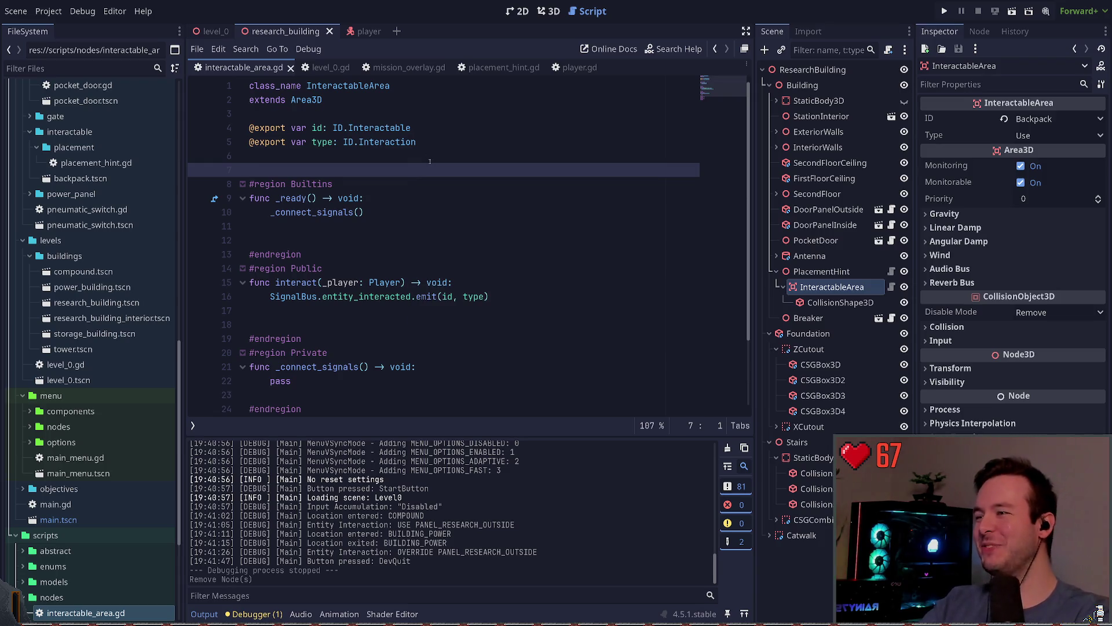
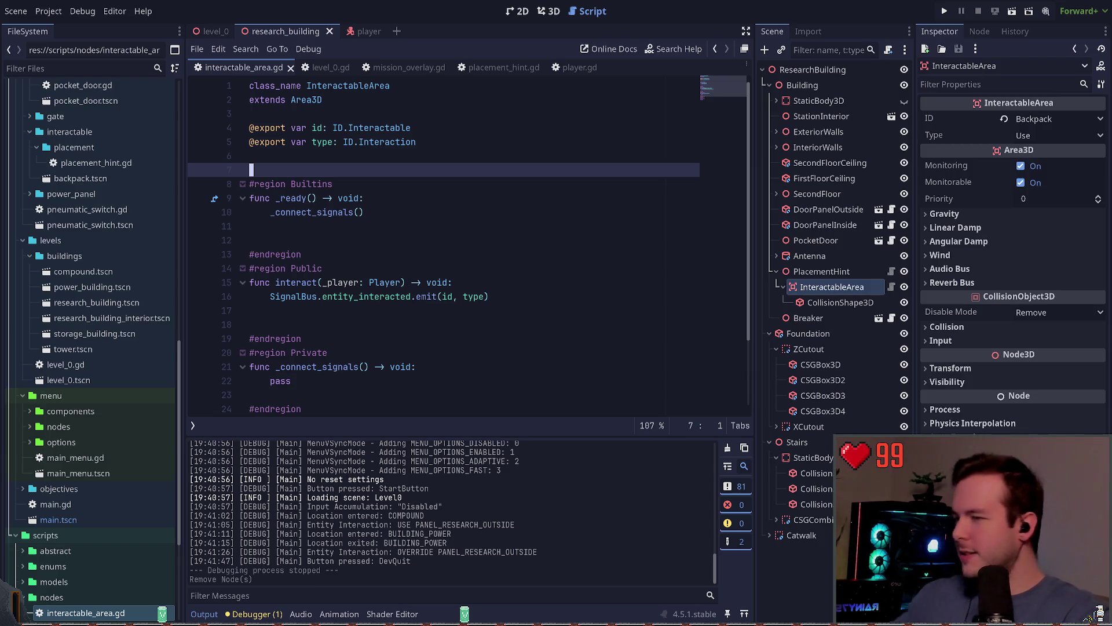
- Leave interactable_area.gd for the research building's 3D view and pick out the breaker scene
key("Down")
key("Down")
key("Down")
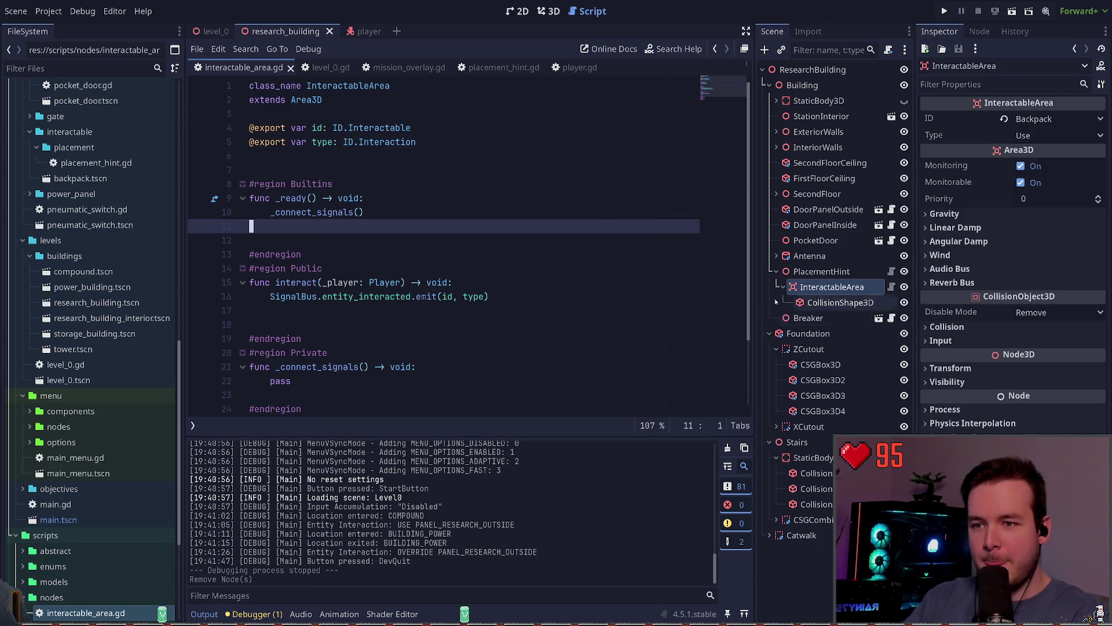
left_click(549, 11)
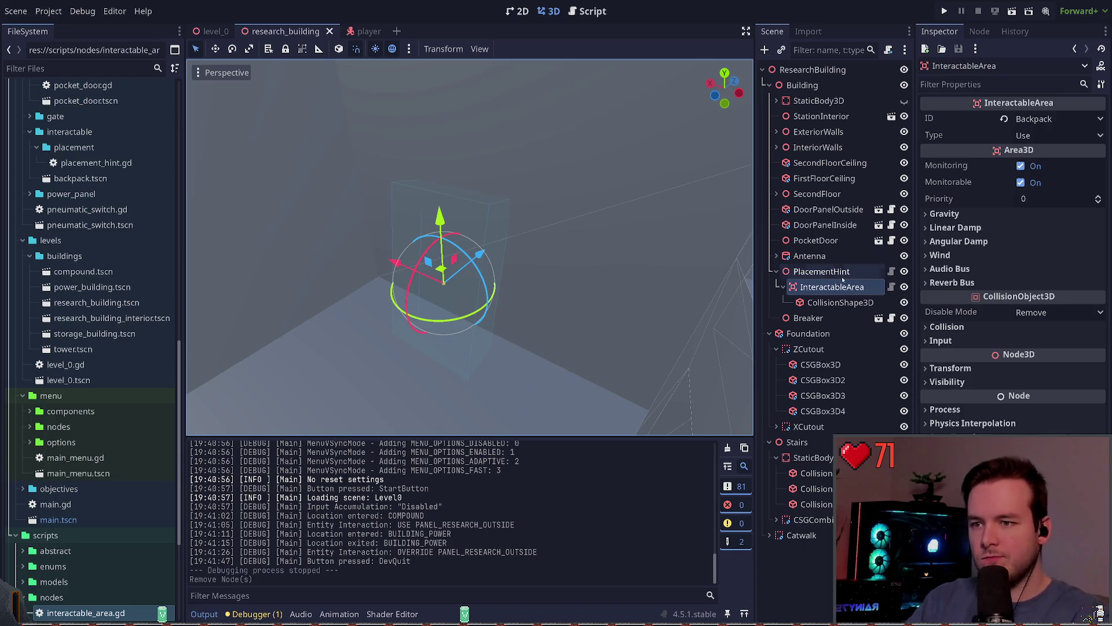
left_click(872, 317)
- Open the breaker scene in its own tab and inspect its Area3D collision shape size
left_click(879, 317)
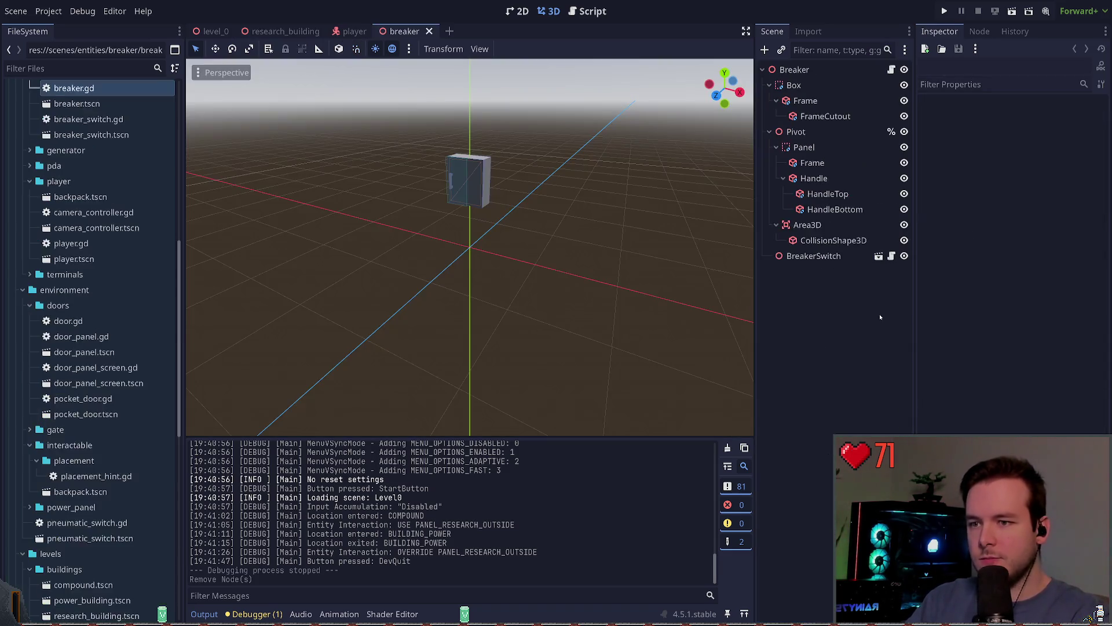
left_click(820, 230)
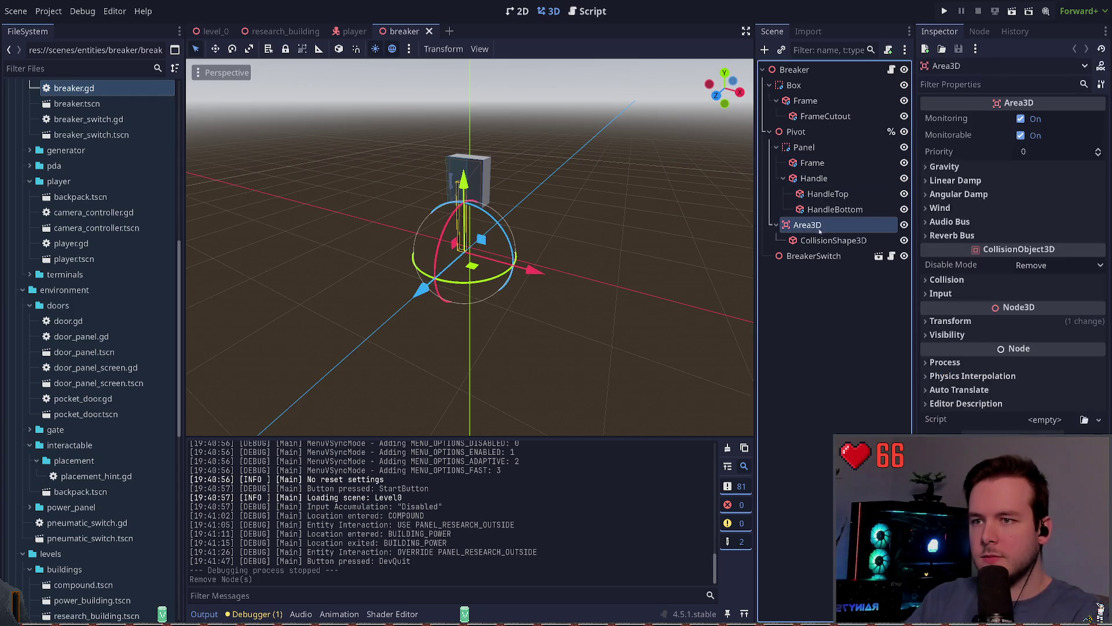
left_click(817, 242)
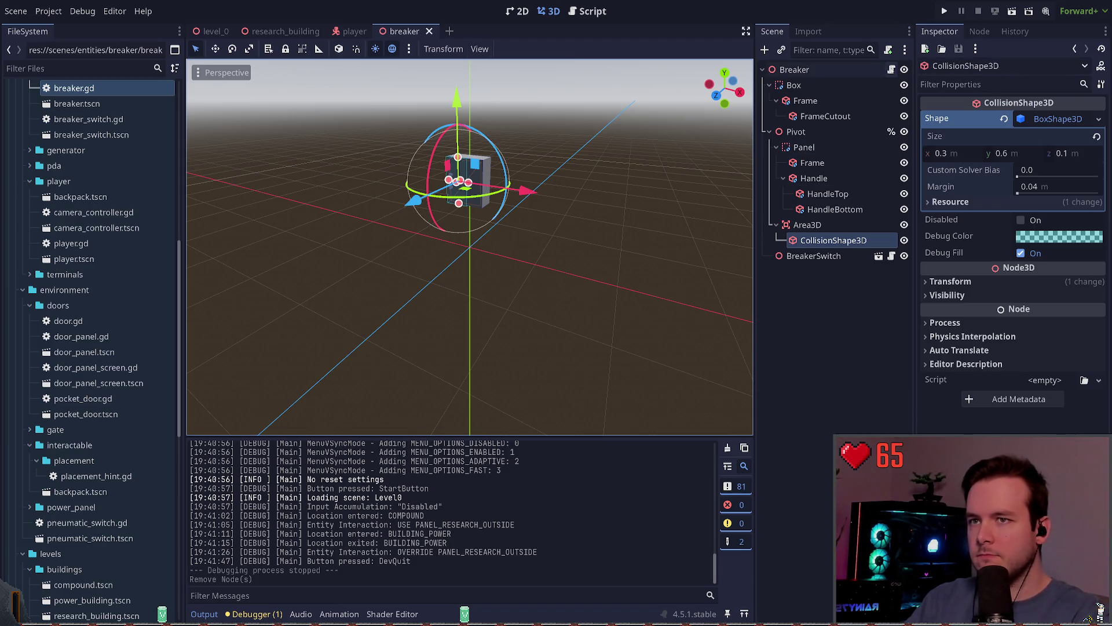
- Open breaker.gd and look over its _ready function
left_click(892, 69)
left_click(558, 207)
left_click(432, 173)
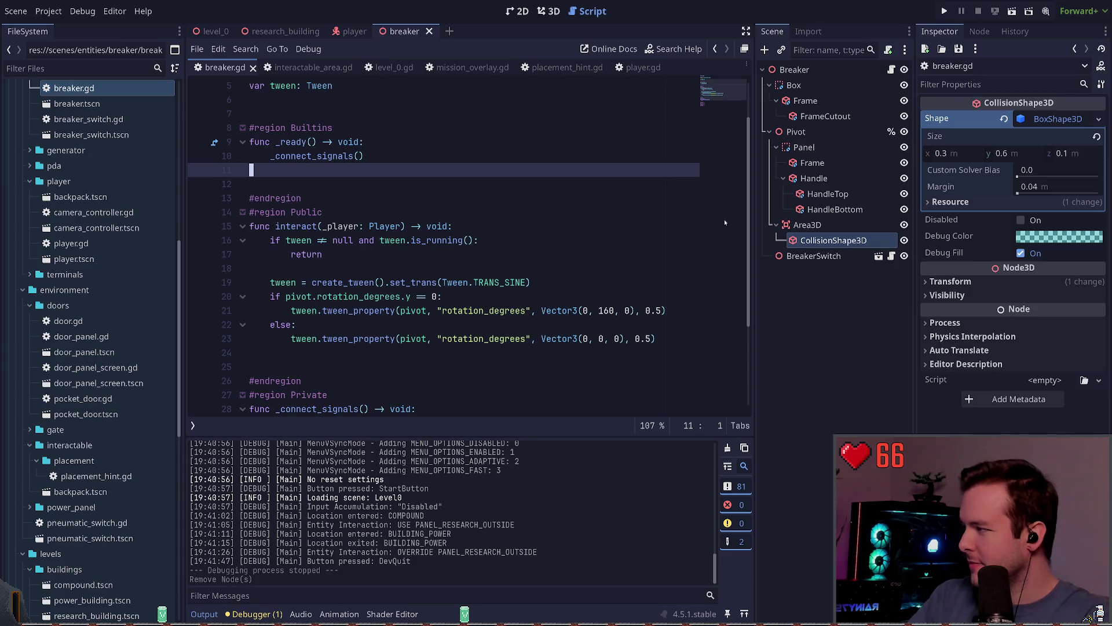
- Return to the research_building scene's 3D view and run the game with F5
left_click(843, 325)
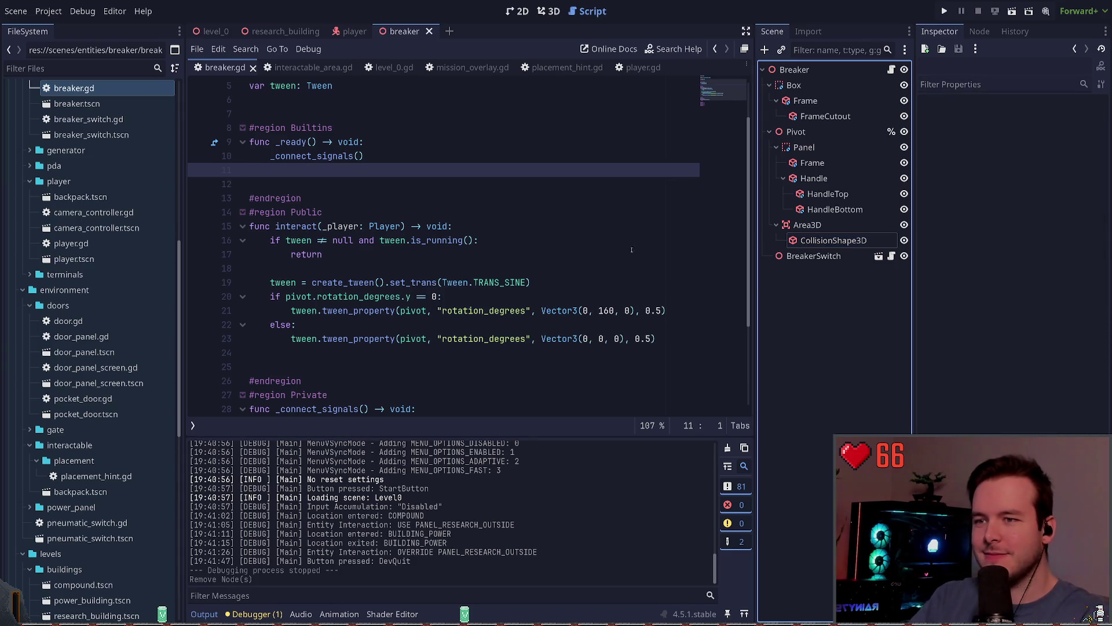
left_click(548, 11)
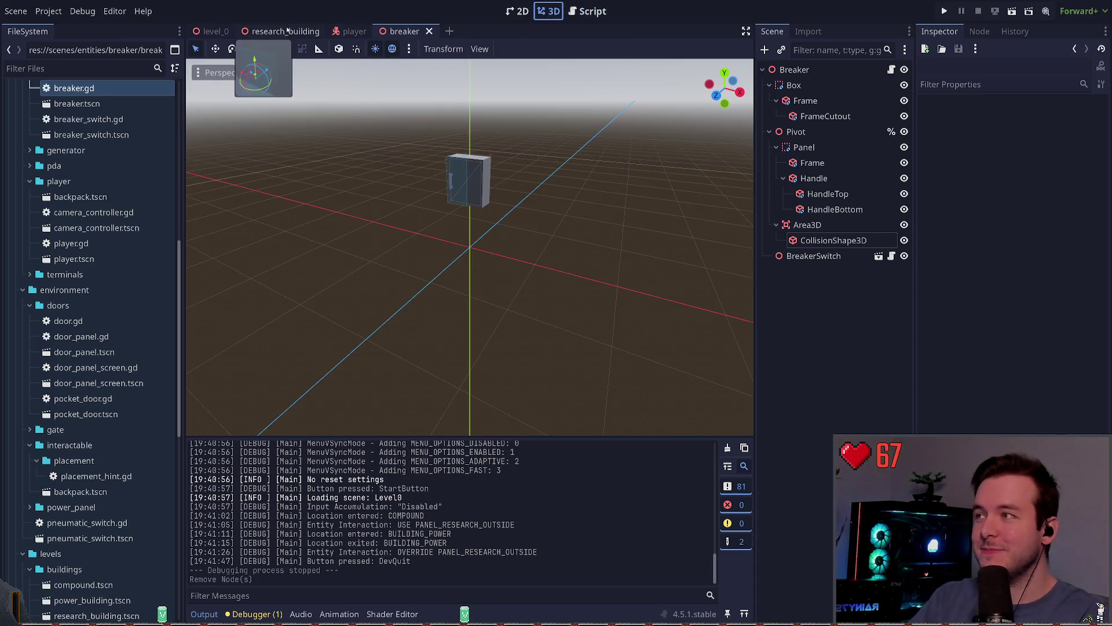
left_click(281, 31)
key("F5")
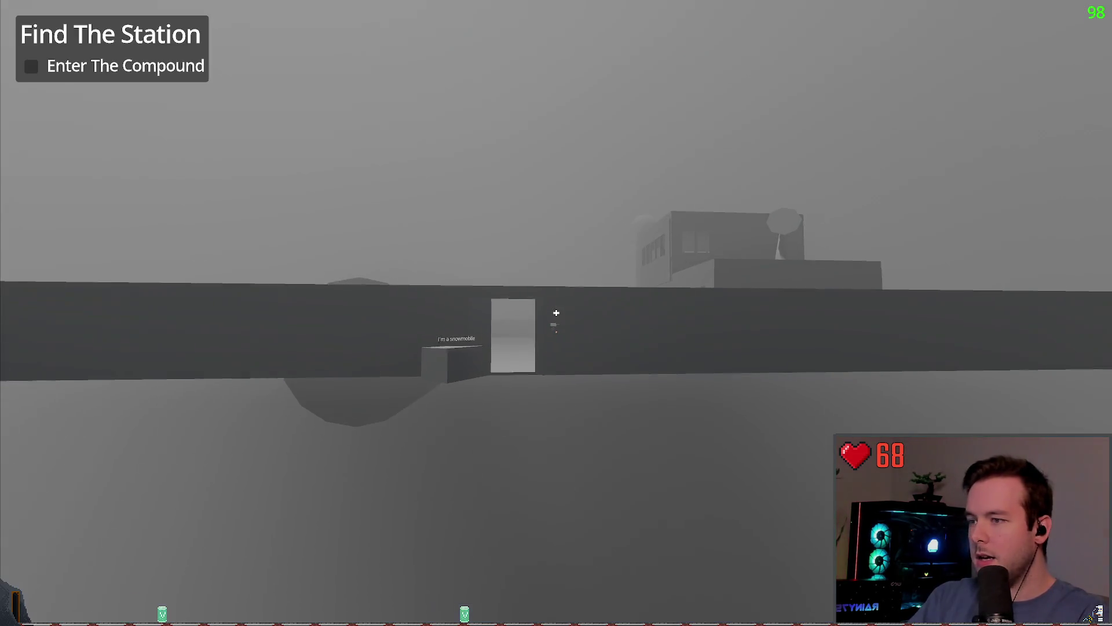
- Pause the running game and quit back to the editor via Dev Quit
key("Escape")
left_click(52, 363)
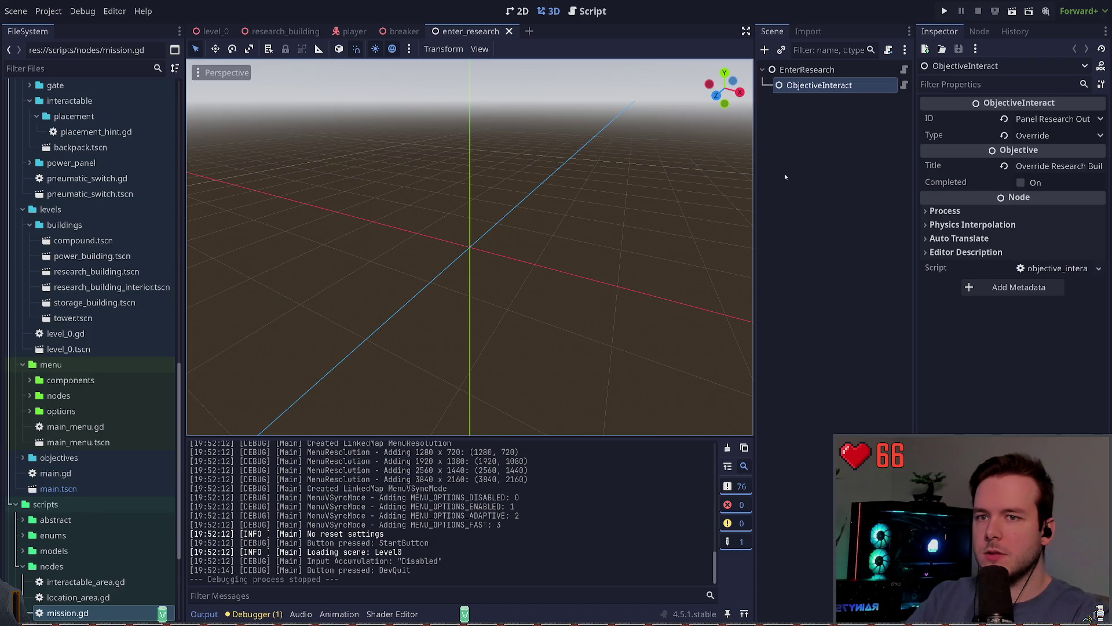
- Collapse the entities, environment and levels folders in the FileSystem dock
scroll(87, 406, "down", 5)
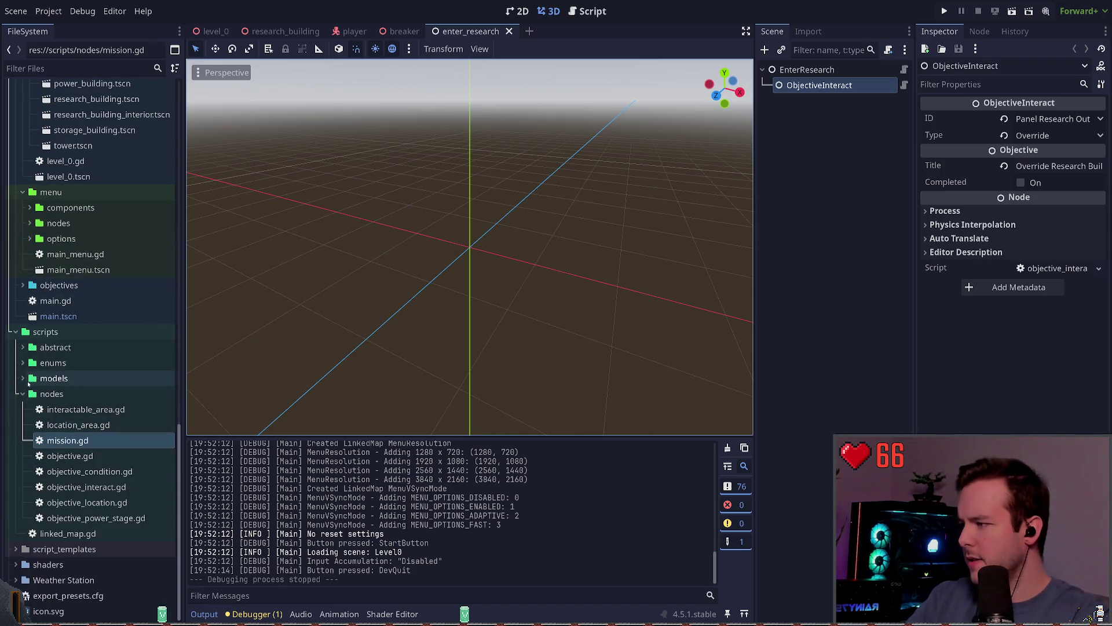
scroll(65, 332, "up", 15)
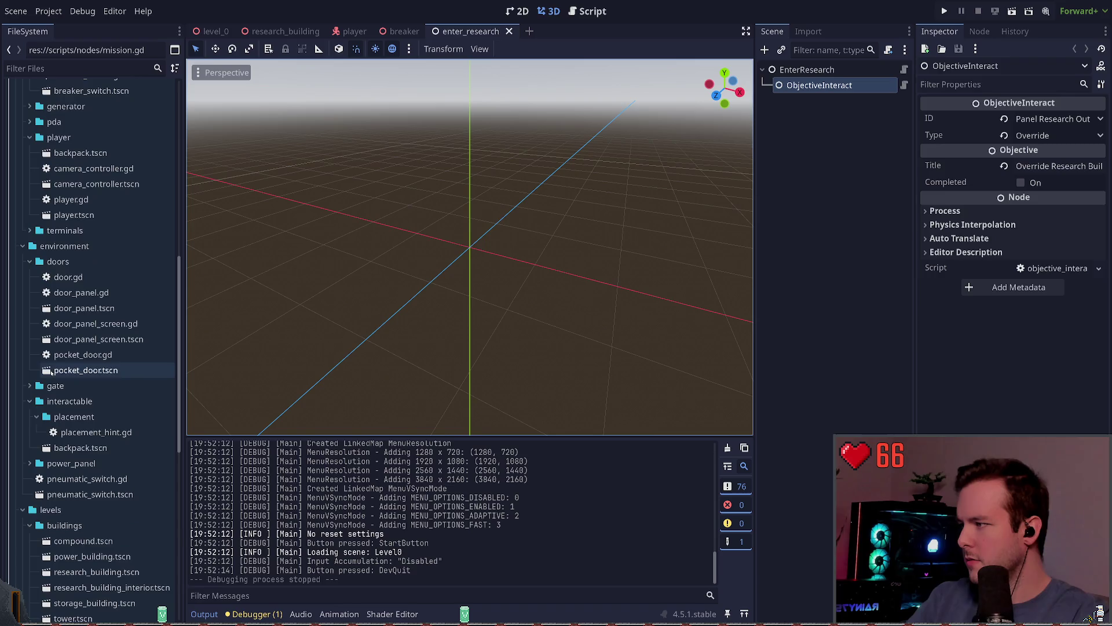
scroll(23, 209, "down", 8)
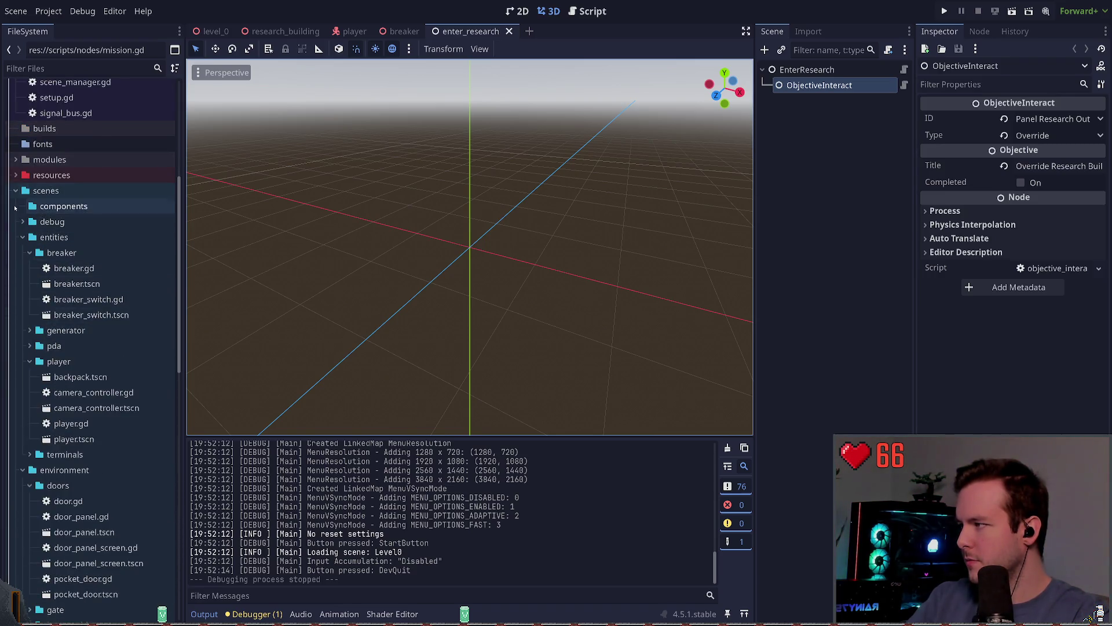
scroll(23, 261, "up", 4)
scroll(34, 330, "up", 4)
scroll(36, 392, "down", 4)
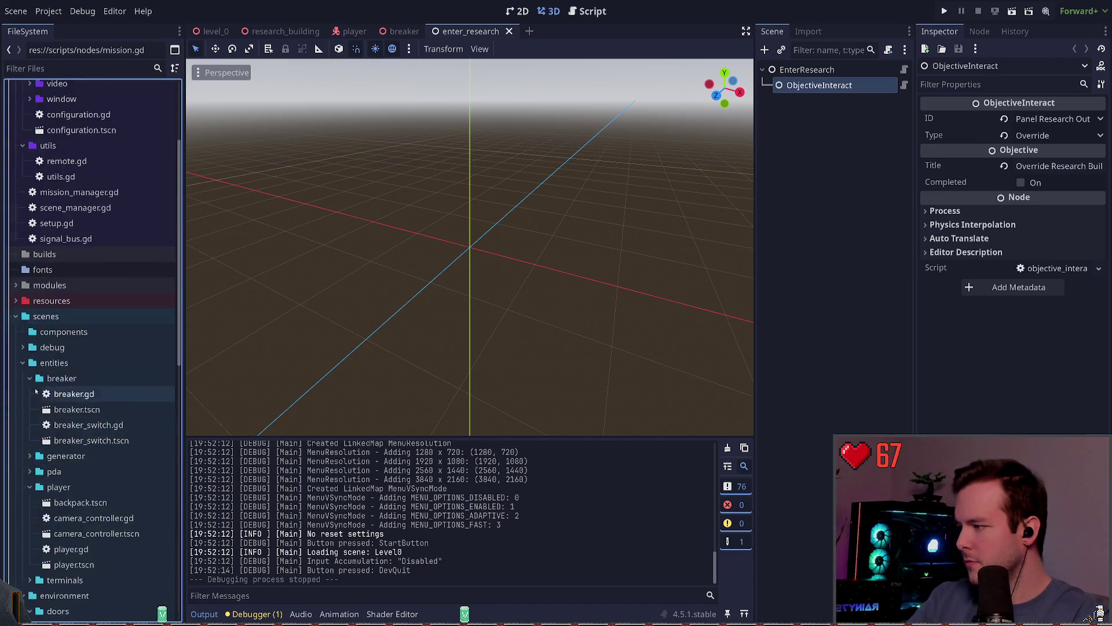
scroll(36, 392, "down", 2)
left_click(22, 295)
left_click(21, 313)
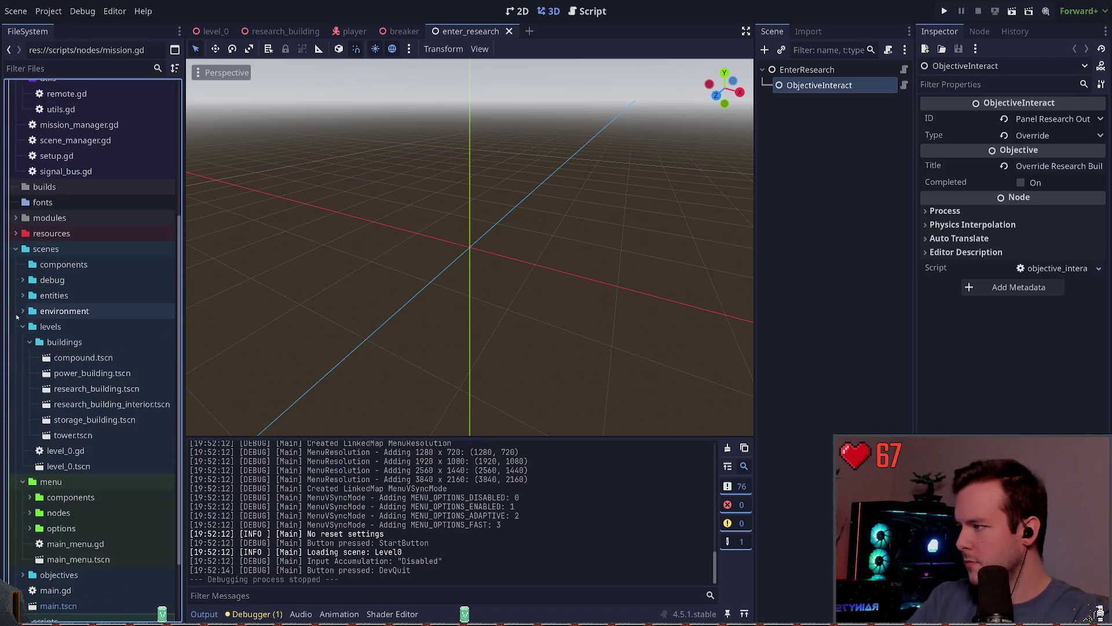
left_click(23, 326)
- Expand the objectives folder and open explore_research.tscn
left_click(52, 491)
double_click(52, 491)
scroll(86, 440, "down", 2)
double_click(87, 440)
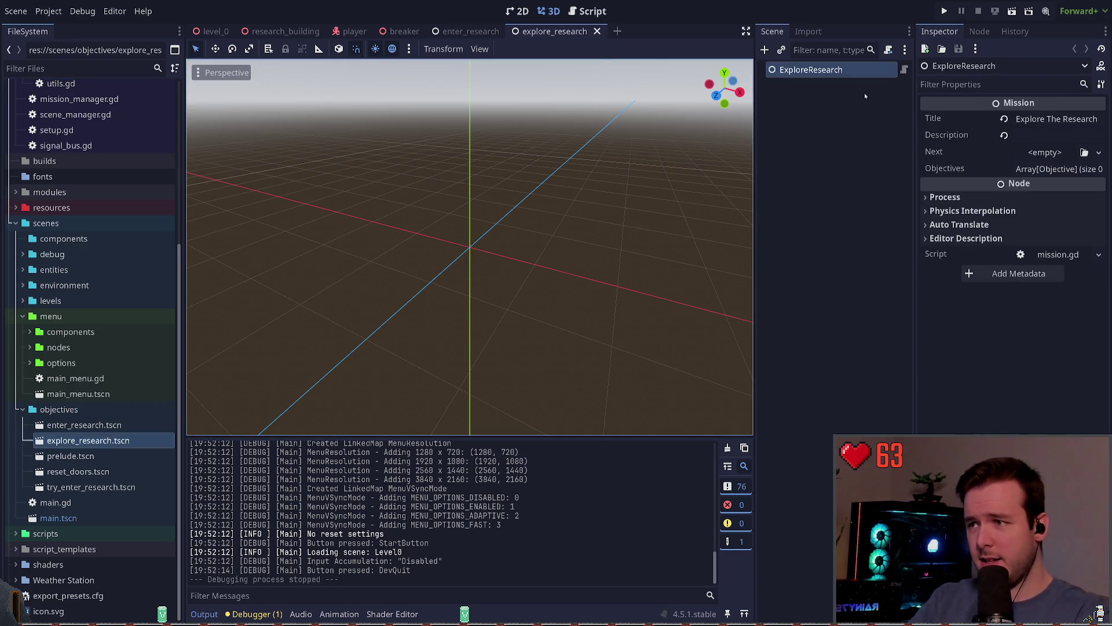
- Add an ObjectiveInteract with ID Backpack under ExploreResearch and save the scene
key("ctrl+a")
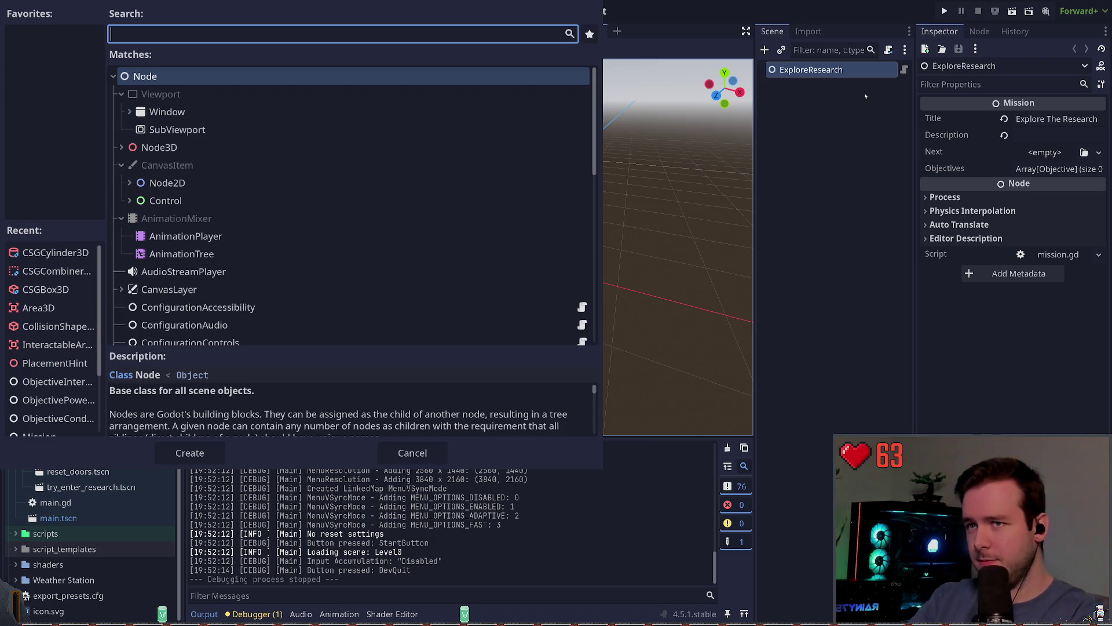
type("objective")
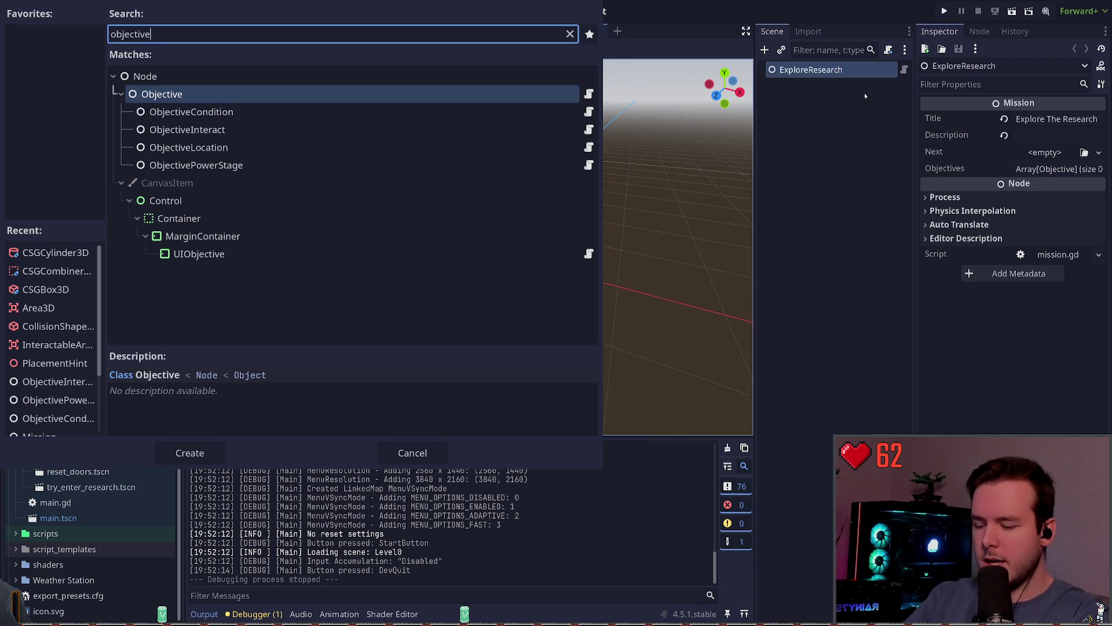
key("Down")
key("Down")
key("Return")
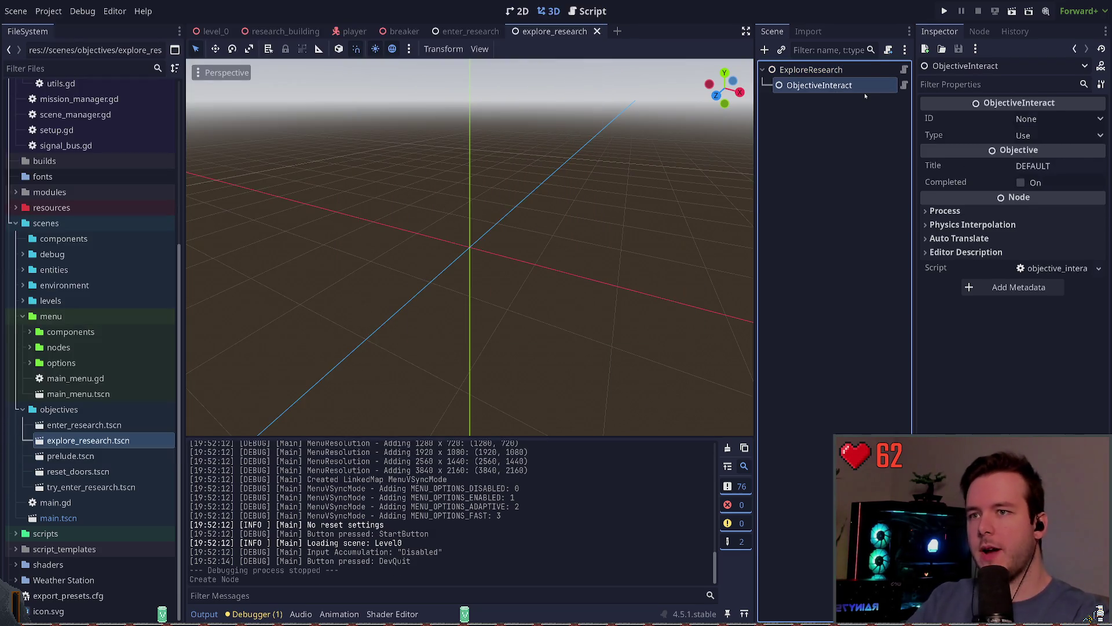
key("Down")
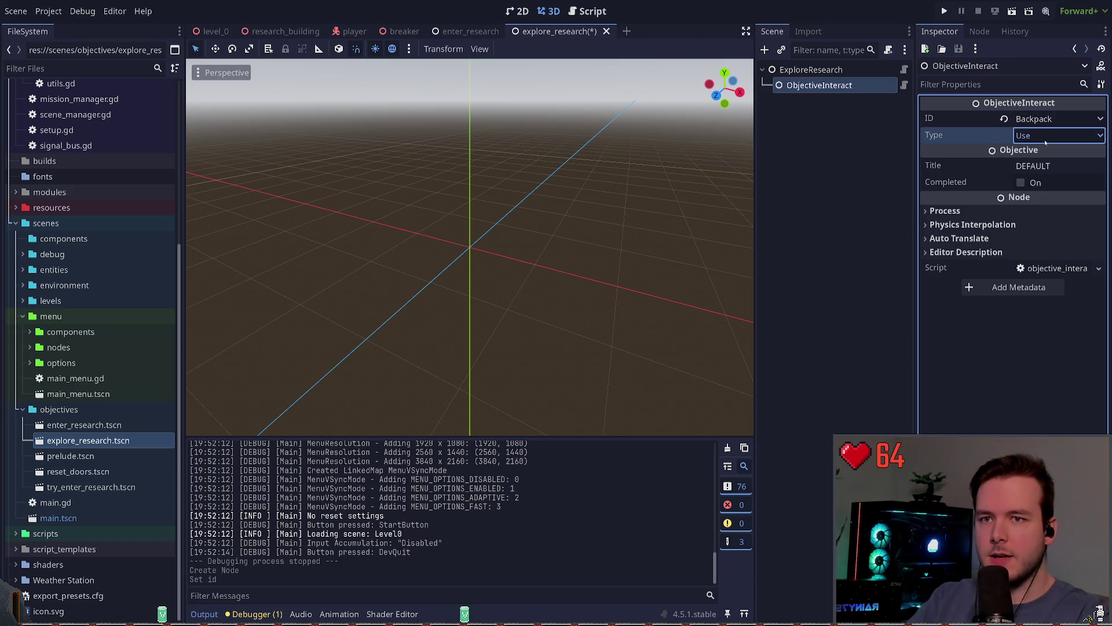
left_click(802, 136)
key("ctrl+s")
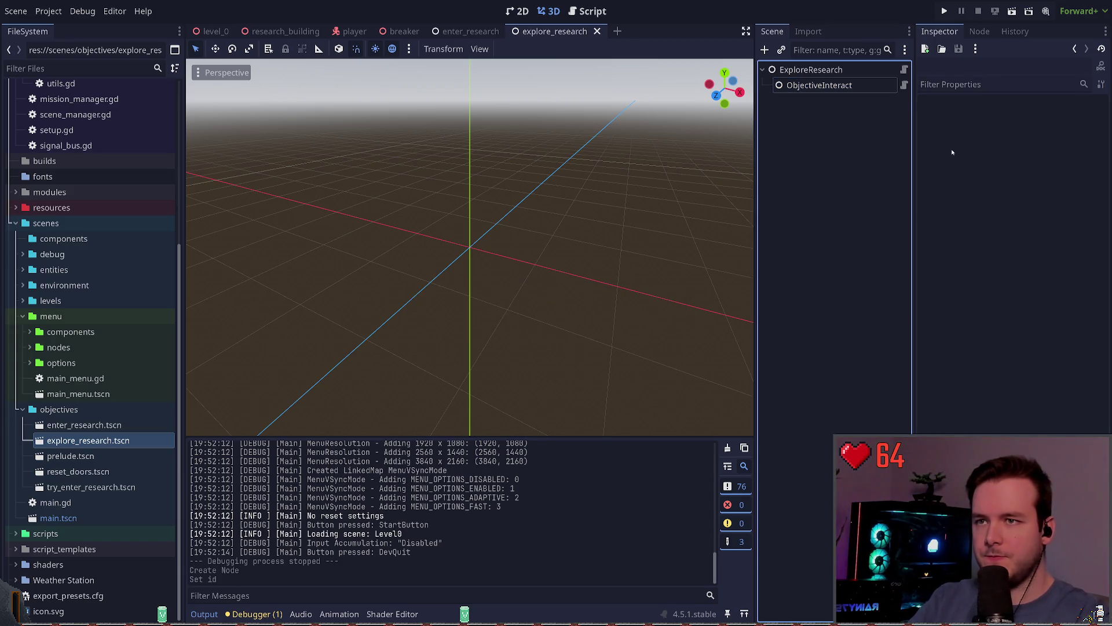
- Discard a duplicate of the ObjectiveInteract, then add an ObjectiveLocation under ExploreResearch
left_click(866, 87)
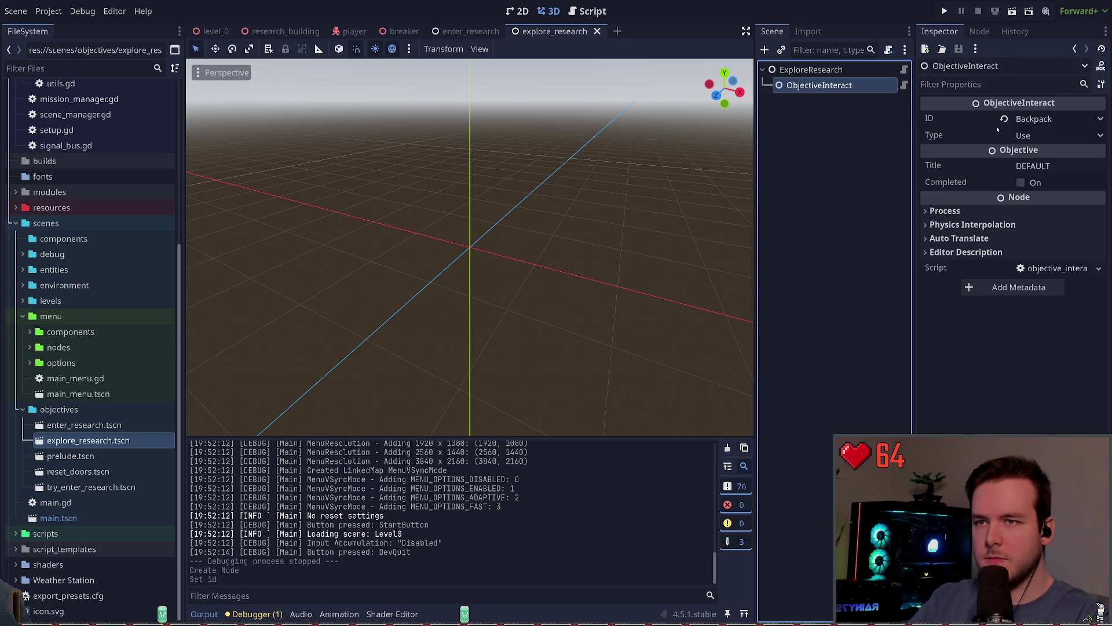
left_click(853, 89)
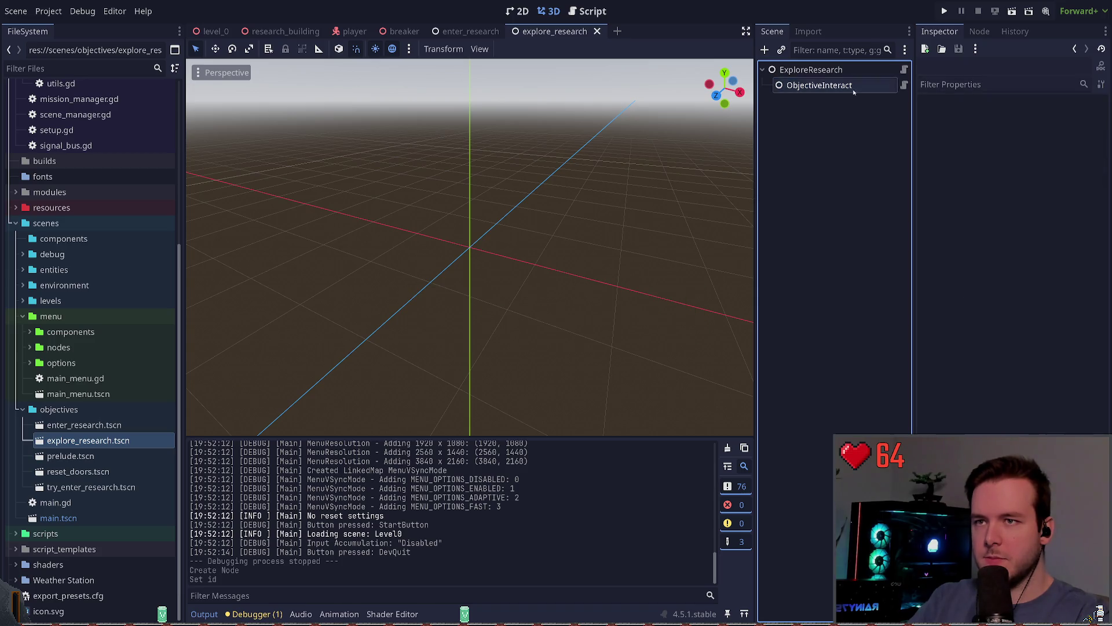
key("ctrl+d")
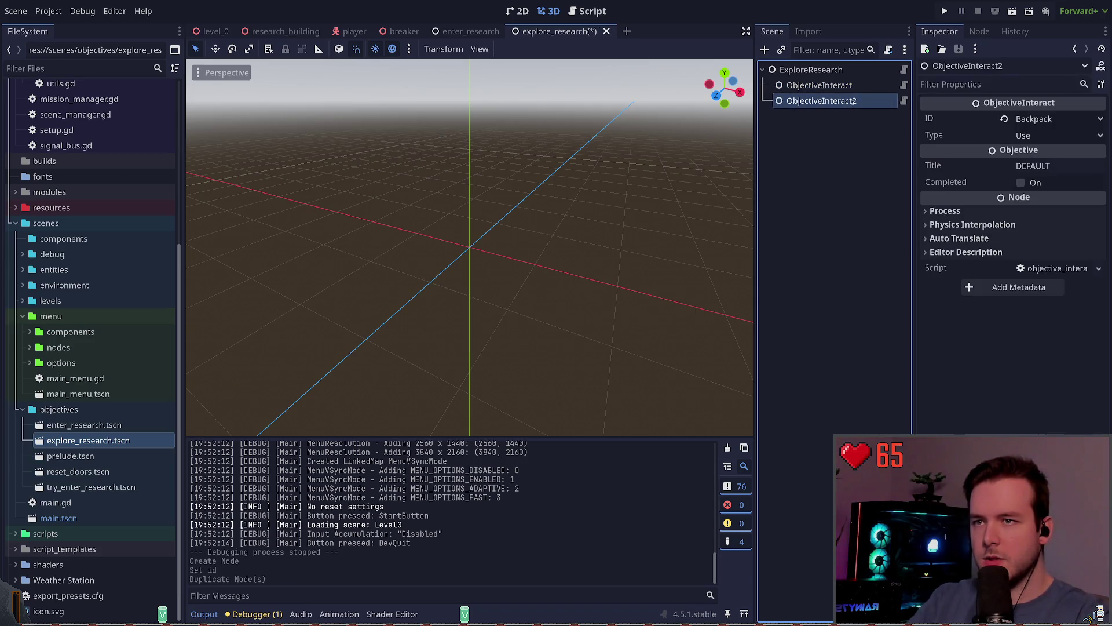
key("Delete")
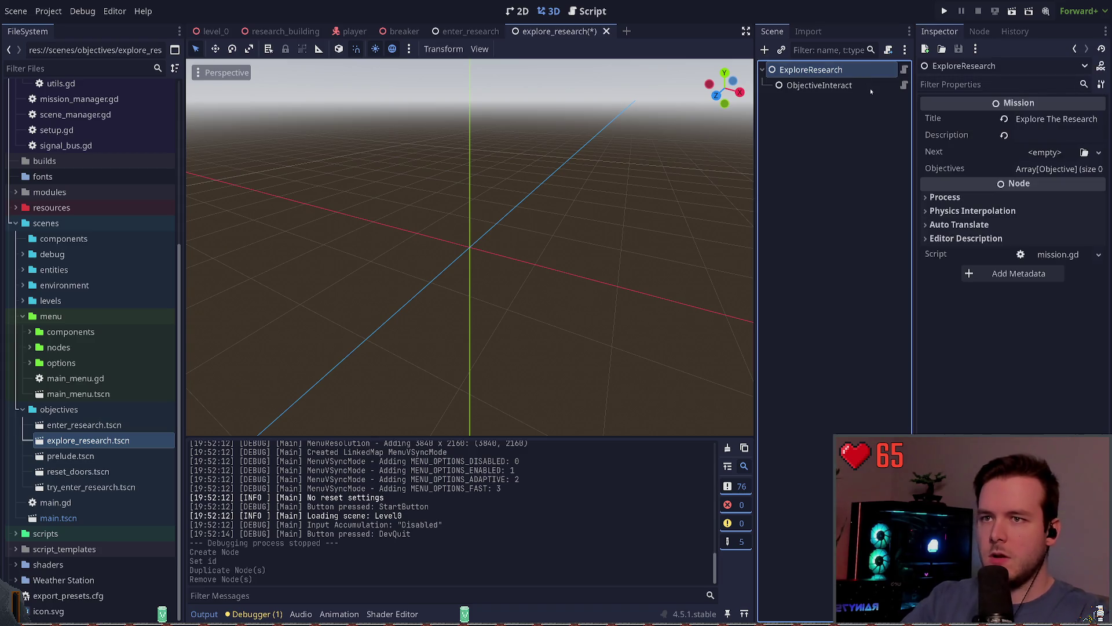
key("ctrl+a")
key("Down")
key("Down")
key("Down")
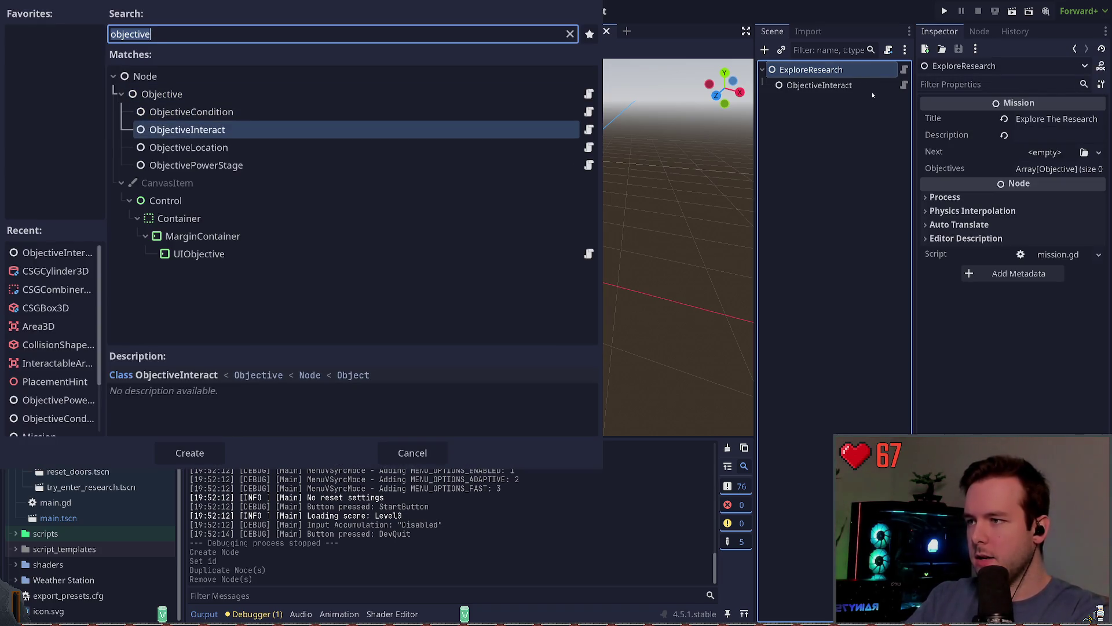
key("Return")
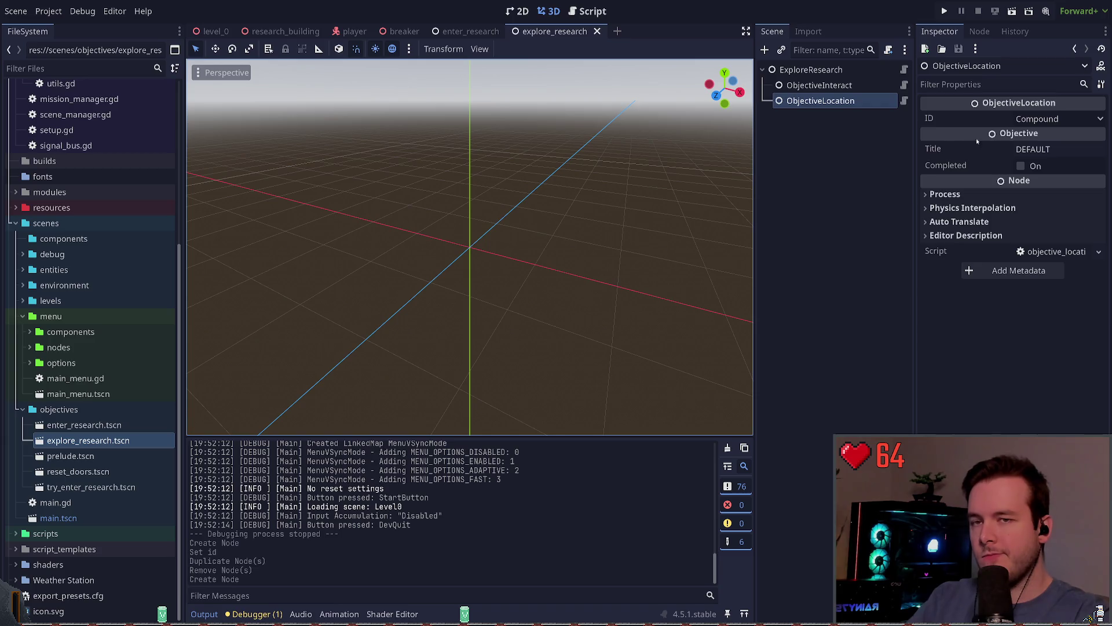
- Title the ObjectiveLocation 'Check Upstairs' and save the explore_research scene
double_click(1055, 149)
type("Check U")
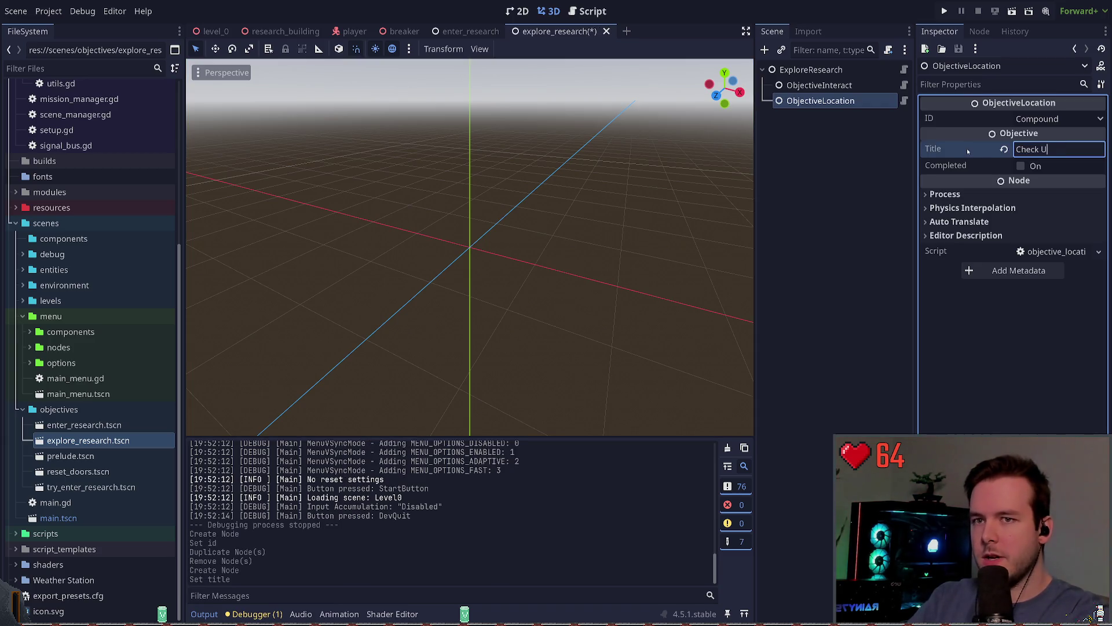
type("pstairs")
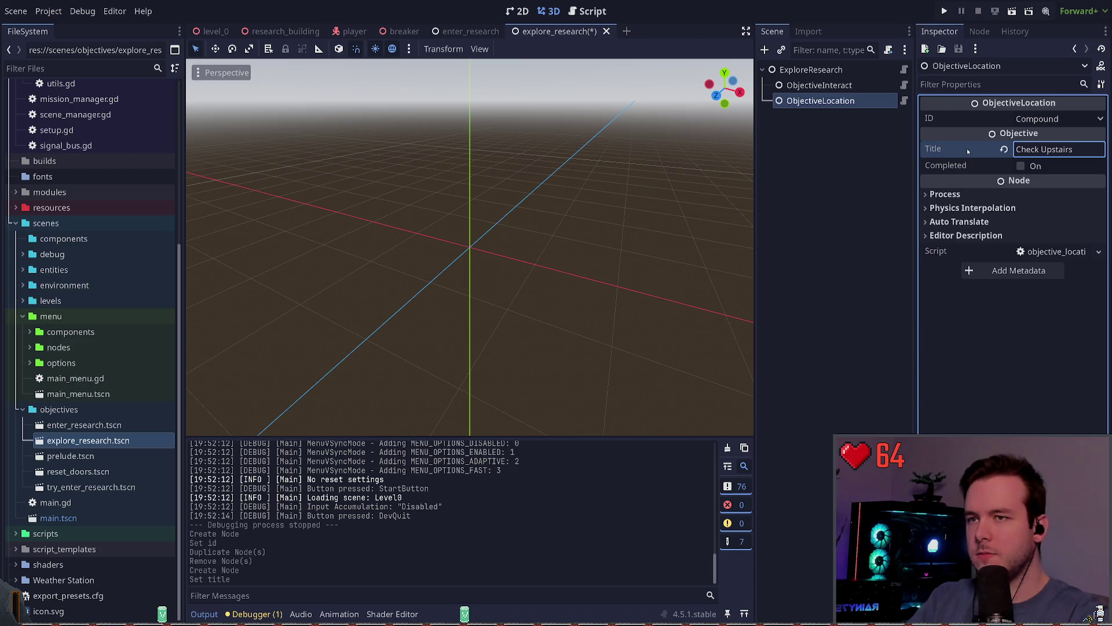
key("shift+Tab")
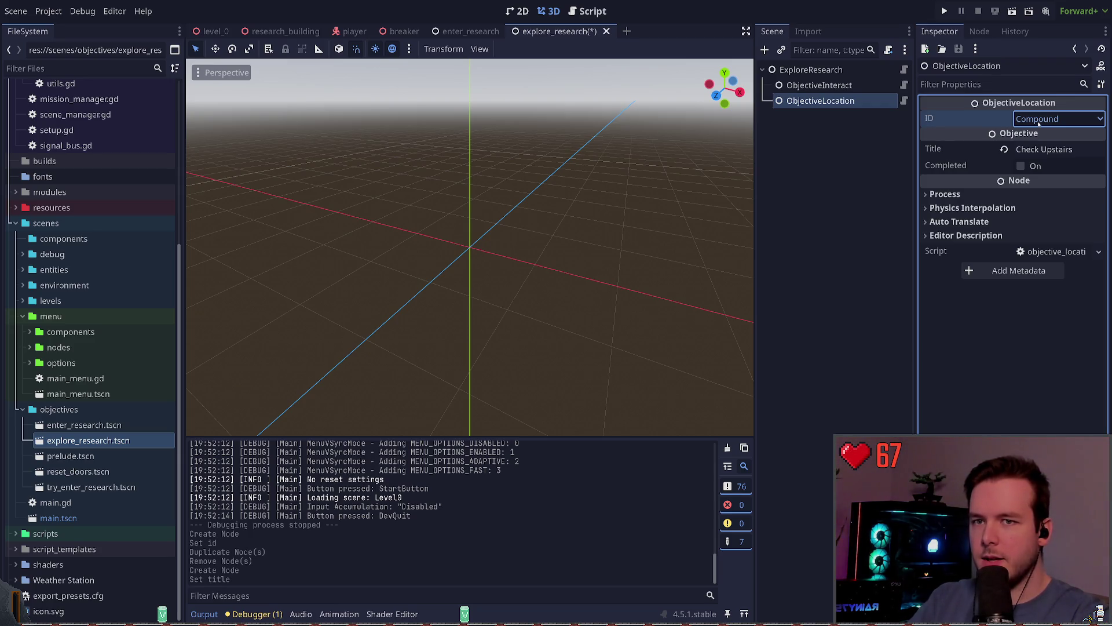
key("ctrl+s")
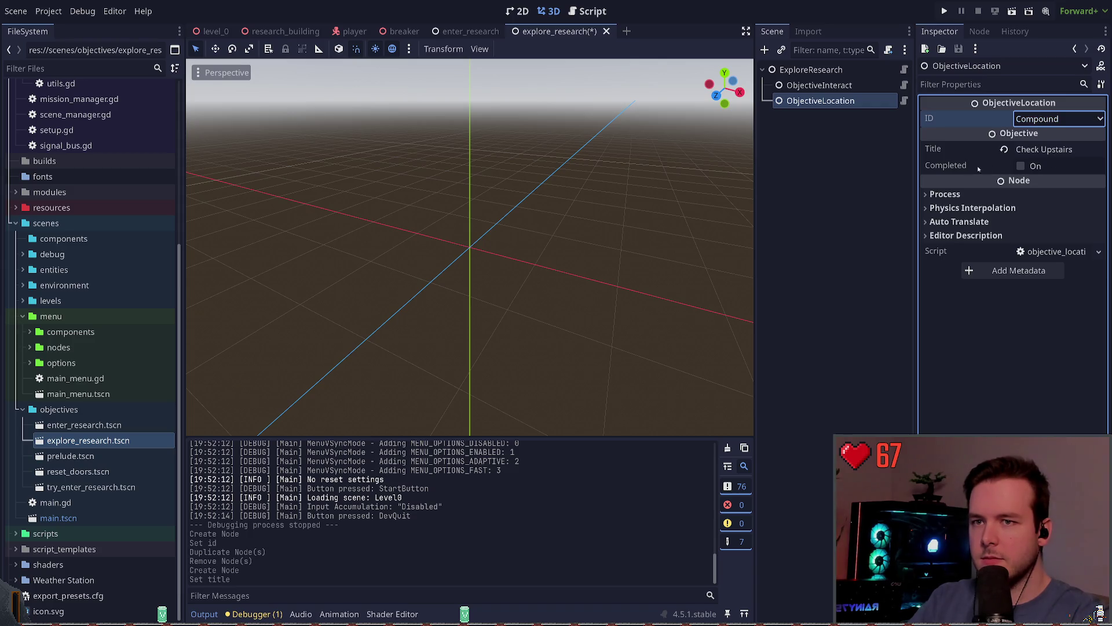
- Review the ExploreResearch nodes, remove a duplicate ObjectiveLocation, save, and select the objectives folder
left_click(857, 125)
left_click(859, 77)
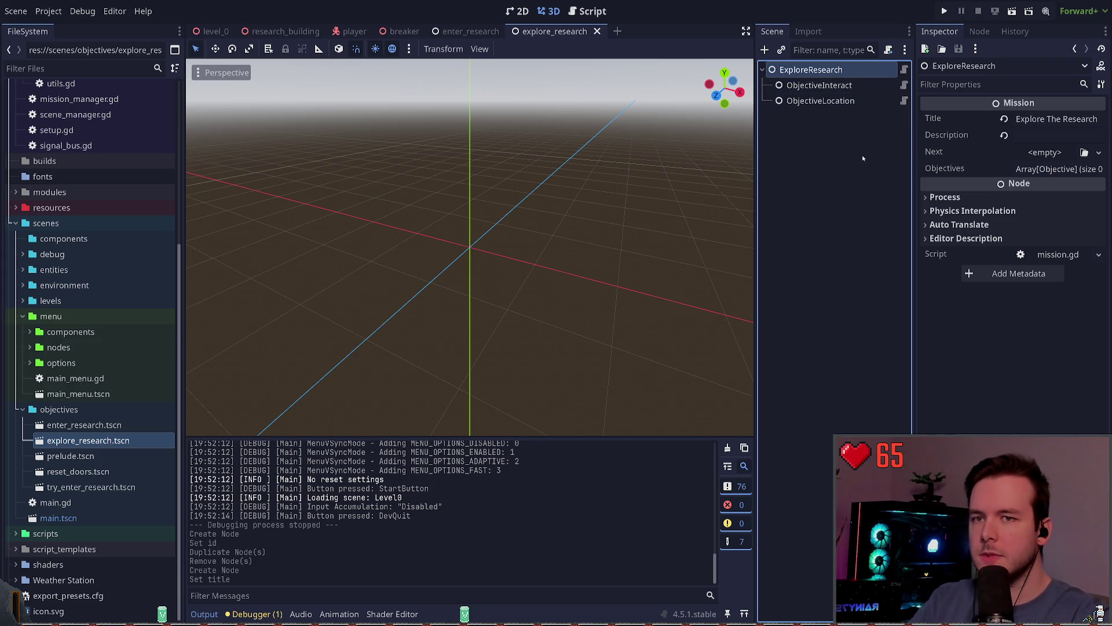
left_click(856, 101)
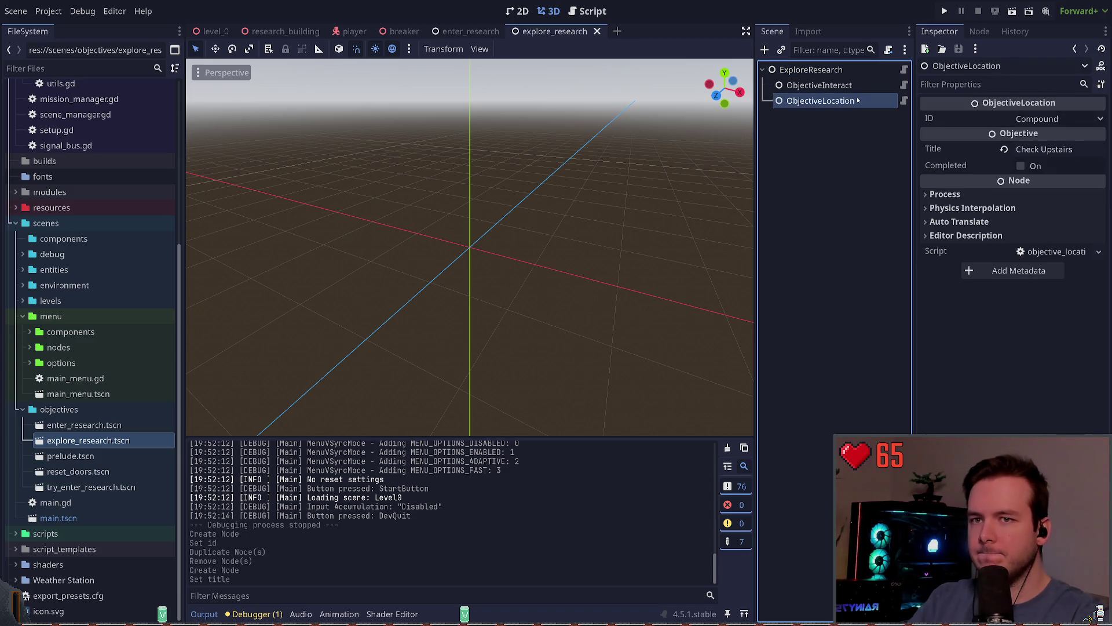
key("ctrl+d")
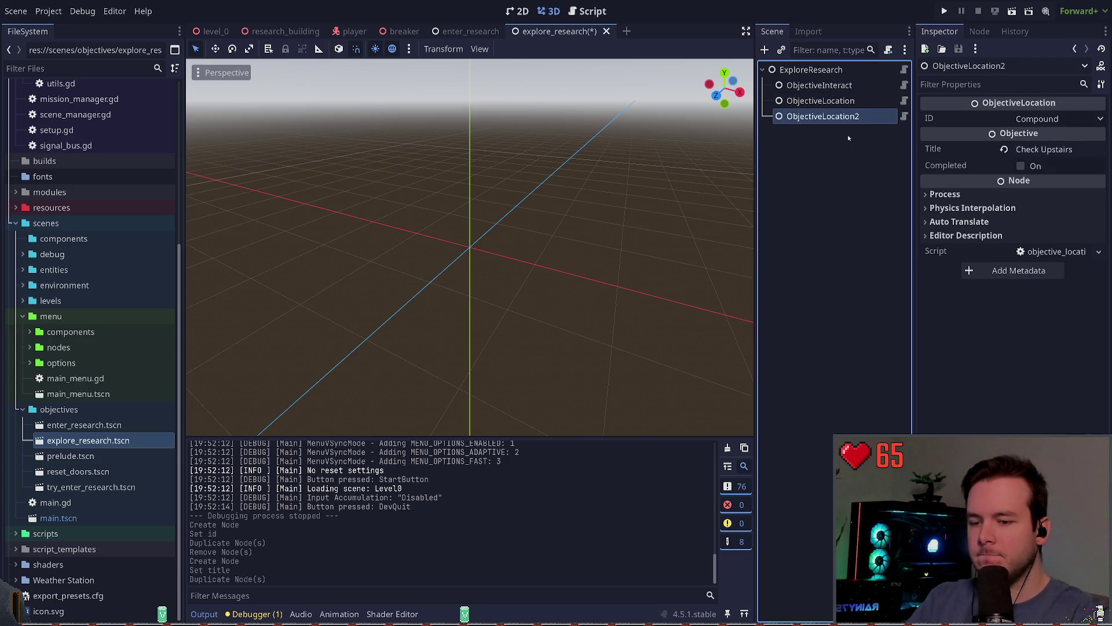
key("Delete")
left_click(852, 85)
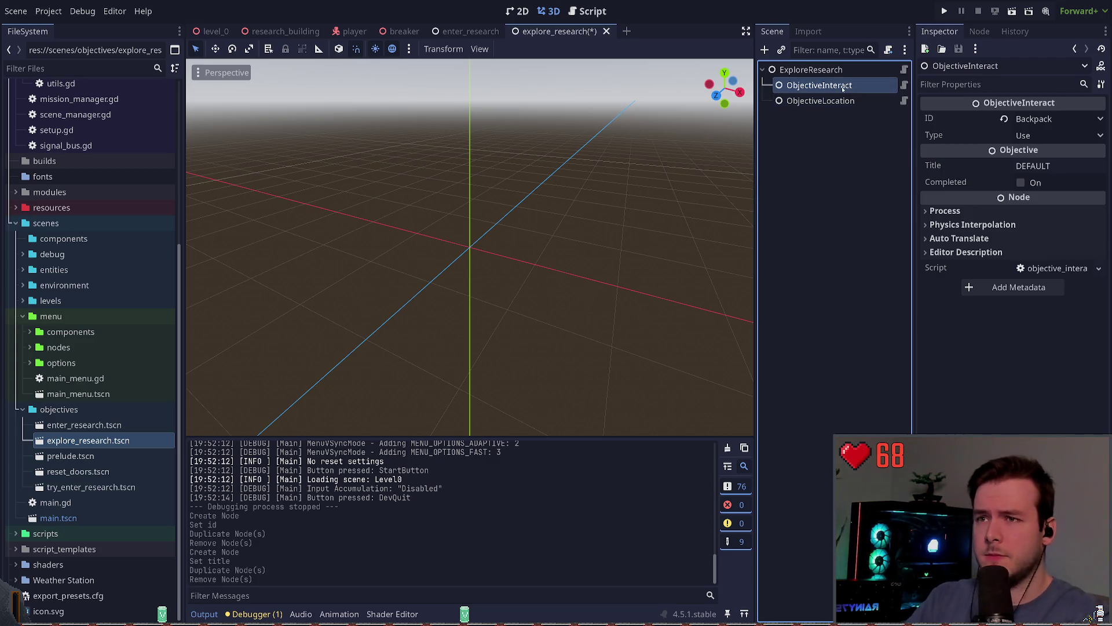
left_click(216, 392)
key("ctrl+s")
left_click(98, 411)
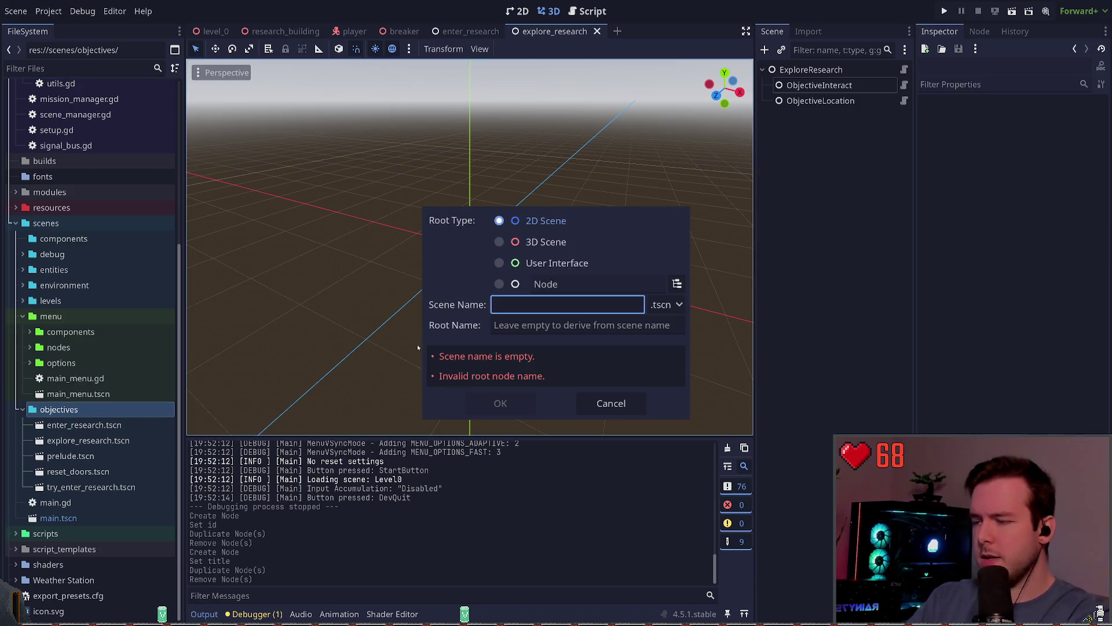
- Create a new scene named turn_power_on with a Mission root node
type("get_")
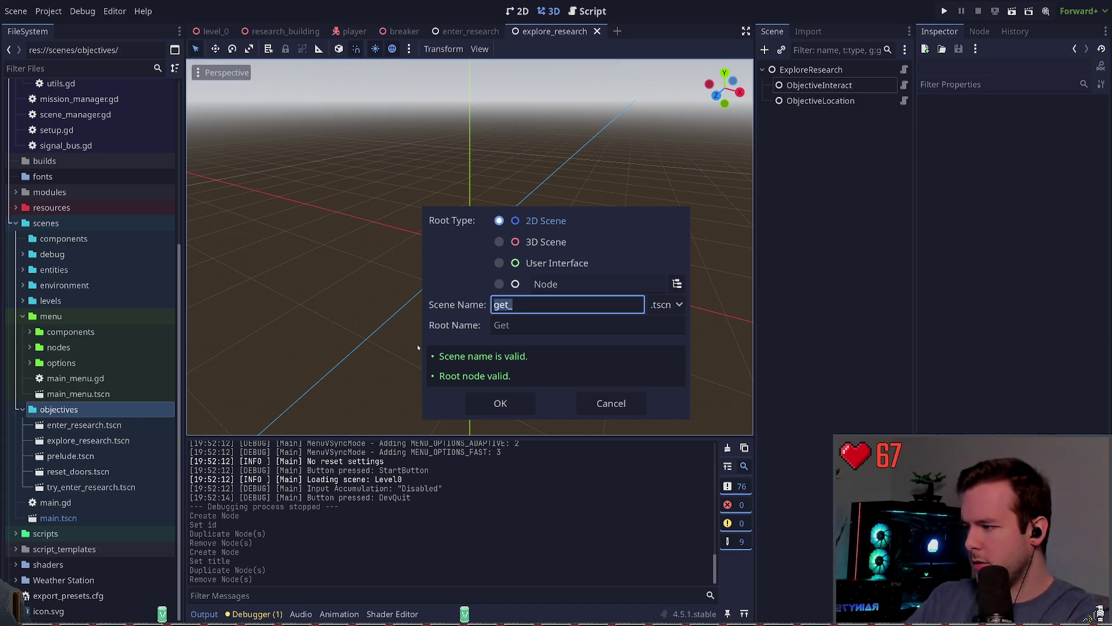
type("turn_power")
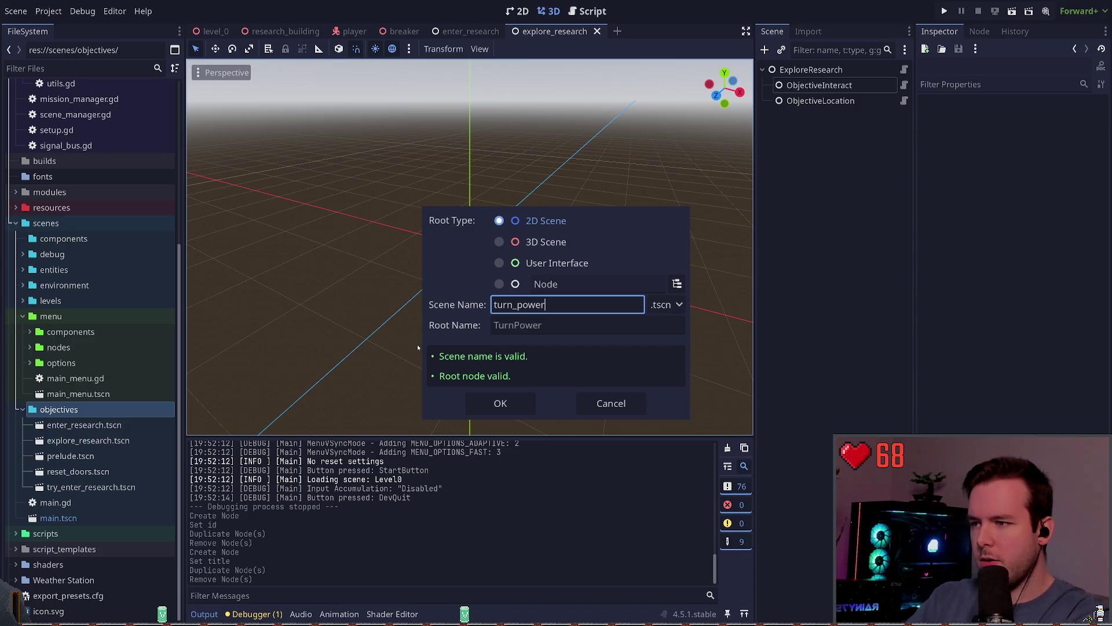
type("_back_")
key("BackSpace")
key("BackSpace")
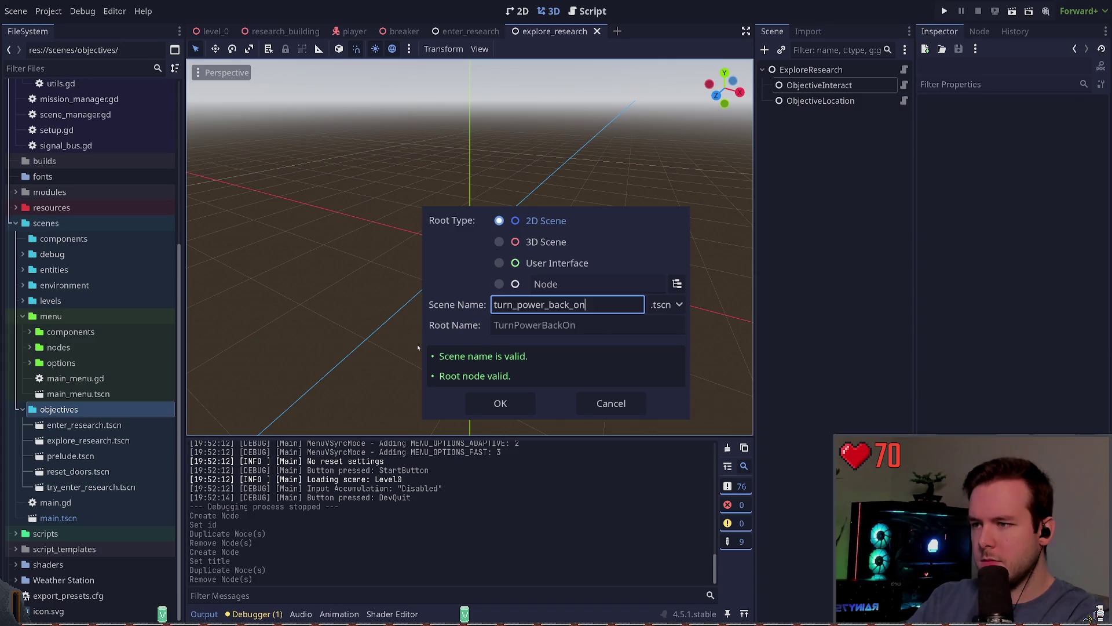
key("BackSpace")
key("BackSpace")
key("BackSpace")
type("on")
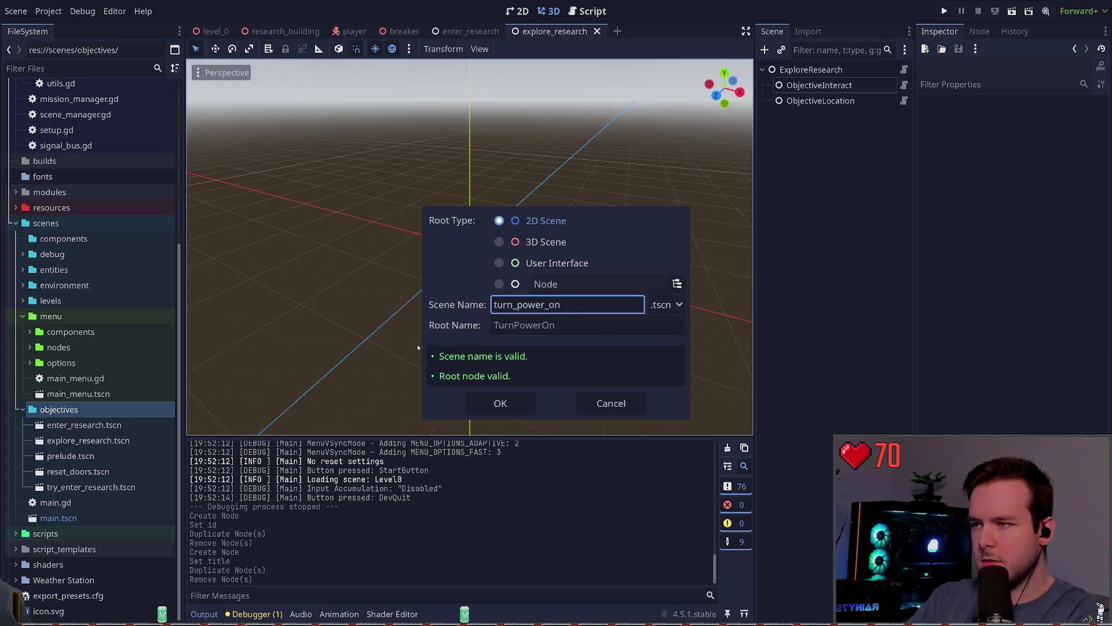
left_click(579, 284)
left_click(675, 283)
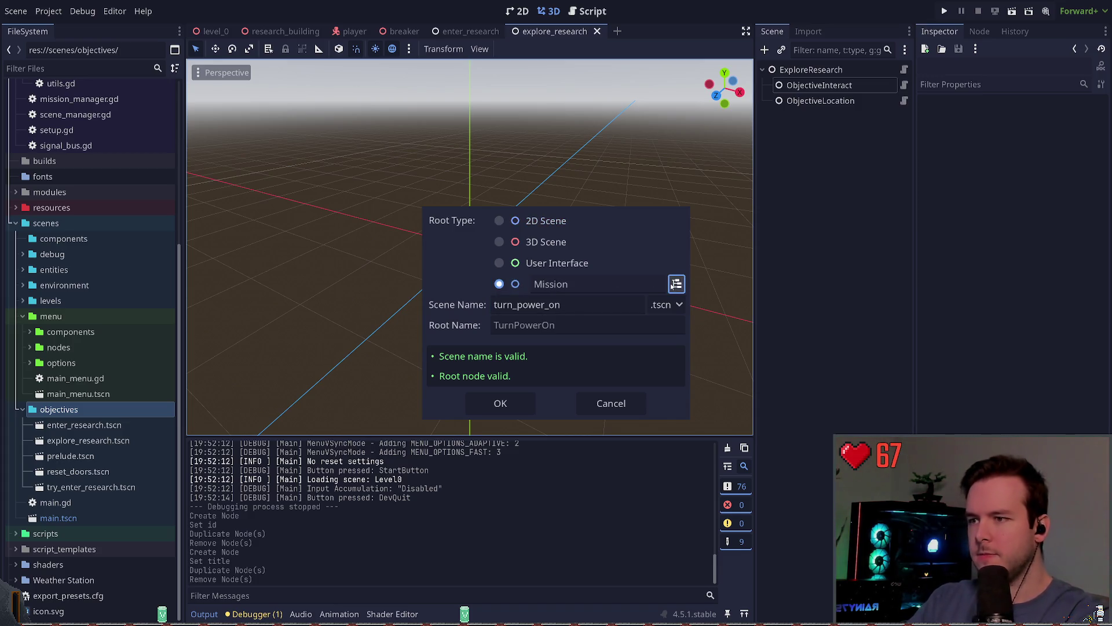
left_click(478, 409)
- Set the mission title to 'Turn The Power Back On' and clear its description
left_click(806, 69)
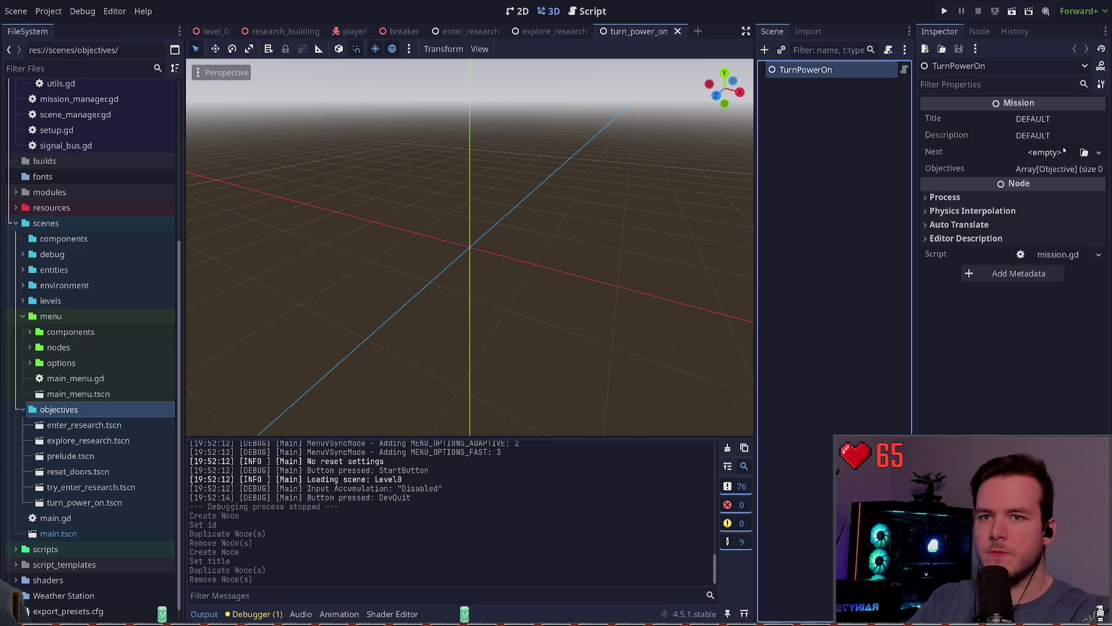
left_click(1068, 118)
key("BackSpace")
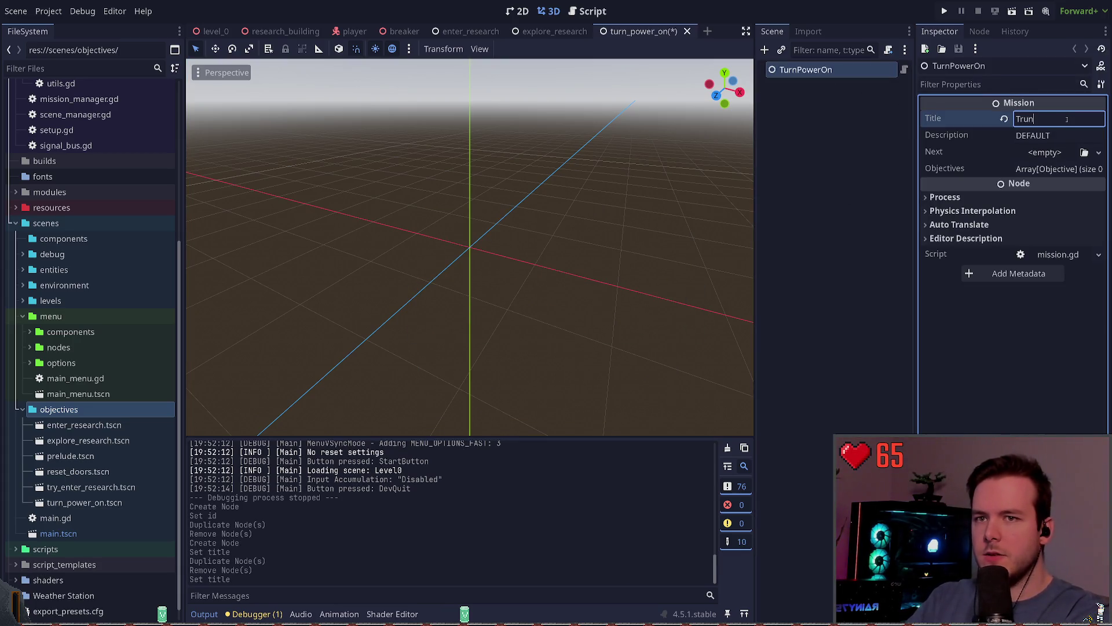
type("Turn t")
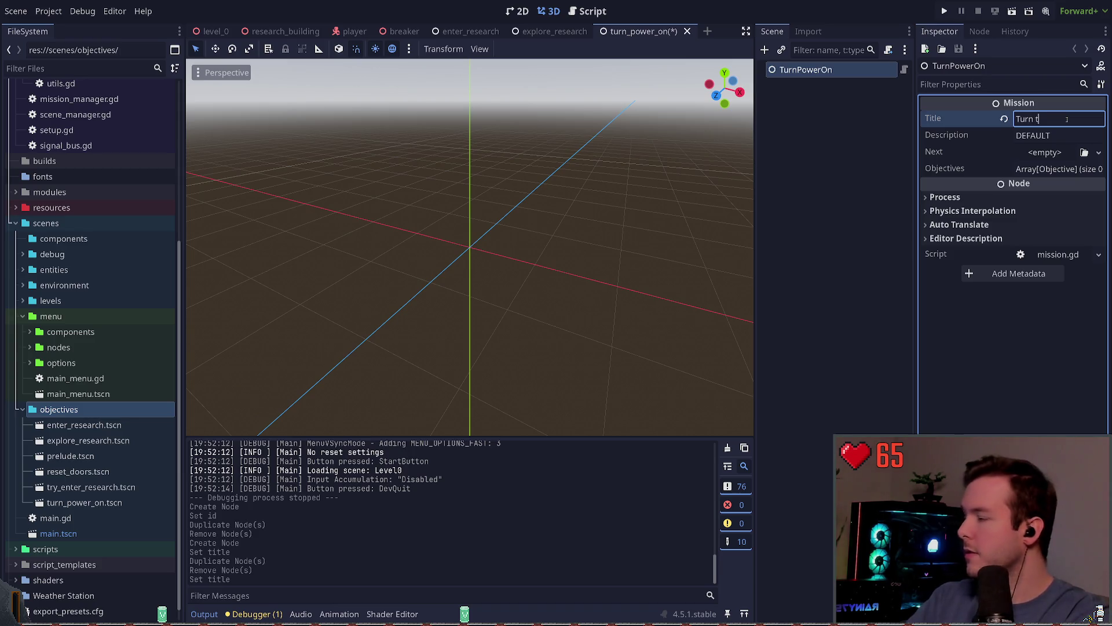
type(" The Power")
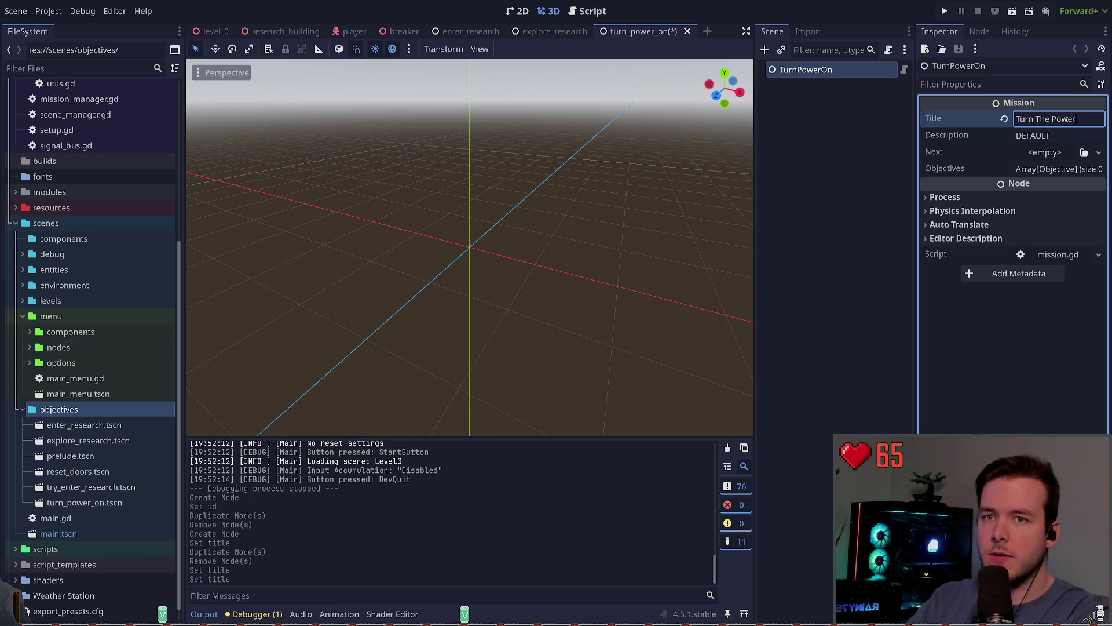
type(" Back On")
key("Tab")
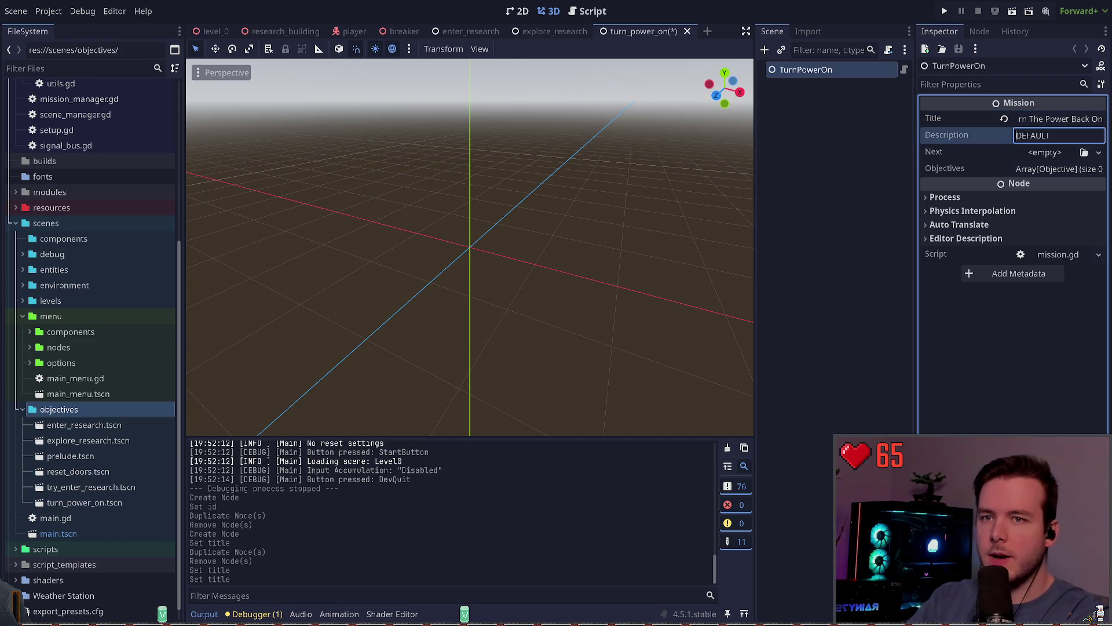
key("BackSpace")
key("Tab")
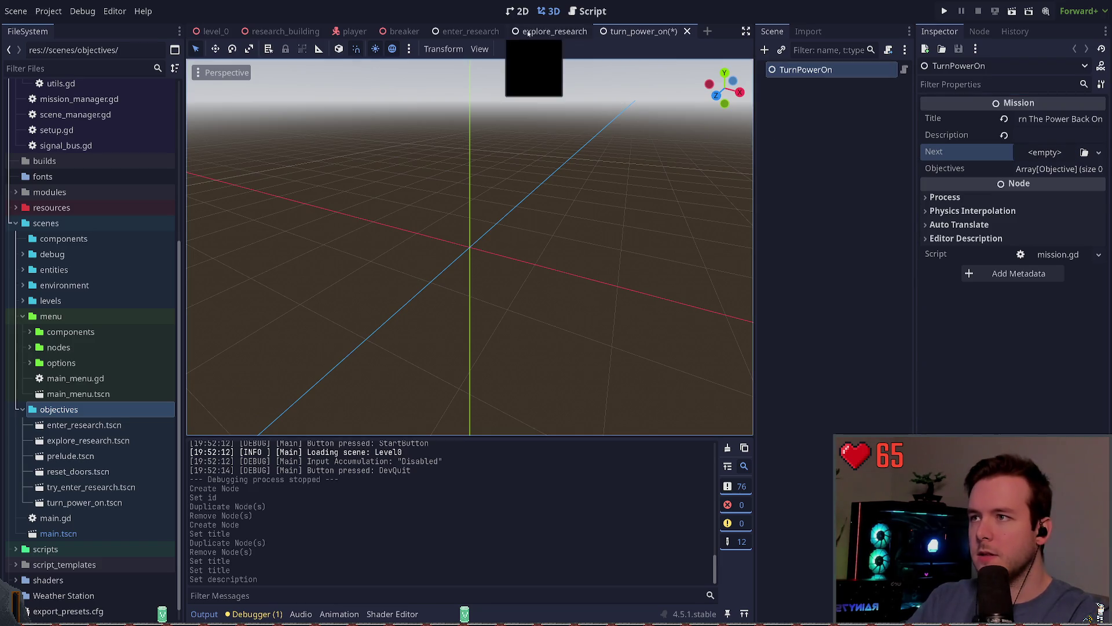
- Assign turn_power_on.tscn as ExploreResearch's Next mission and save the scene
left_click(555, 32)
left_click(811, 70)
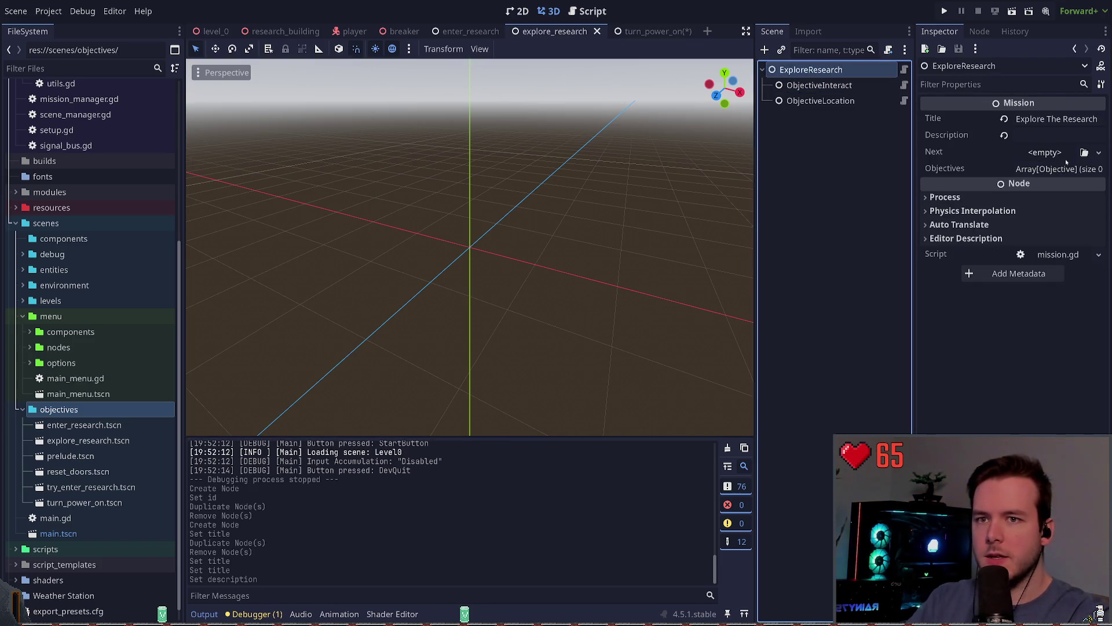
mouse_move(84, 503)
left_mouse_down()
mouse_move(708, 373)
mouse_move(1033, 159)
left_mouse_up()
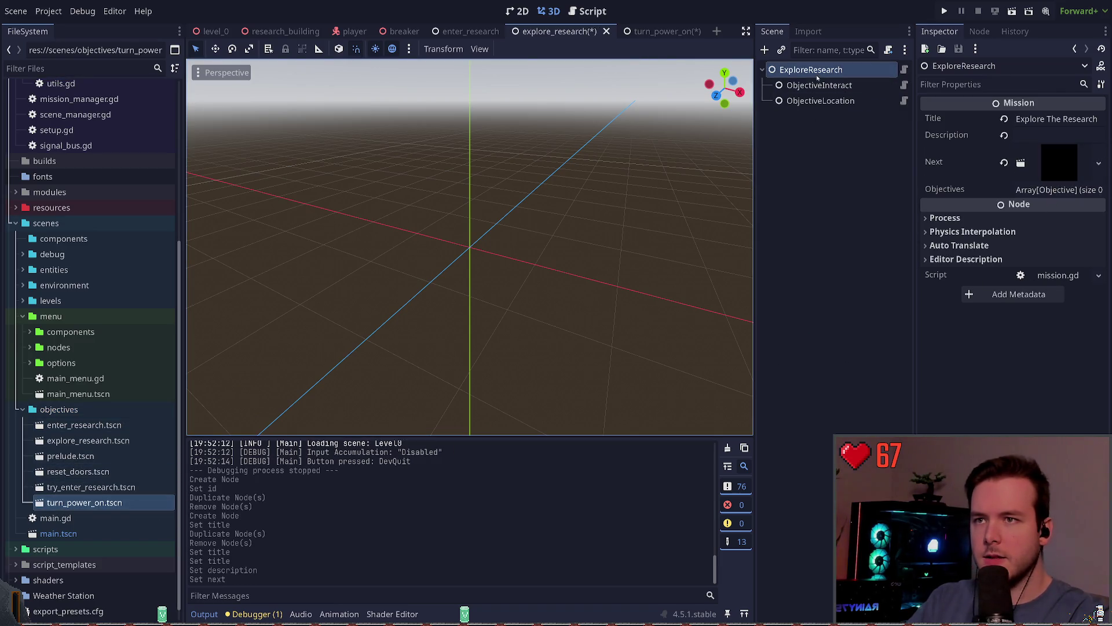
key("ctrl+s")
- Recheck the turn_power_on mission's title and description fields and save the scene
left_click(595, 32)
left_click(555, 31)
left_click(1047, 135)
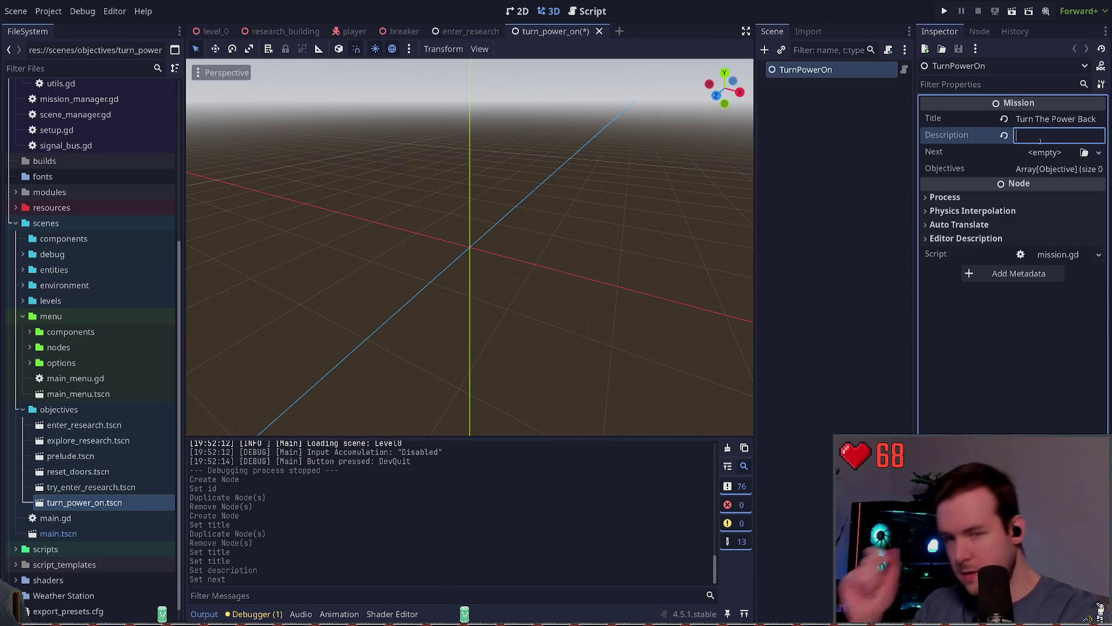
double_click(1024, 119)
left_click(1035, 133)
key("ctrl+s")
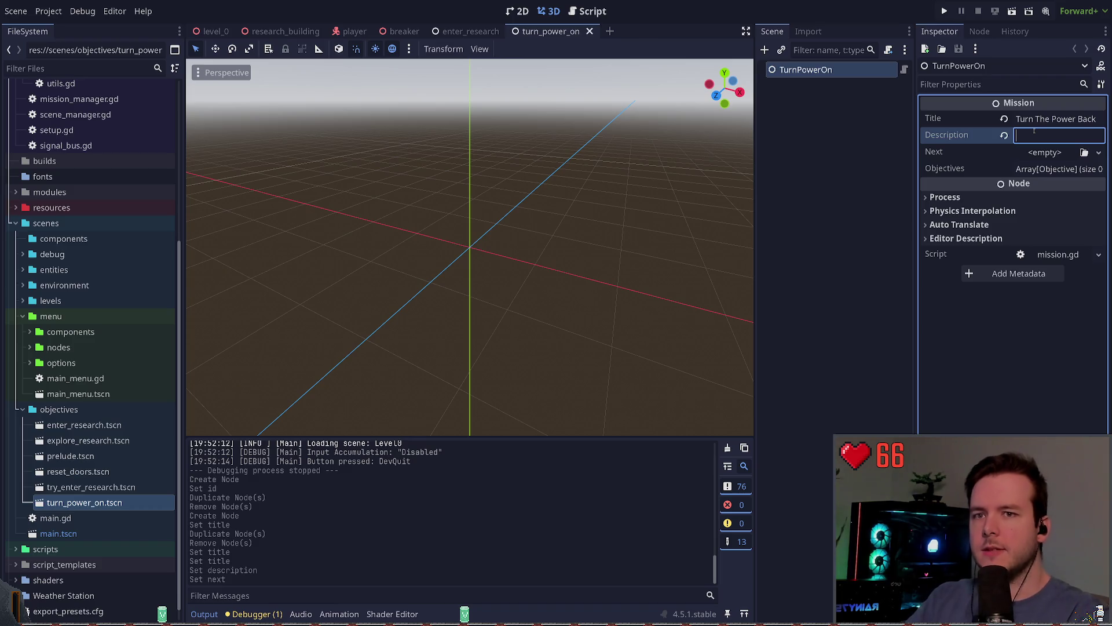
- Add an ObjectiveInteract child objective under TurnPowerOn
key("ctrl+a")
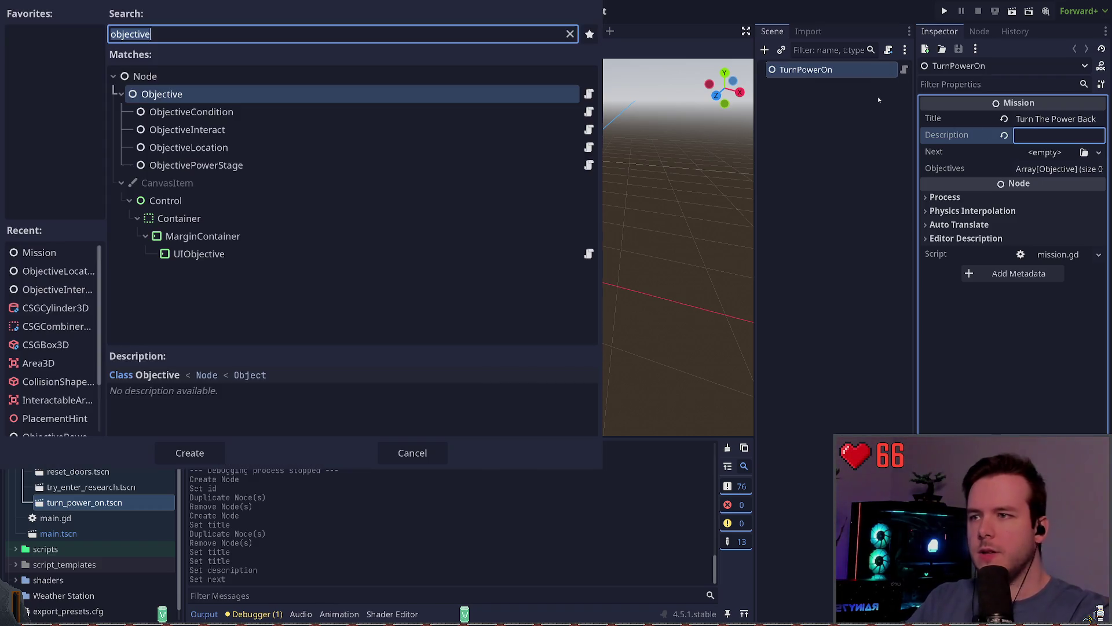
key("Down")
key("Down")
key("Down")
key("Up")
key("Down")
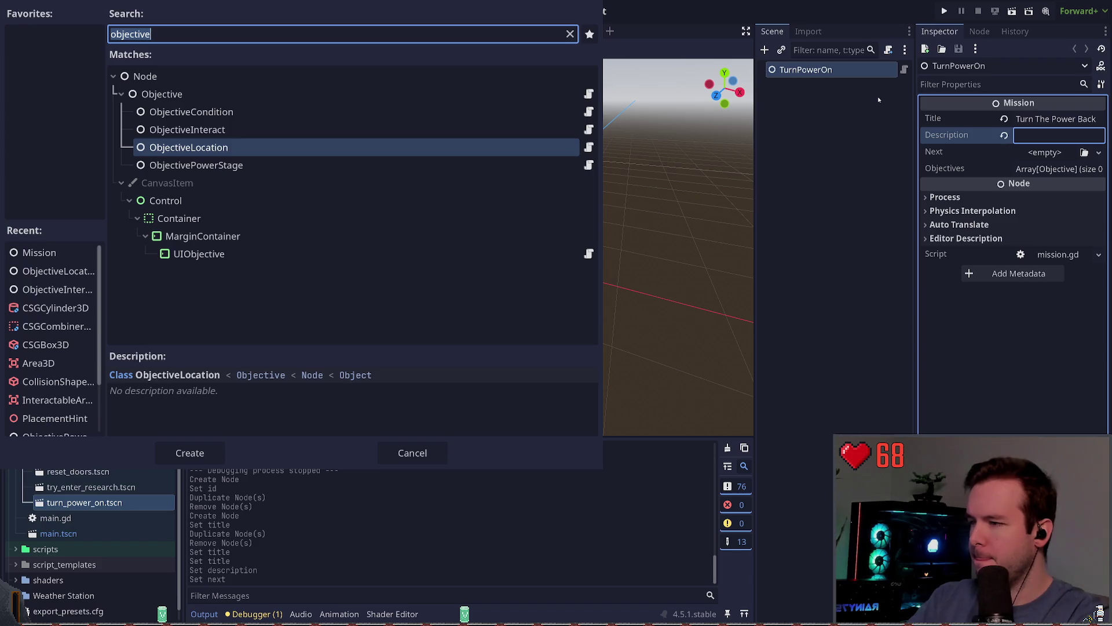
key("Up")
key("Return")
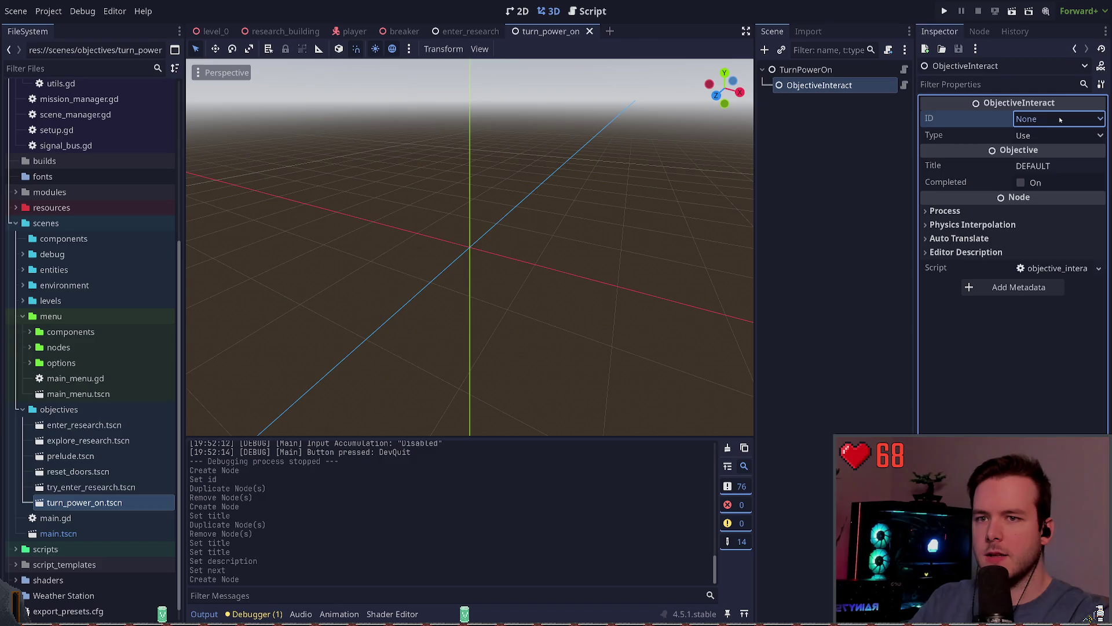
- Inspect the new ObjectiveInteract and compare it with enter_research's interact objective
left_click(822, 85)
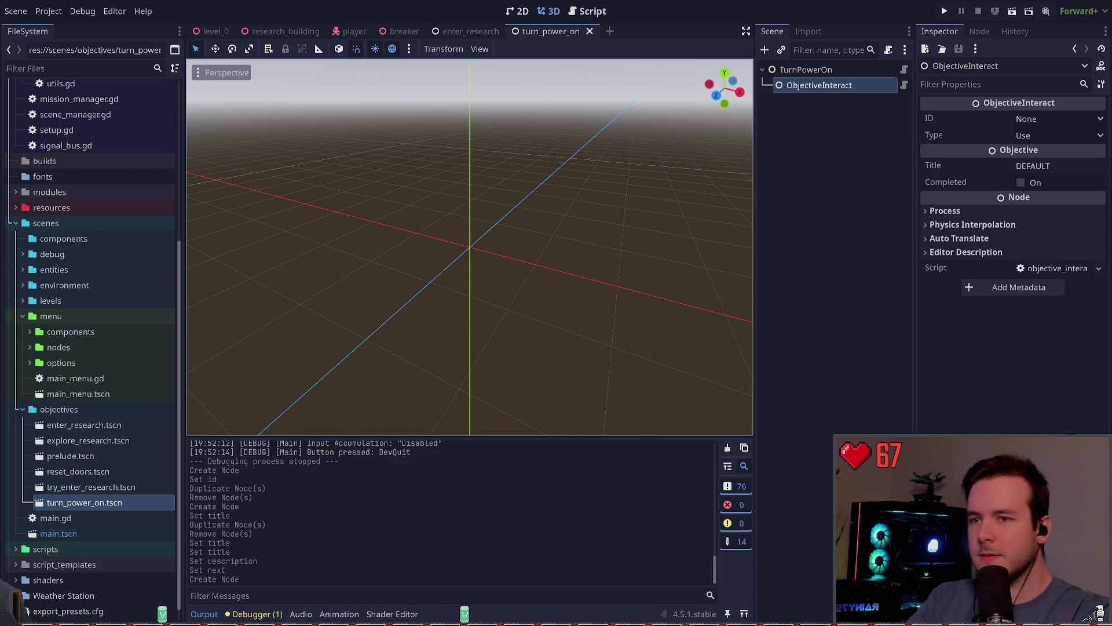
left_click(868, 176)
key("Down")
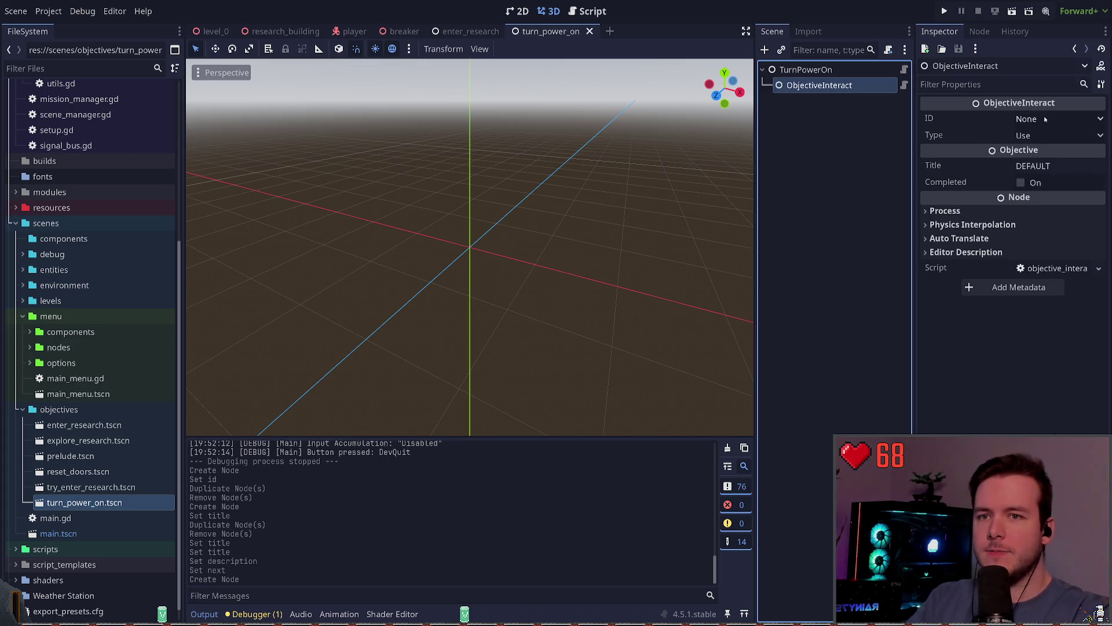
left_click(817, 108)
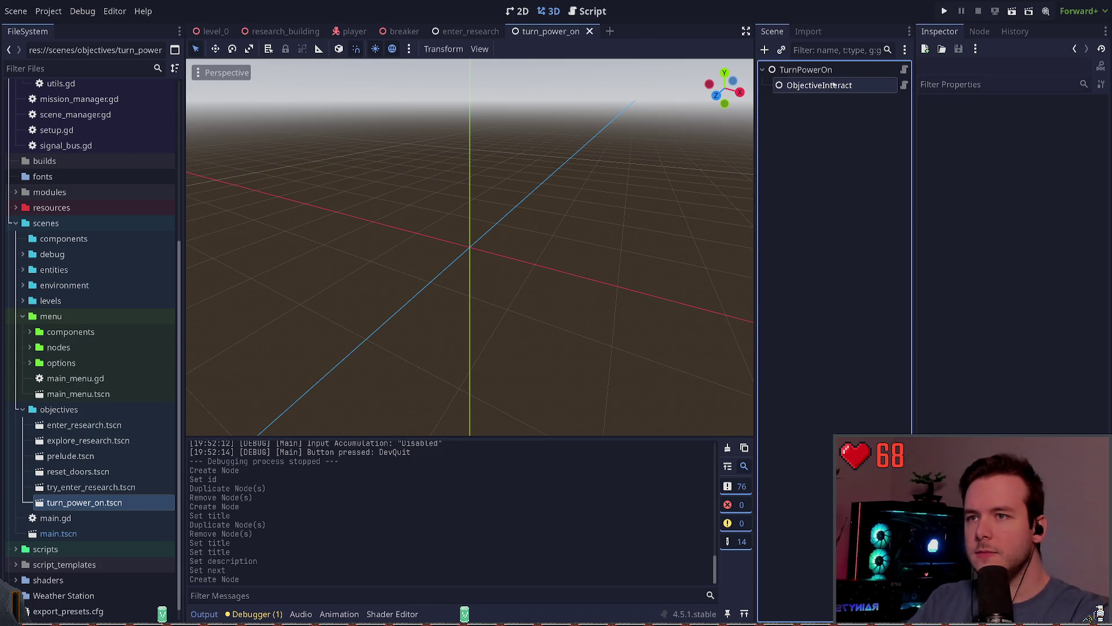
key("ctrl+shift+Tab")
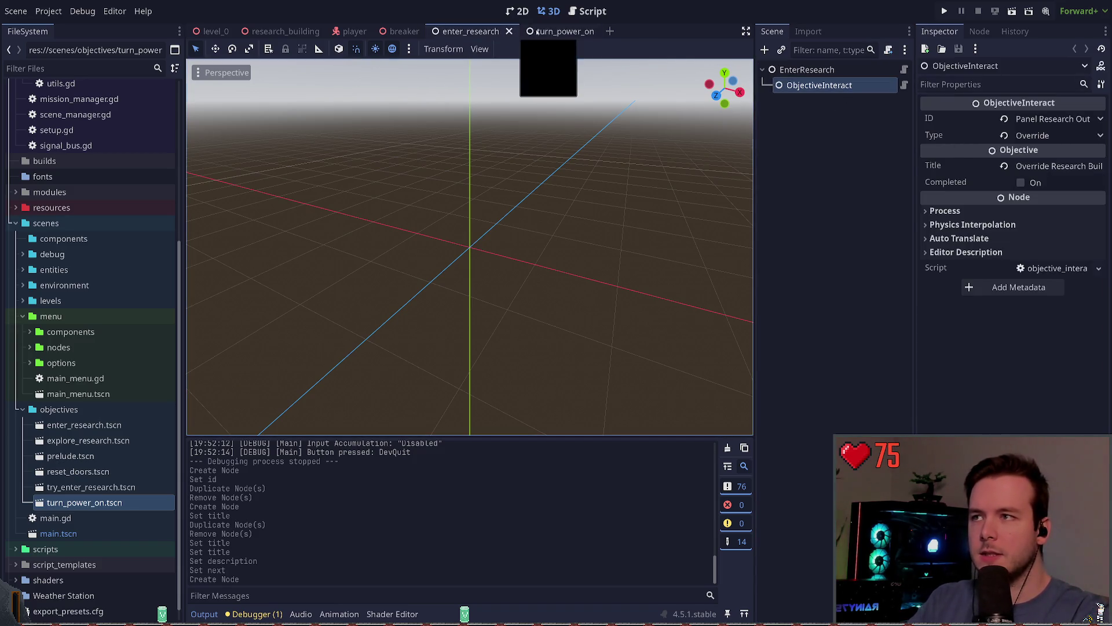
- Return to turn_power_on and begin editing the ObjectiveInteract's Title field
left_click(550, 31)
double_click(1033, 166)
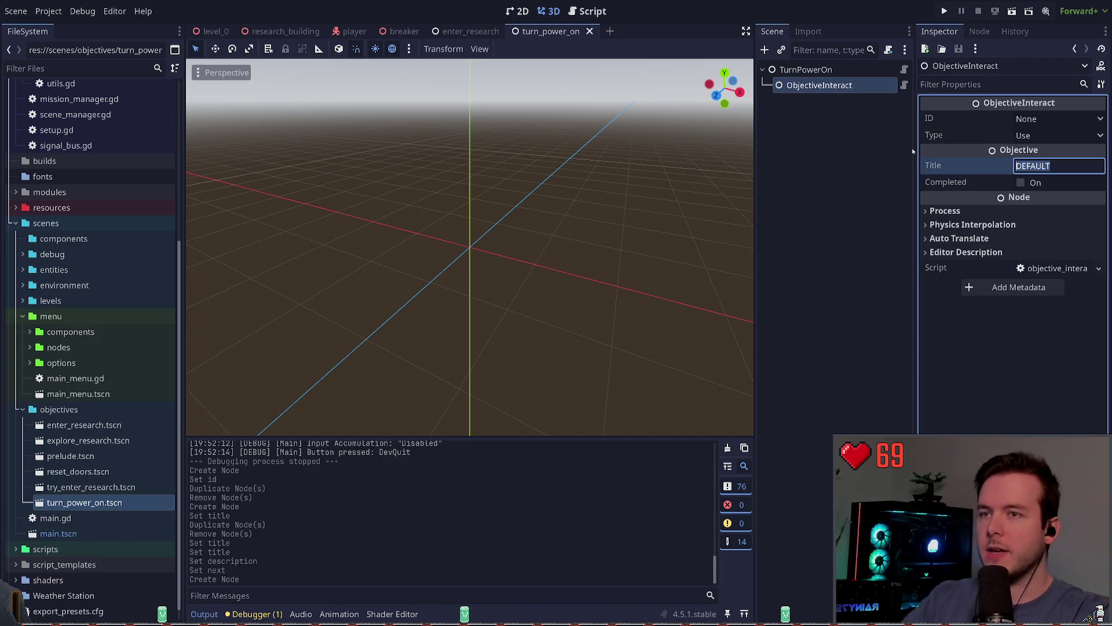
left_click(806, 70)
left_click(836, 87)
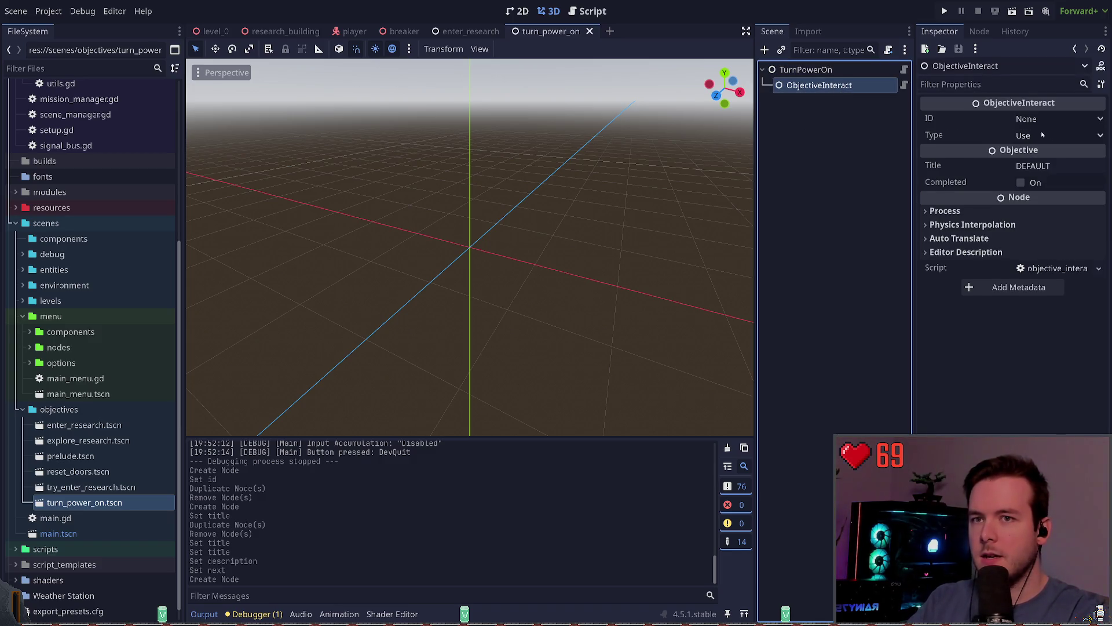
double_click(1037, 165)
type("Fix Auxiliary")
type("rator")
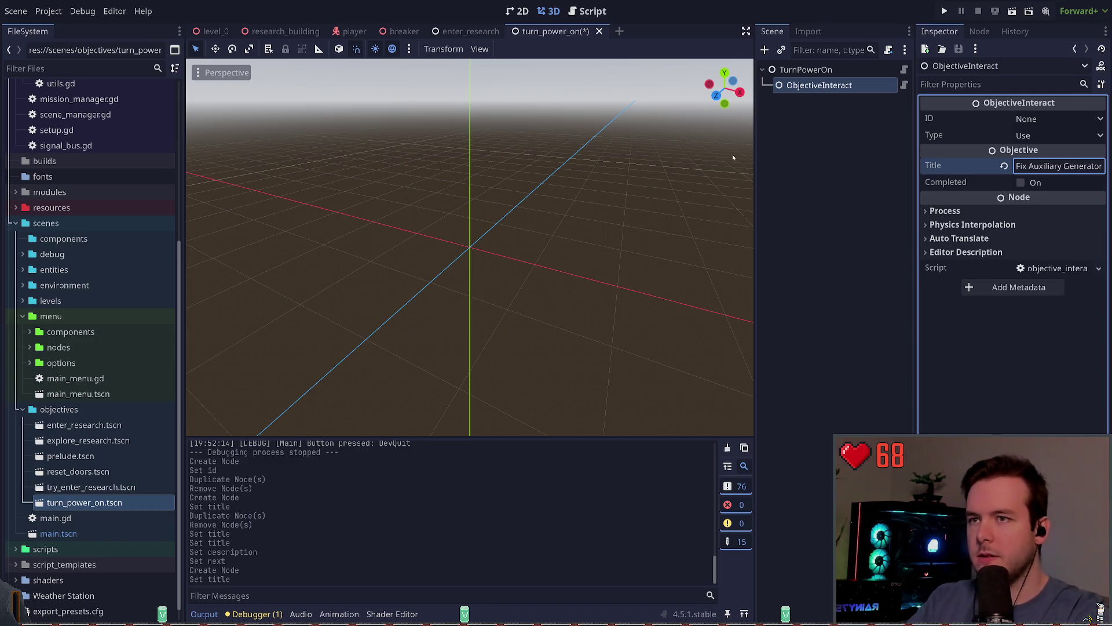
left_click(902, 117)
key("ctrl+s")
key("Up")
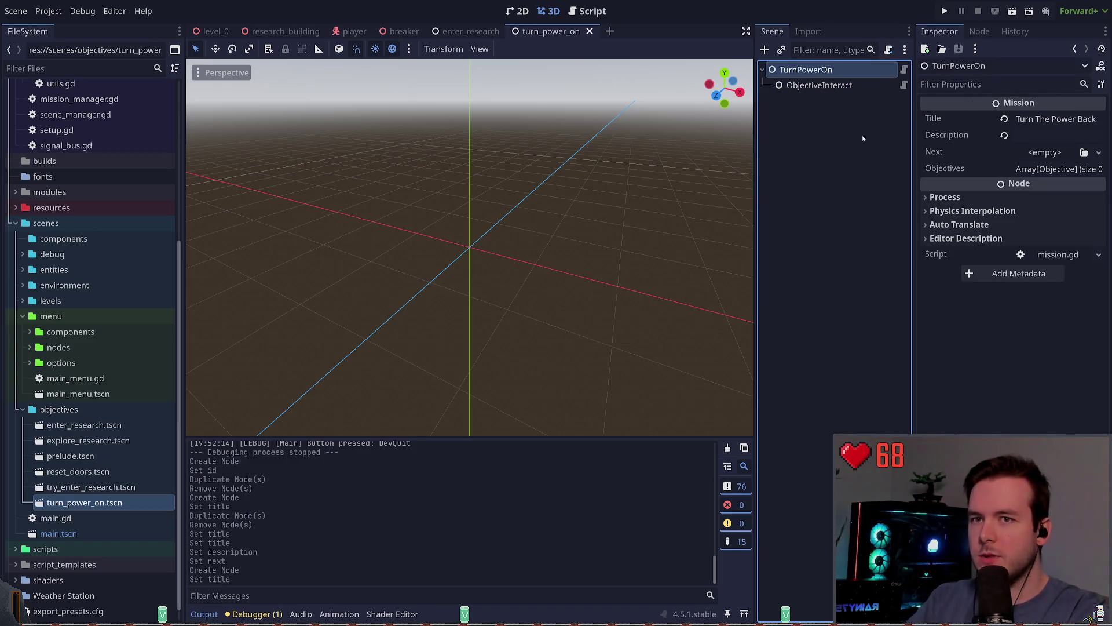
key("Down")
key("Up")
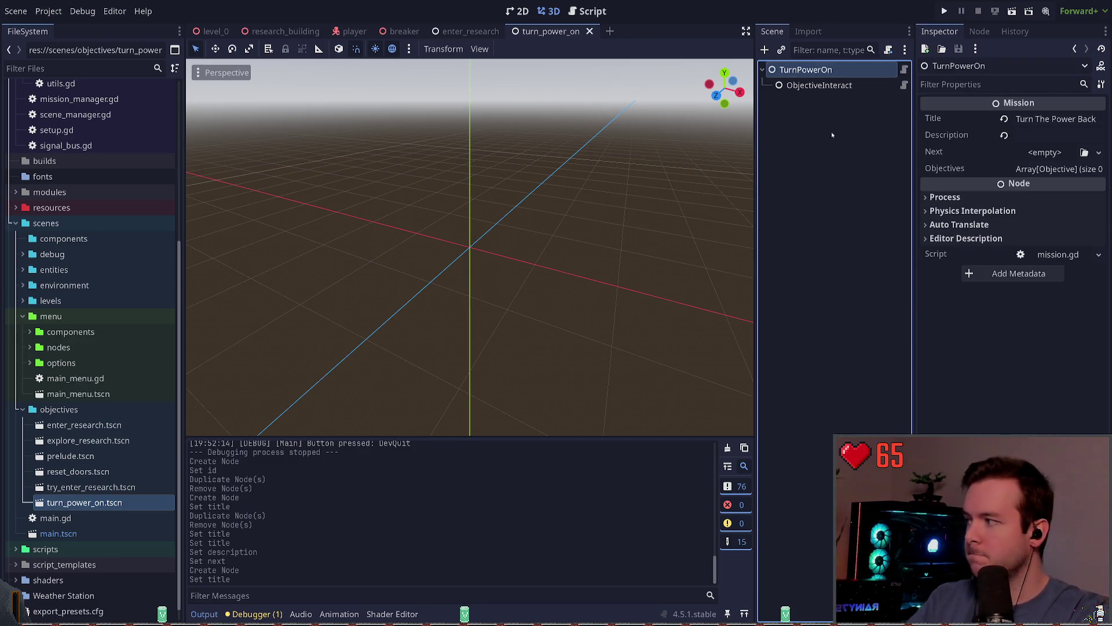
left_click(1079, 139)
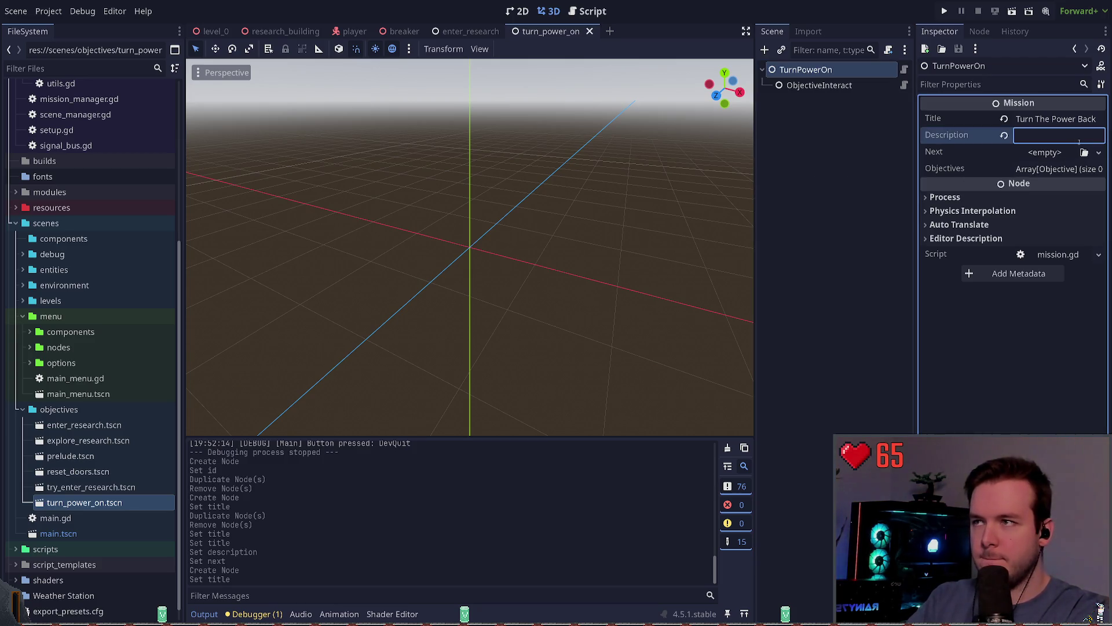
type("Enter")
key("BackSpace")
type("Look")
key("BackSpace")
key("BackSpace")
key("BackSpace")
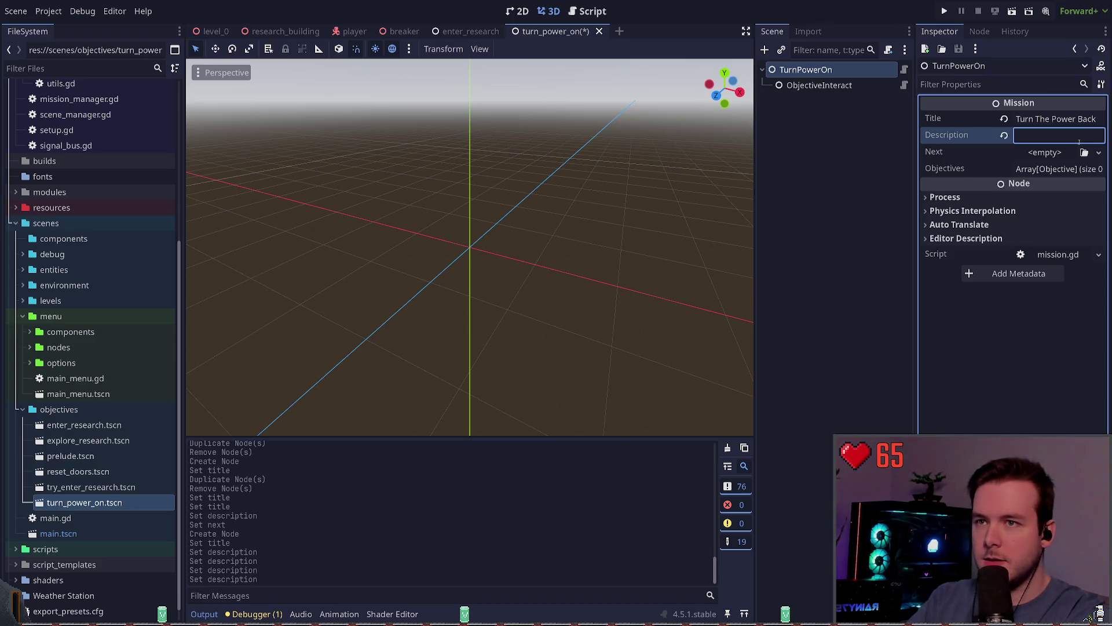
left_click(866, 98)
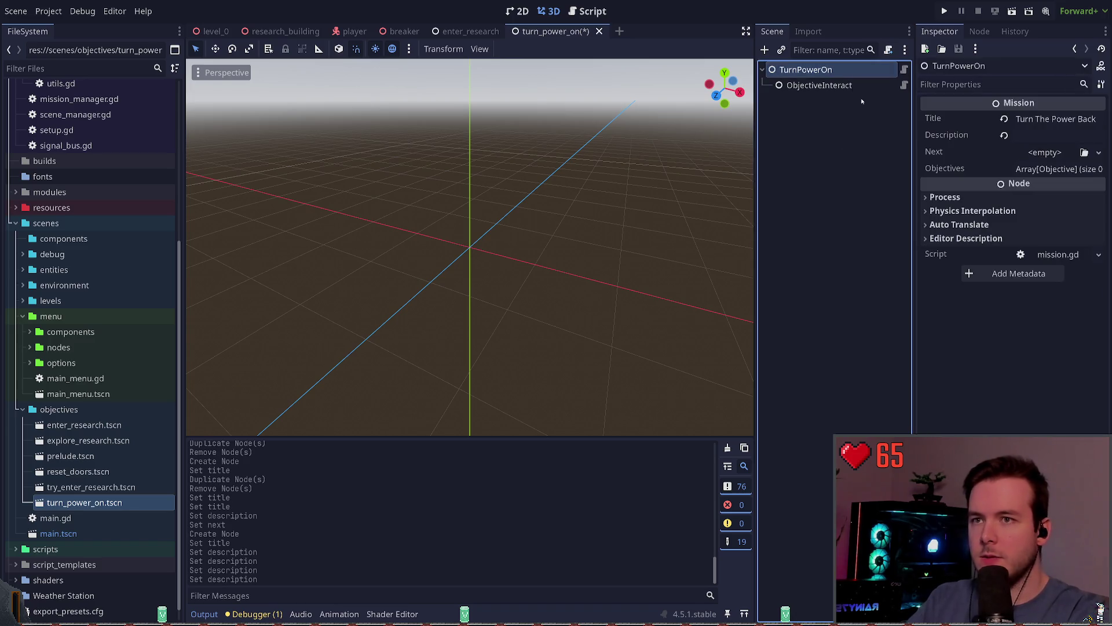
- Create an ObjectiveLocation node under TurnPowerOn and drag it above ObjectiveInteract
key("ctrl+a")
key("Down")
key("Down")
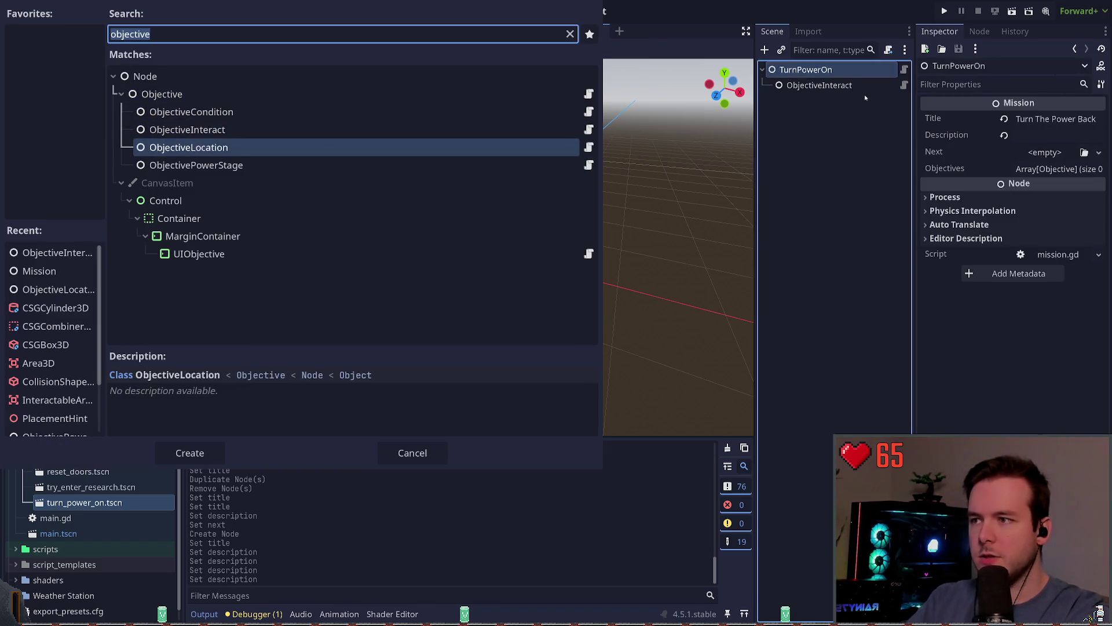
key("Return")
left_click_drag(837, 101, 838, 81)
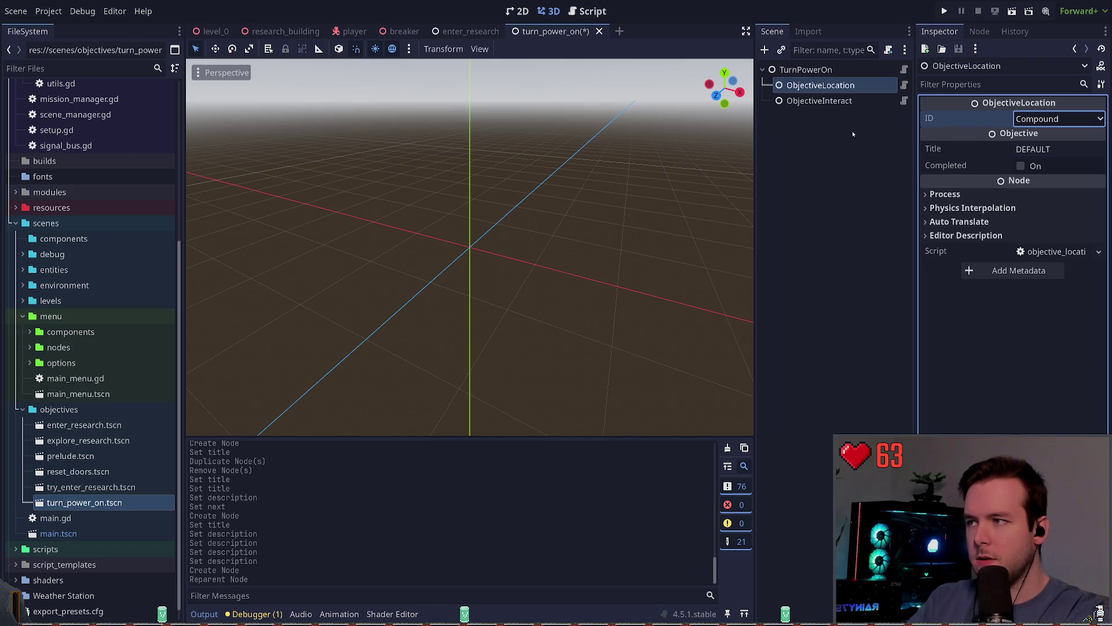
key("ctrl+F3")
- Add BUILDING_POWER_MAIN_GENERATOR after BUILDING_POWER in the Location enum and save
key("Down")
key("Down")
key("Down")
key("Down")
key("Down")
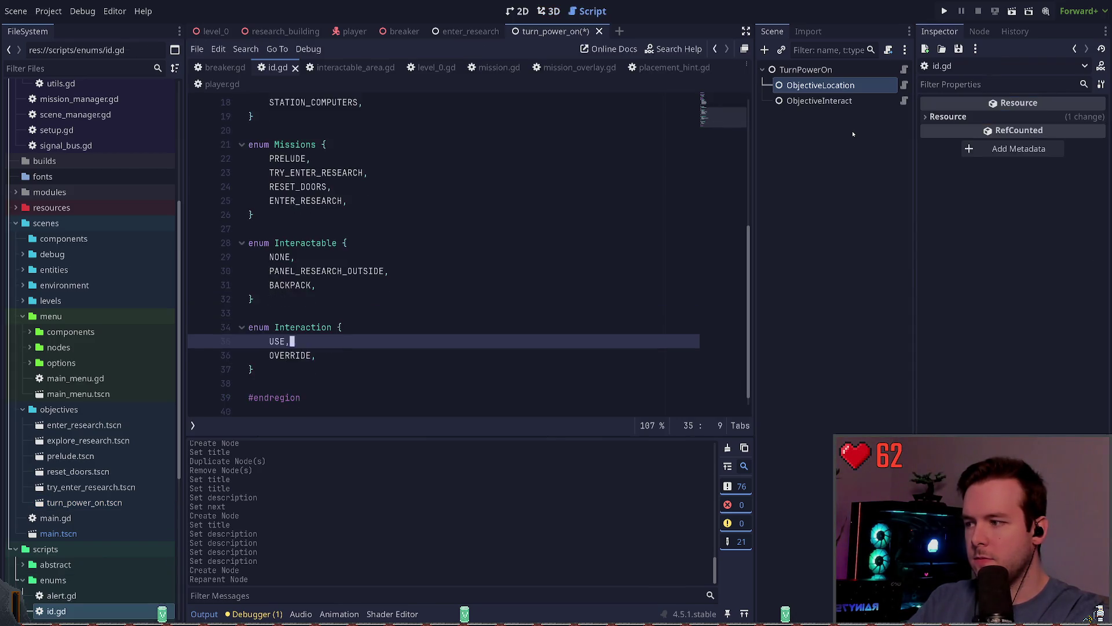
key("Up")
key("Up")
key("Up")
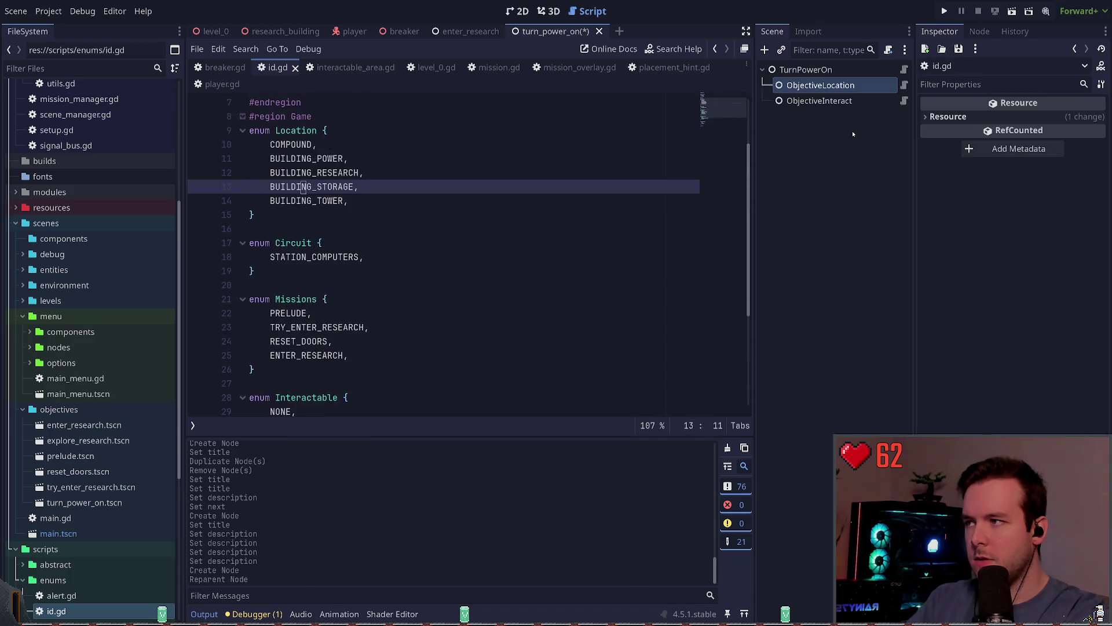
key("Up")
key("Up")
key("Up")
key("Down")
key("ctrl+Return")
type("BUILDING_POWER_MAIN_GENER")
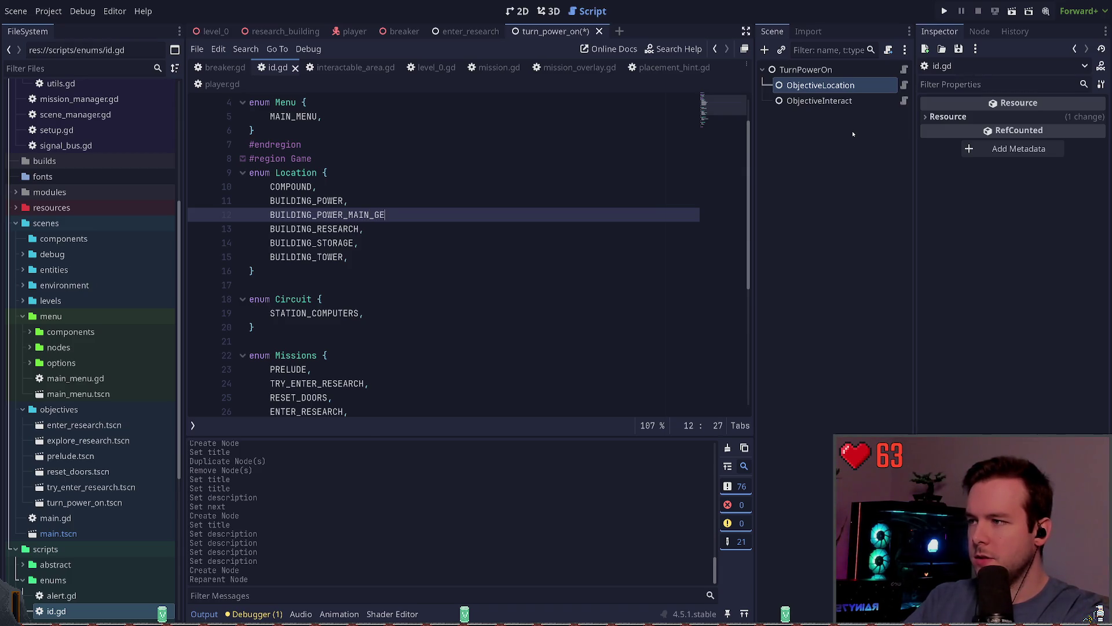
type("ATOR,")
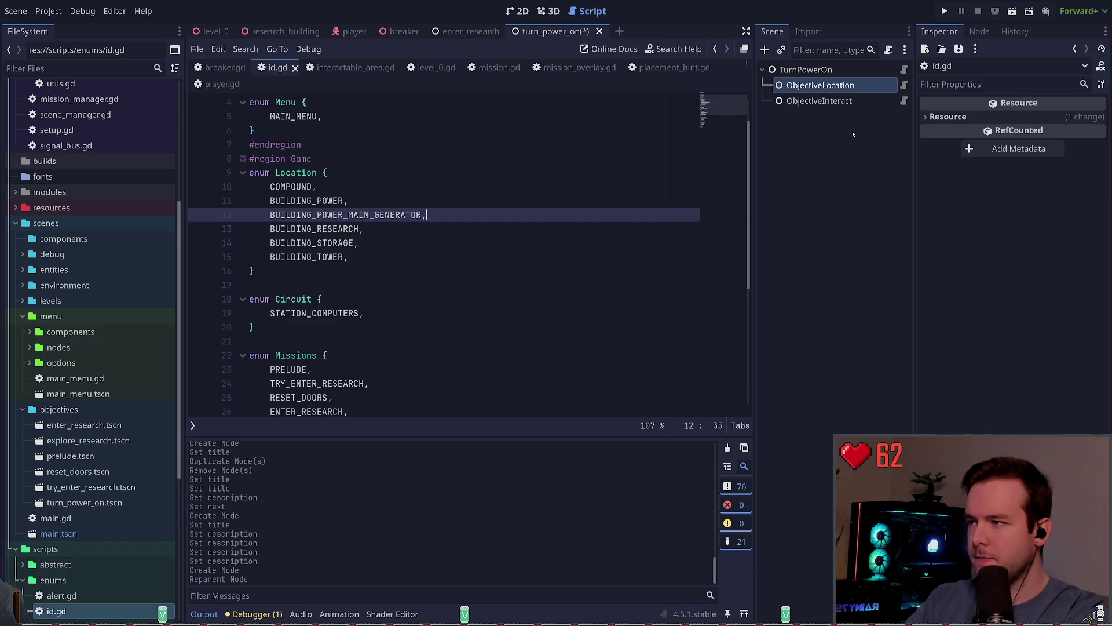
key("ctrl+s")
- Duplicate BUILDING_RESEARCH as BUILDING_RESEARCH_UPSTAIRS and save id.gd
key("Down")
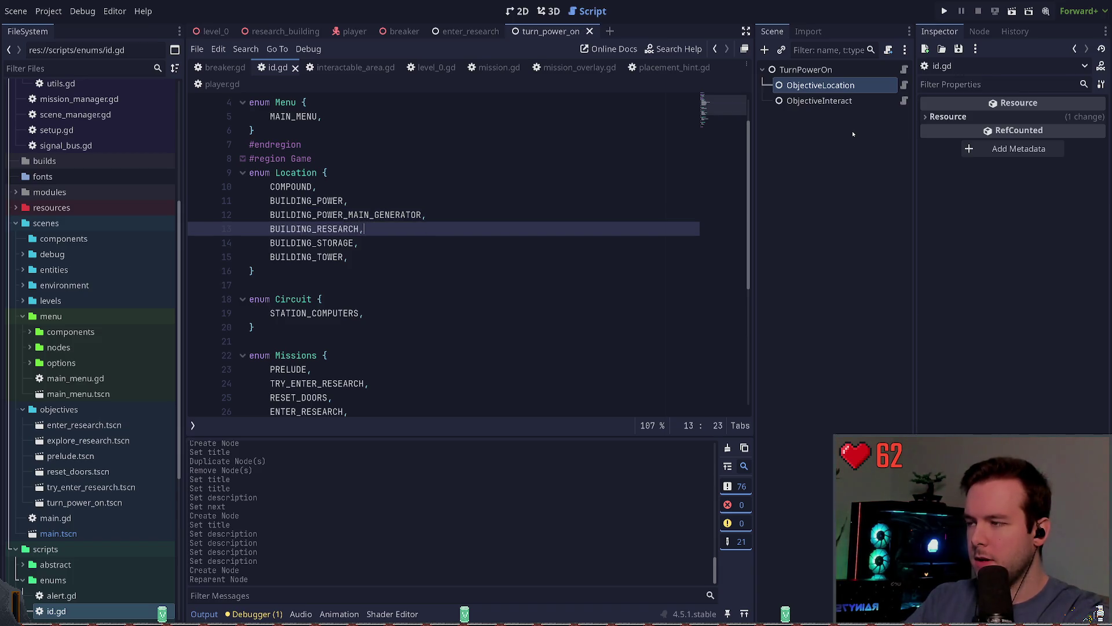
key("ctrl+shift+d")
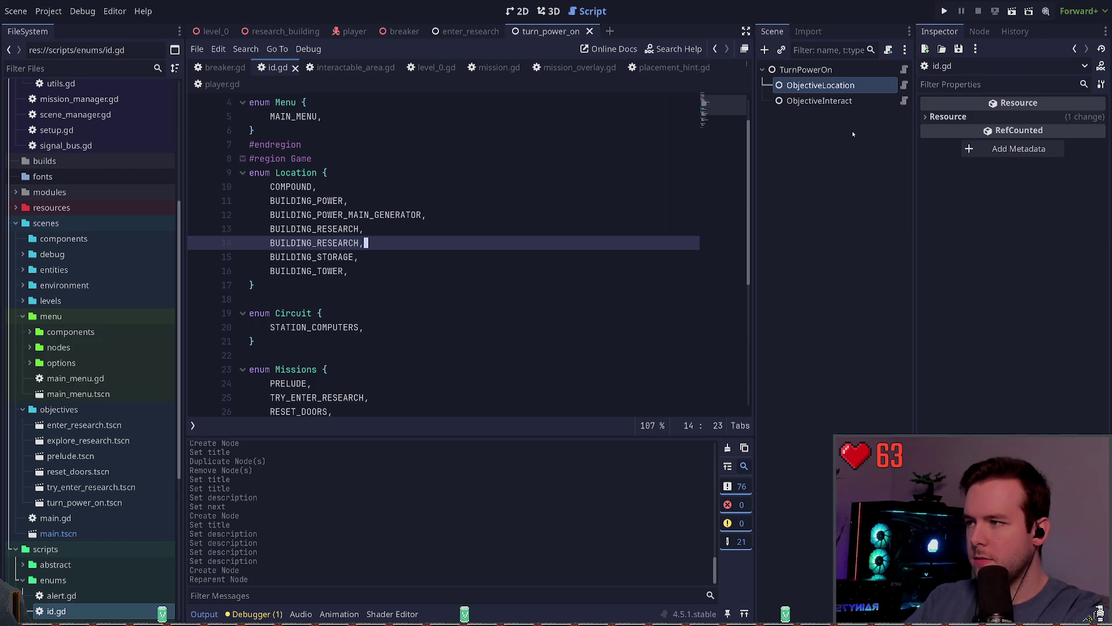
type("_DOWNSTAIRS")
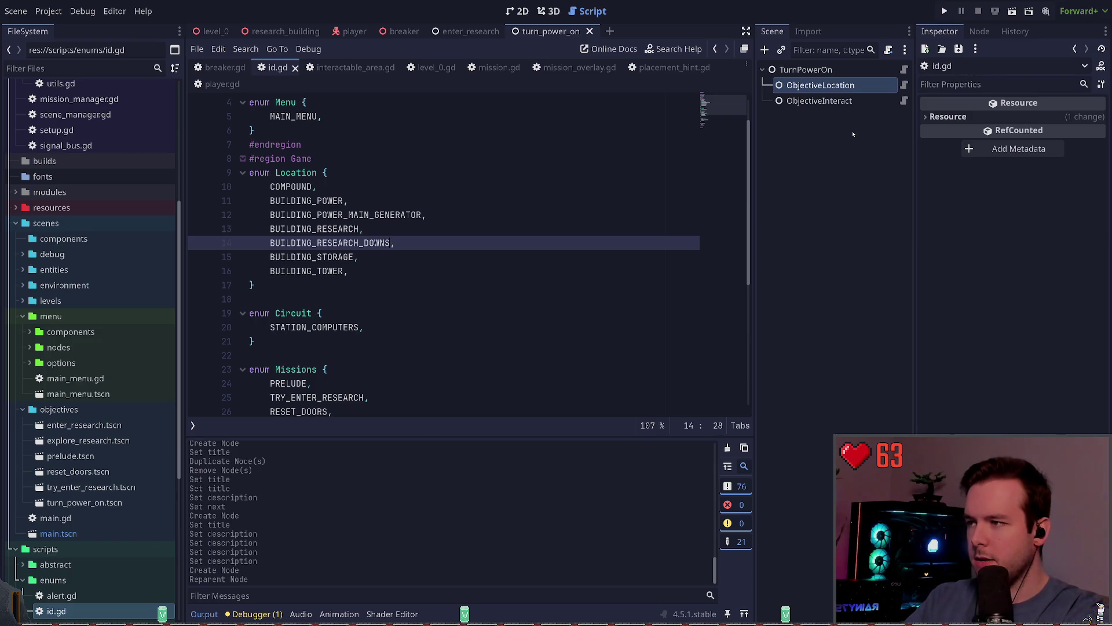
key("BackSpace")
key("BackSpace")
key("BackSpace")
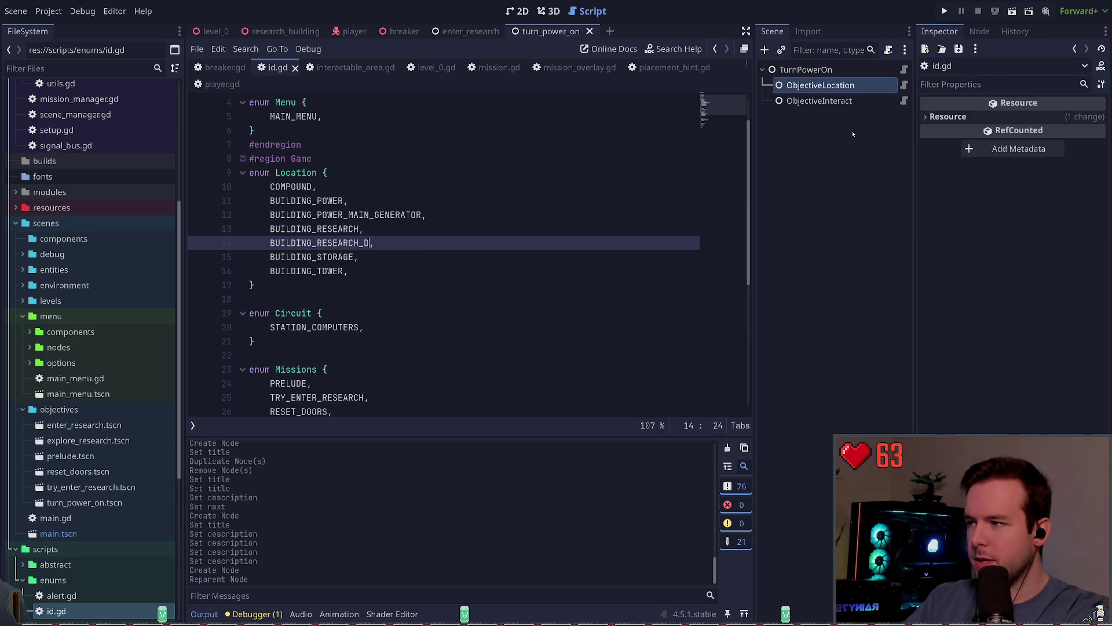
type("UPSTAIRS")
key("ctrl+s")
key("ctrl+Left")
key("ctrl+Left")
- Reselect the ObjectiveLocation node to check its ID options
left_click(824, 150)
left_click(834, 85)
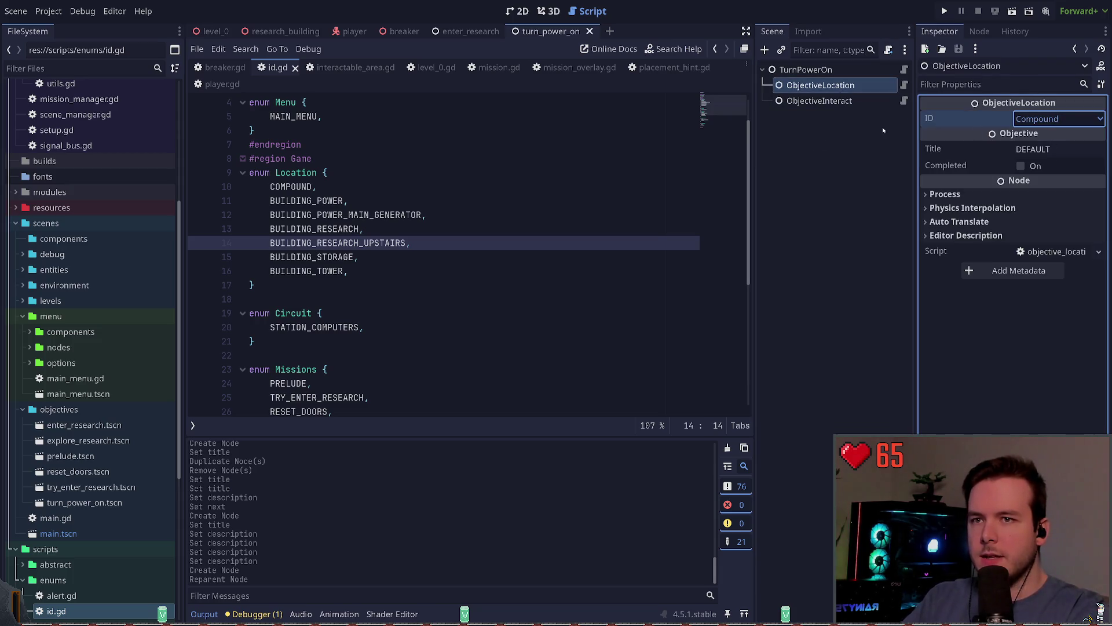
left_click(820, 117)
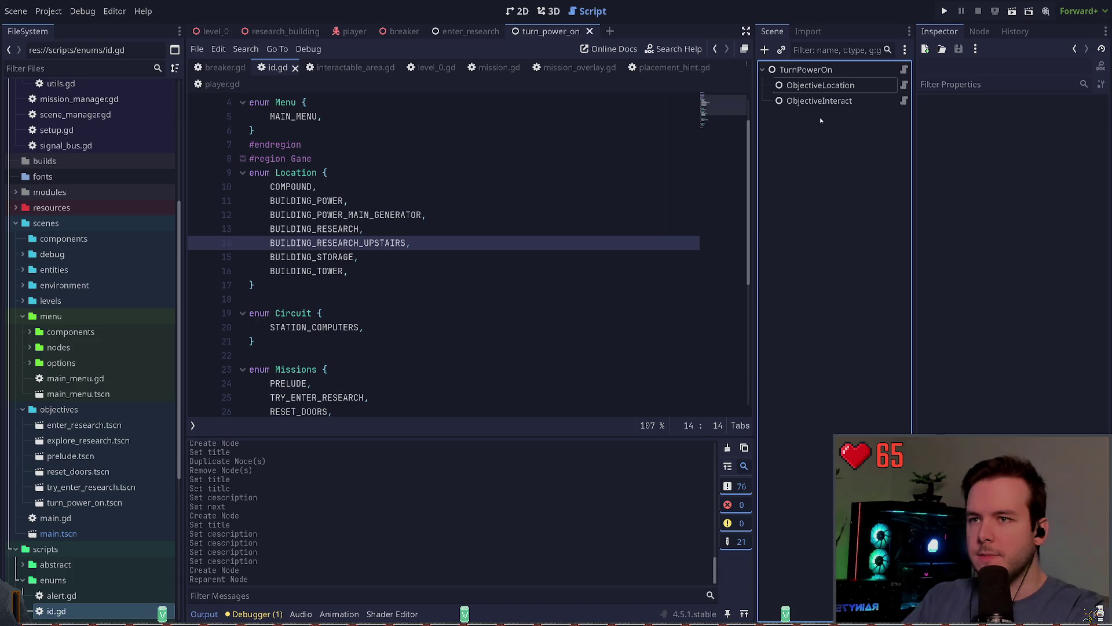
left_click(823, 85)
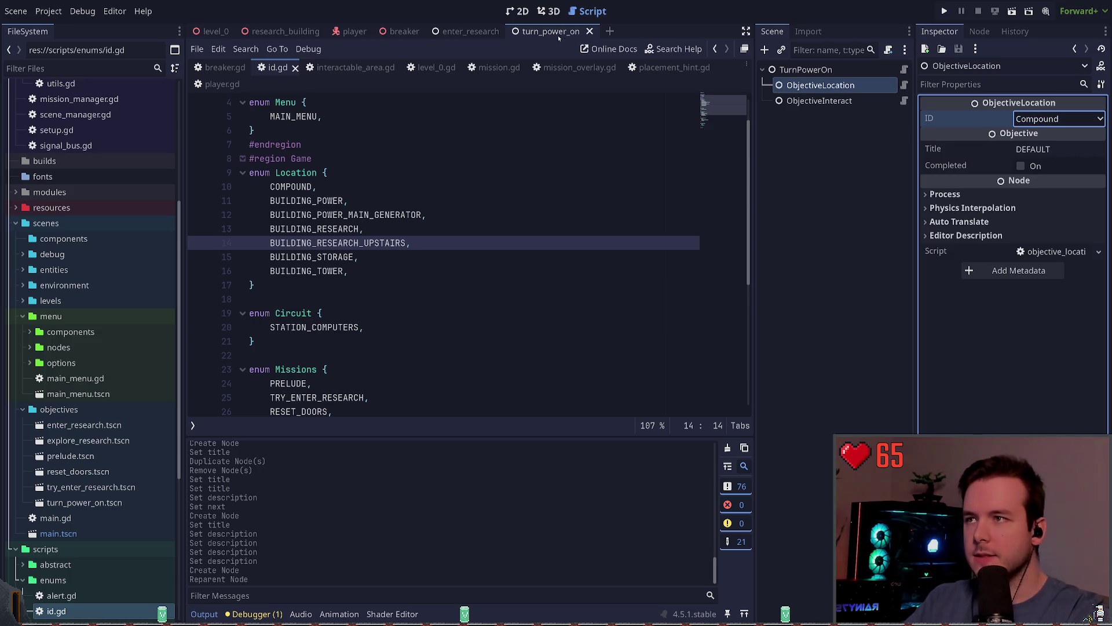
- Close and reopen turn_power_on.tscn, then open the ObjectiveLocation script
left_click(589, 31)
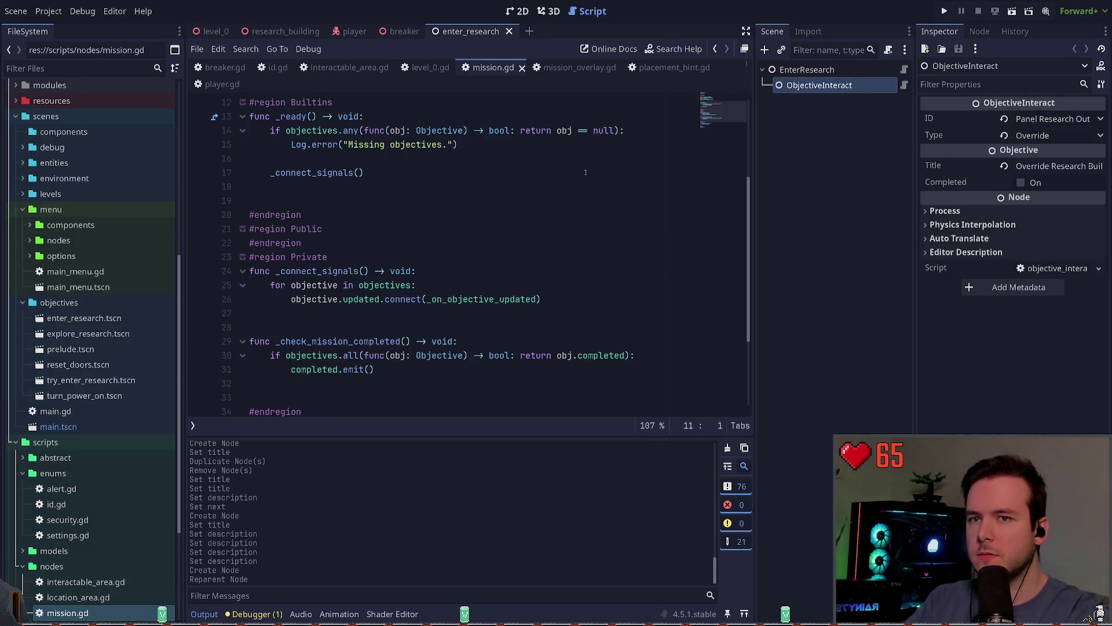
scroll(34, 409, "down", 5)
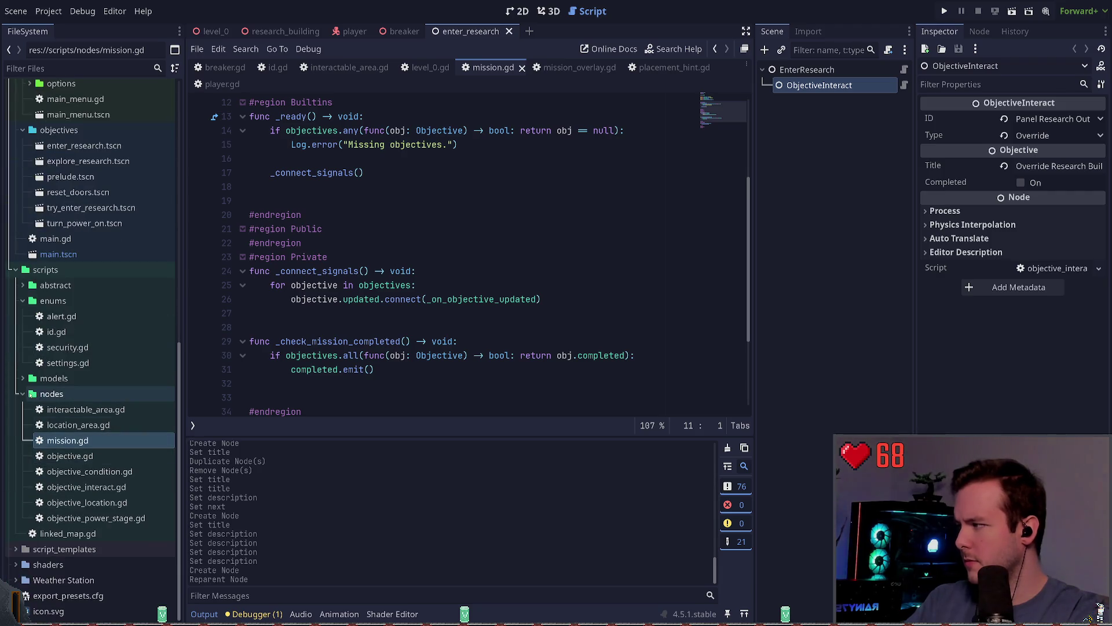
scroll(87, 316, "up", 4)
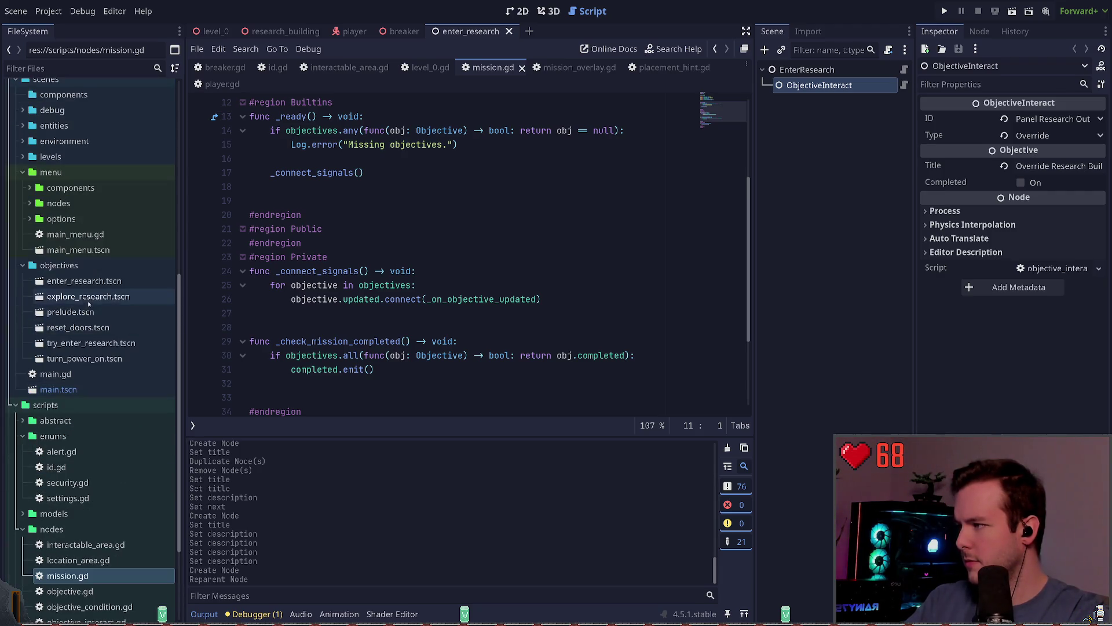
double_click(84, 359)
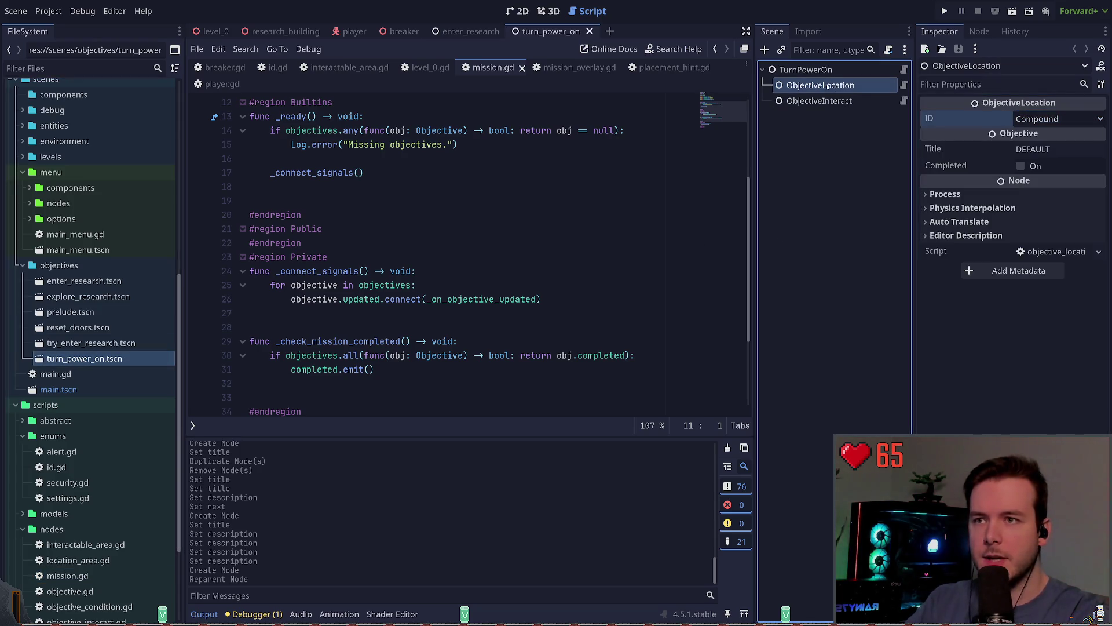
left_click(829, 72)
left_click(826, 86)
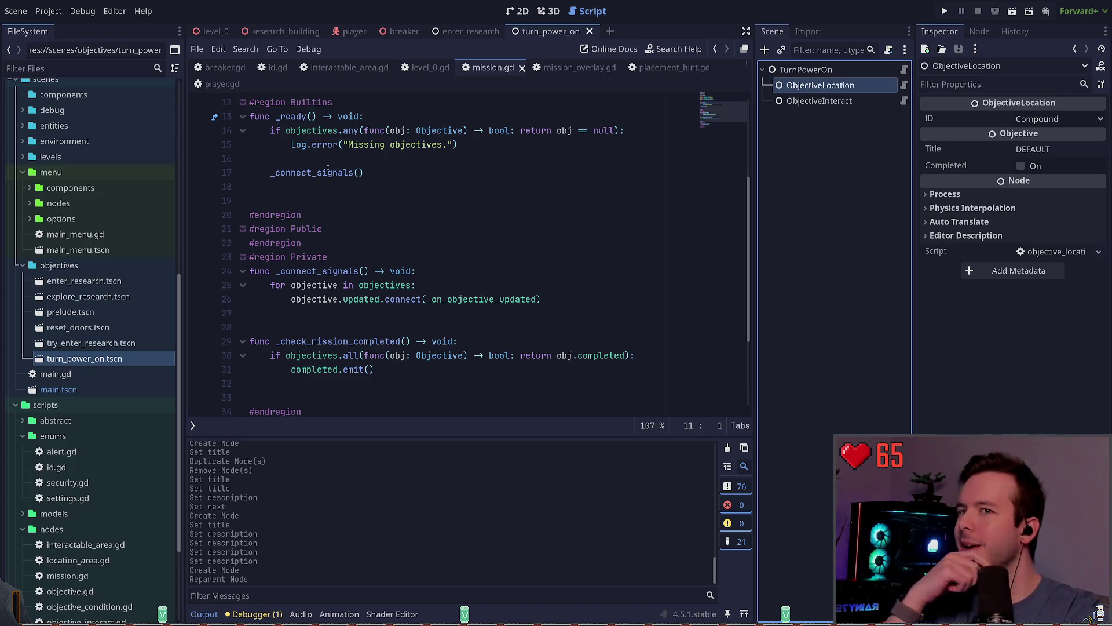
left_click(903, 86)
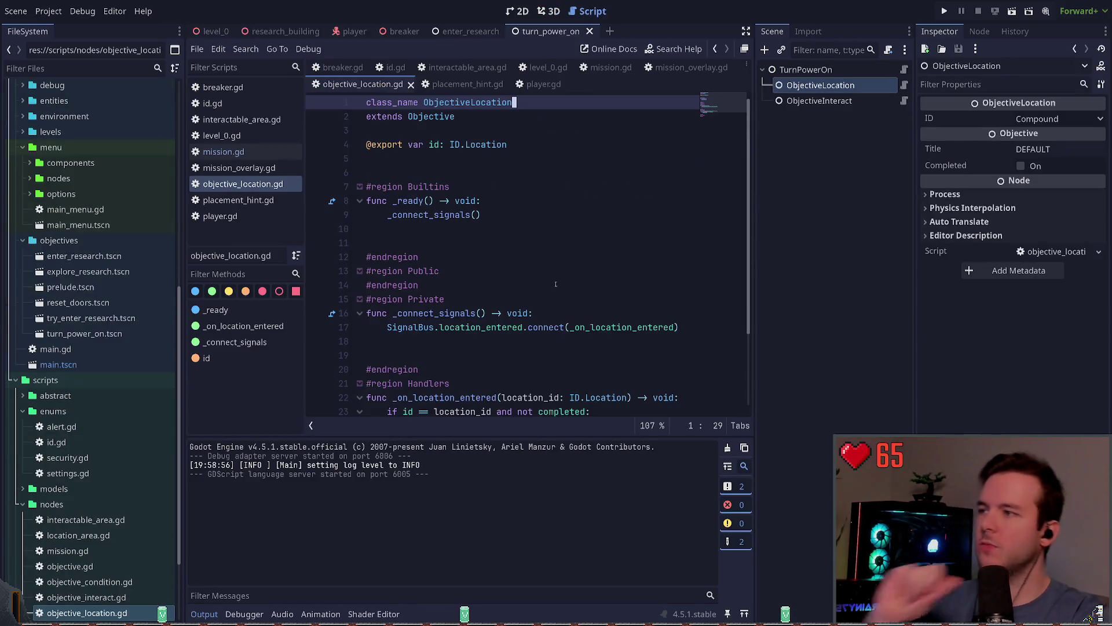
- Compare ObjectiveLocation's ID choices with enter_research's ObjectiveInteract ID setting
left_click(499, 169)
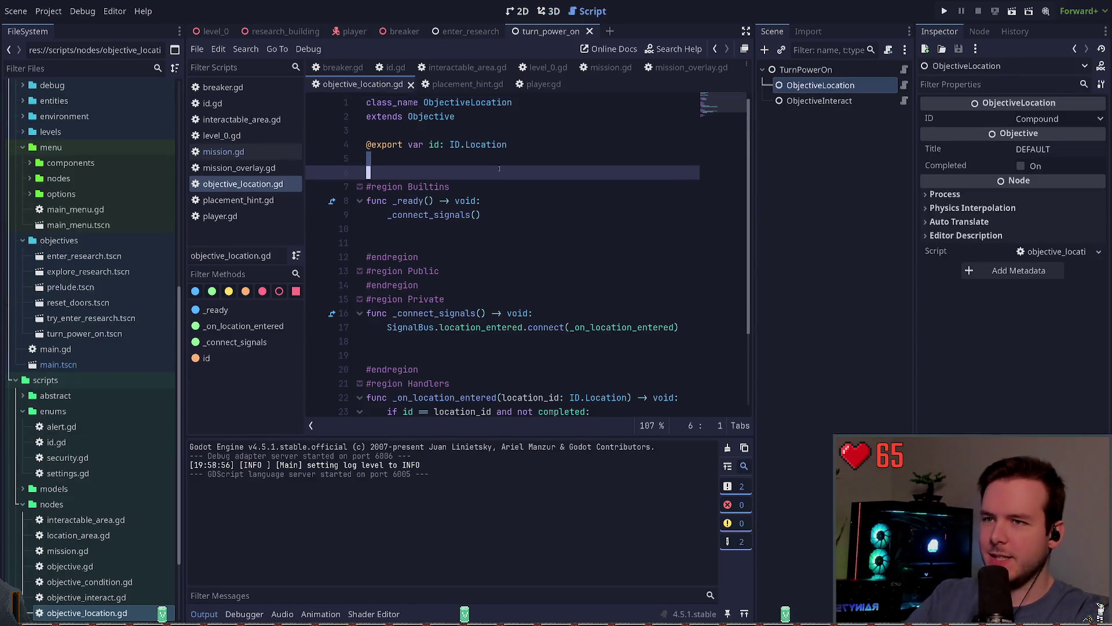
left_click(1039, 119)
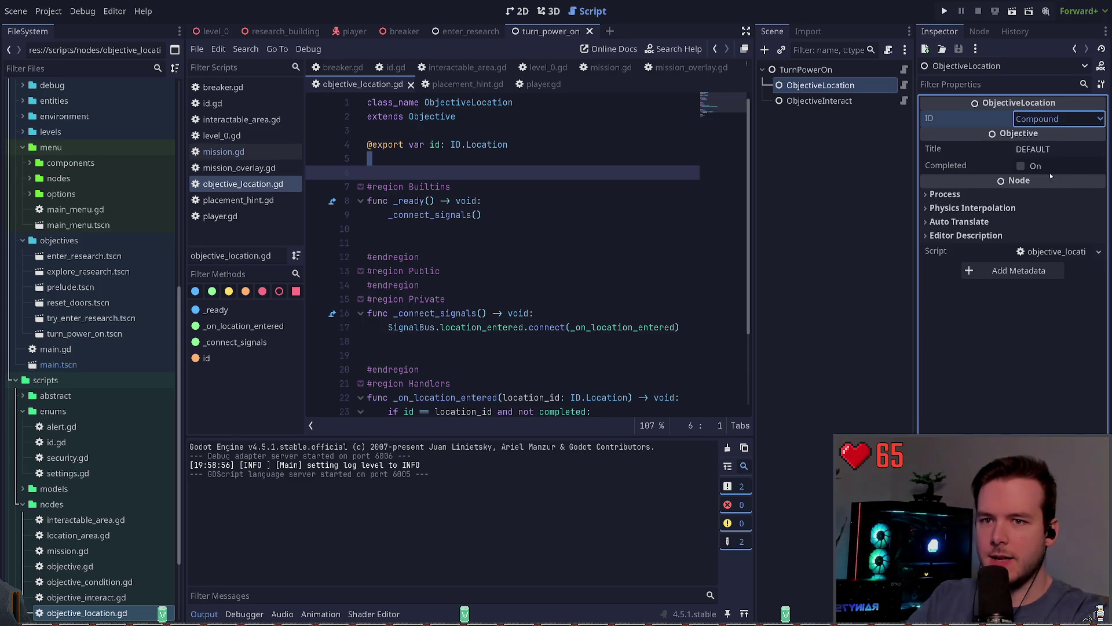
left_click(833, 119)
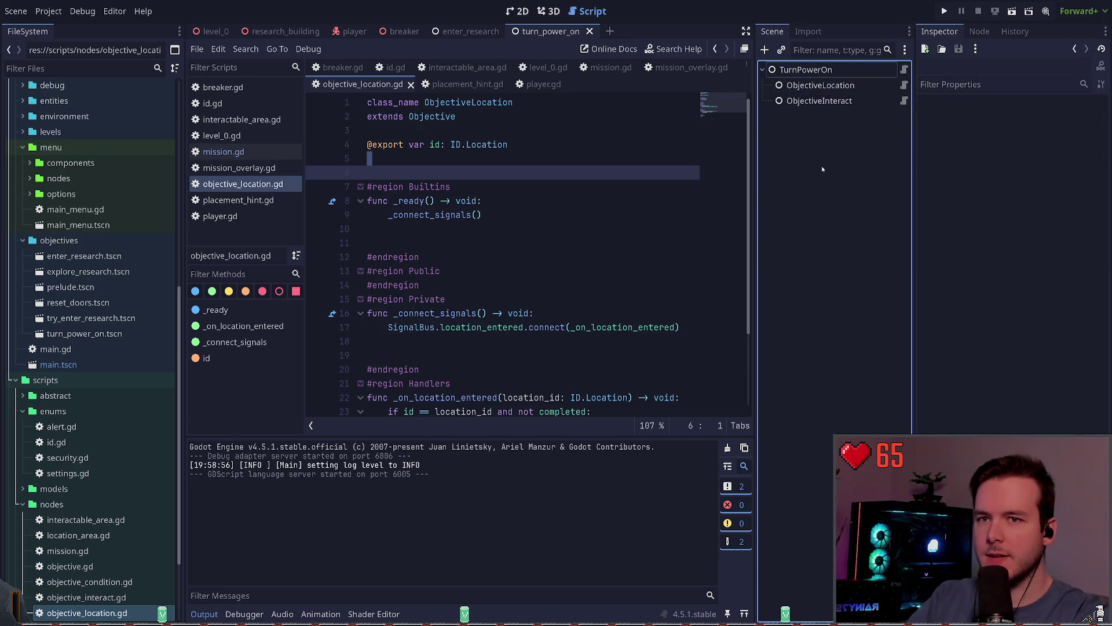
left_click(819, 100)
left_click(467, 32)
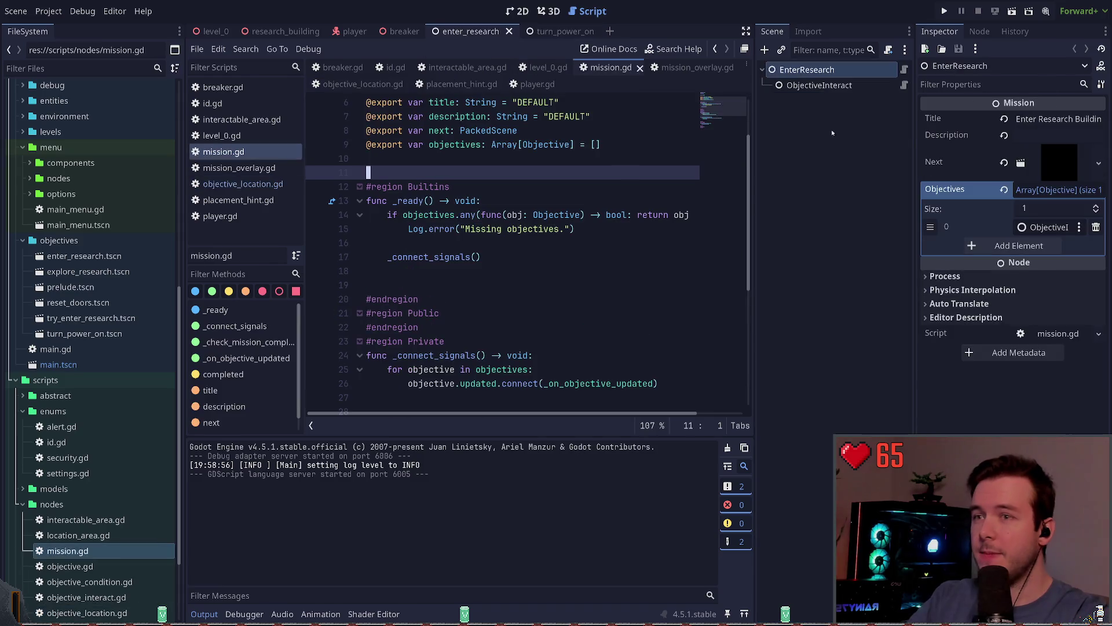
left_click(870, 85)
left_click(1064, 120)
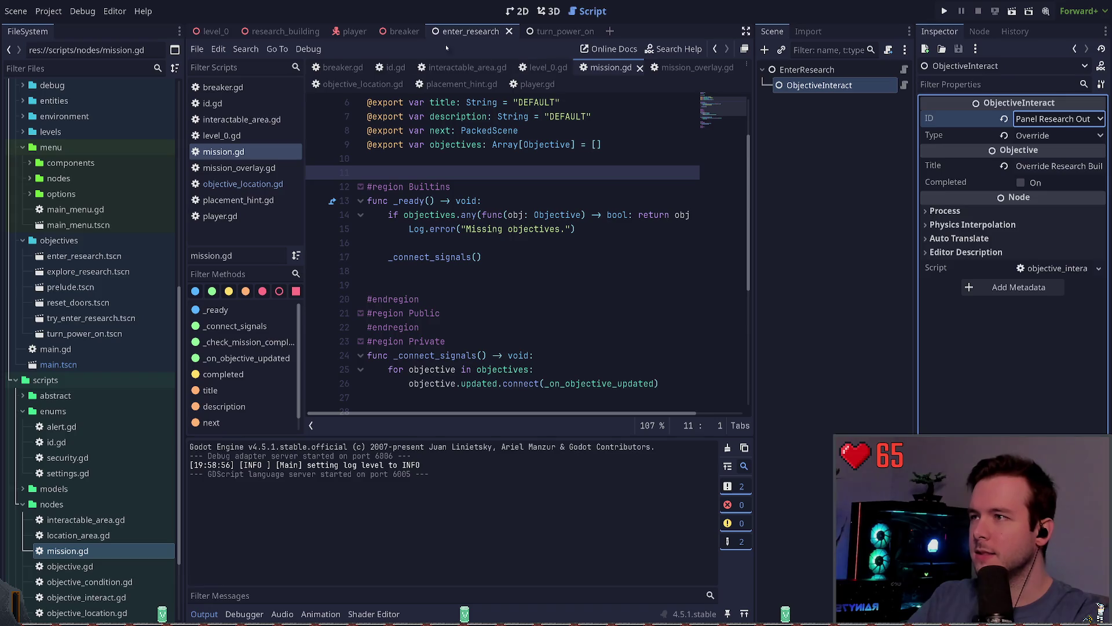
- Set turn_power_on's ObjectiveLocation ID to Building Power Main Generator
left_click(551, 31)
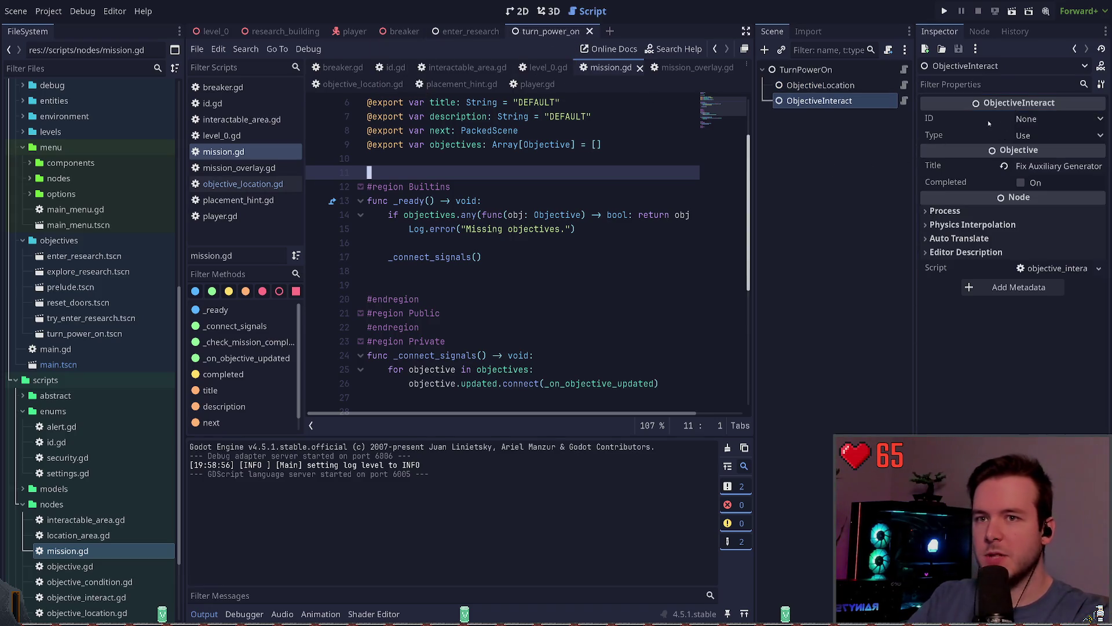
left_click(821, 85)
left_click(1029, 162)
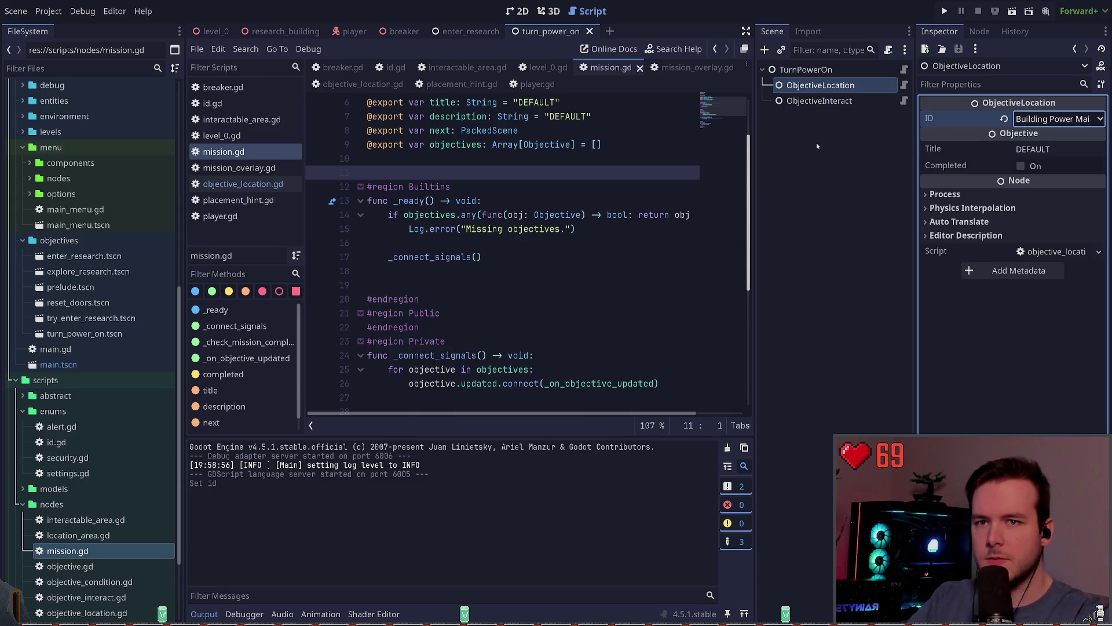
- Change the ObjectiveLocation title to 'Turn on main generator' and save turn_power_on
left_click(1060, 149)
type("Check ")
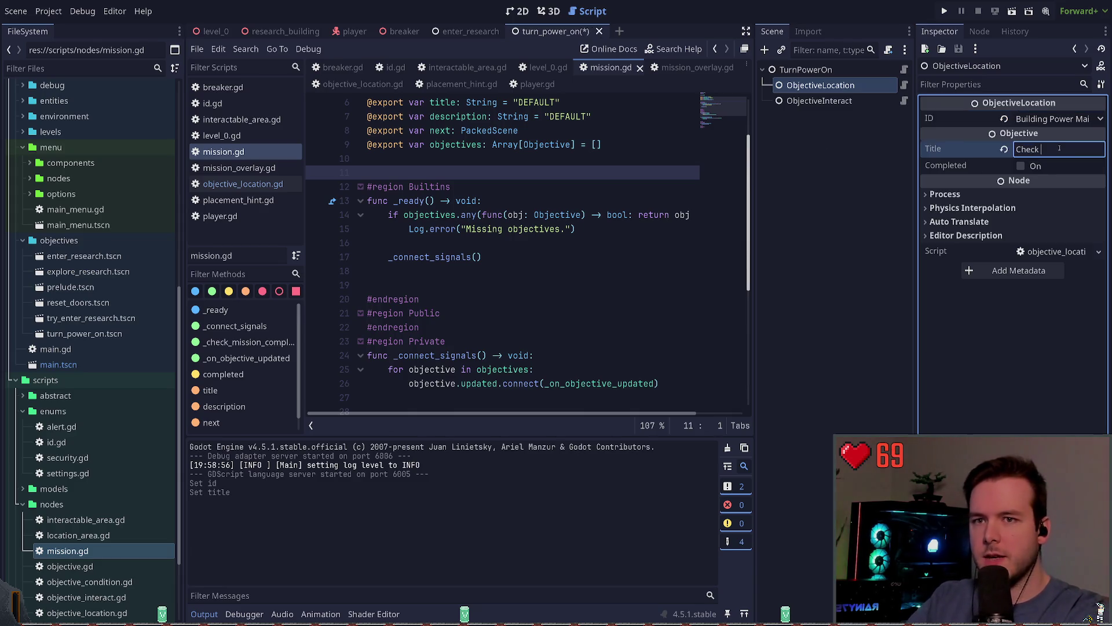
type("Mainererator")
left_click(784, 199)
key("ctrl+s")
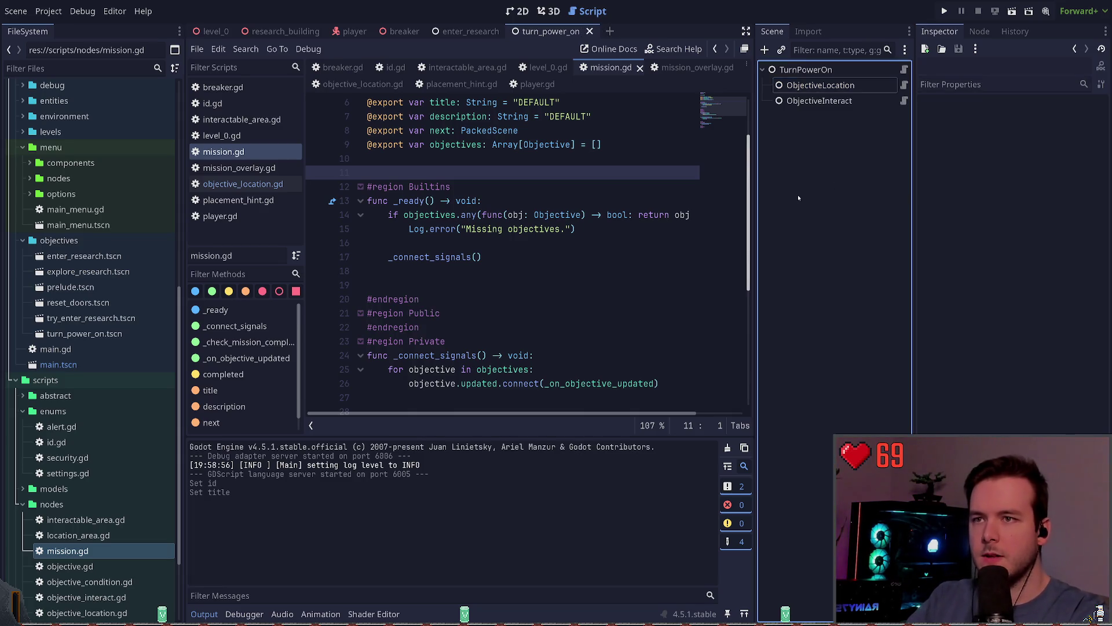
double_click(1026, 149)
type("Turn Main Generator")
key("ctrl+a")
type("Tur")
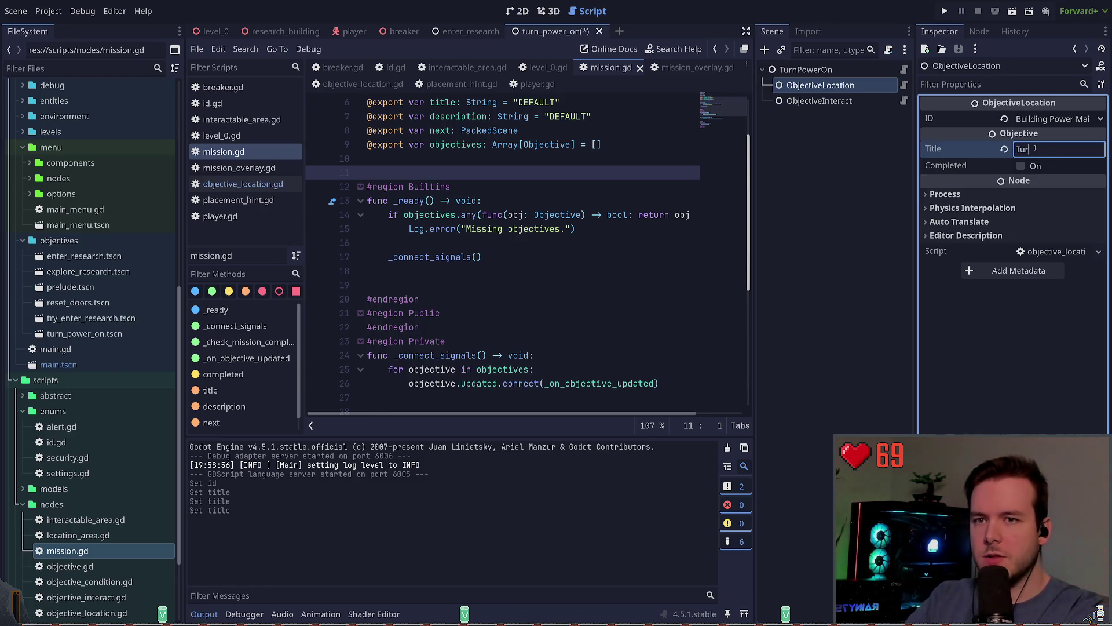
type("in generator")
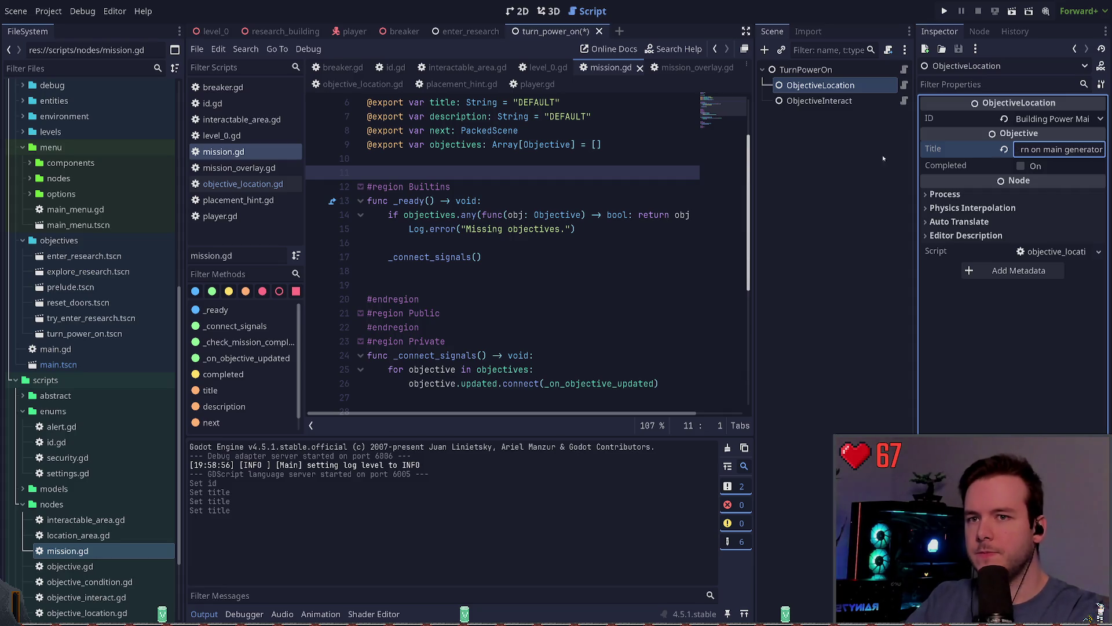
left_click(869, 157)
key("ctrl+s")
key("Down")
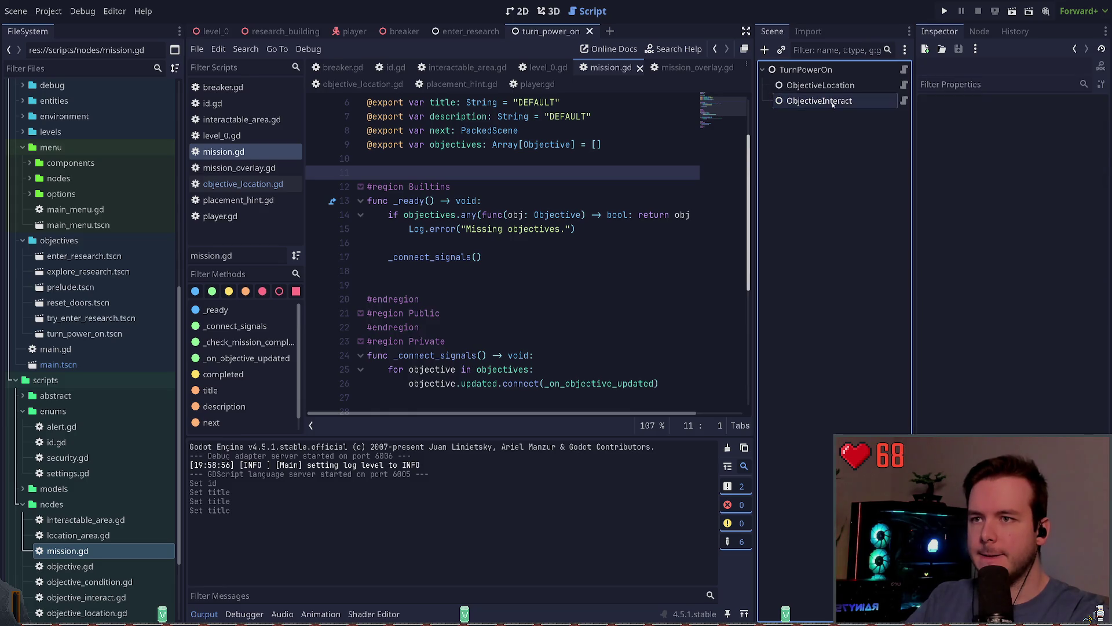
- Type GENERATOR_AUXILIARY and GENERATOR_MAIN into the Interactable enum and save id.gd
left_click(934, 118, "ctrl")
type("AUXILIARY_")
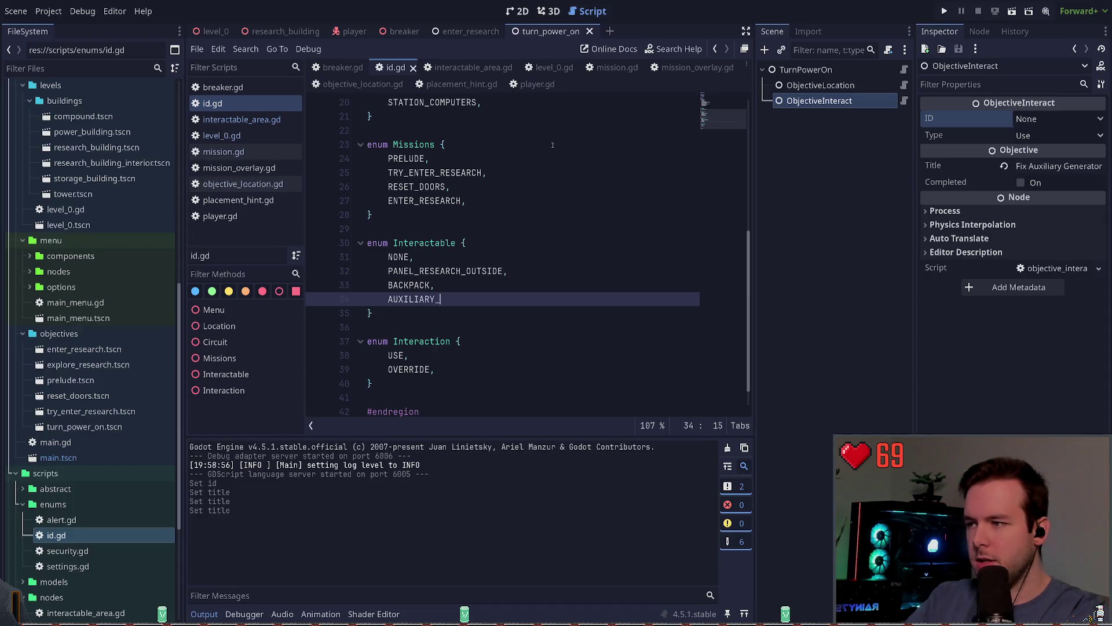
type("GENERATOR")
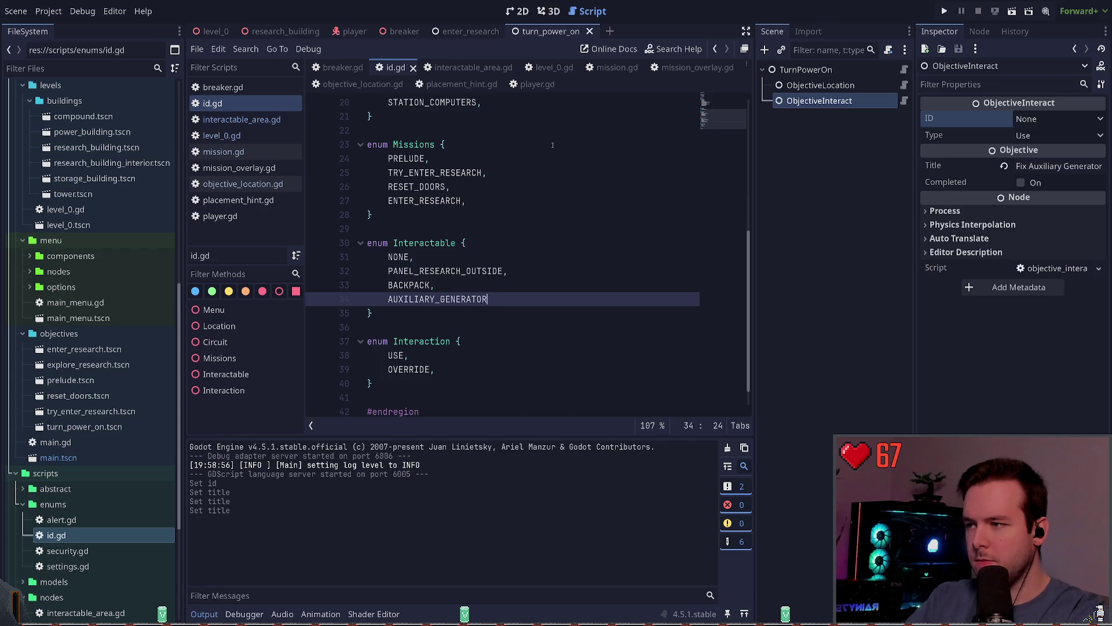
key("BackSpace")
key("BackSpace")
key("BackSpace")
type("GENERATOR_AUXILIARY,")
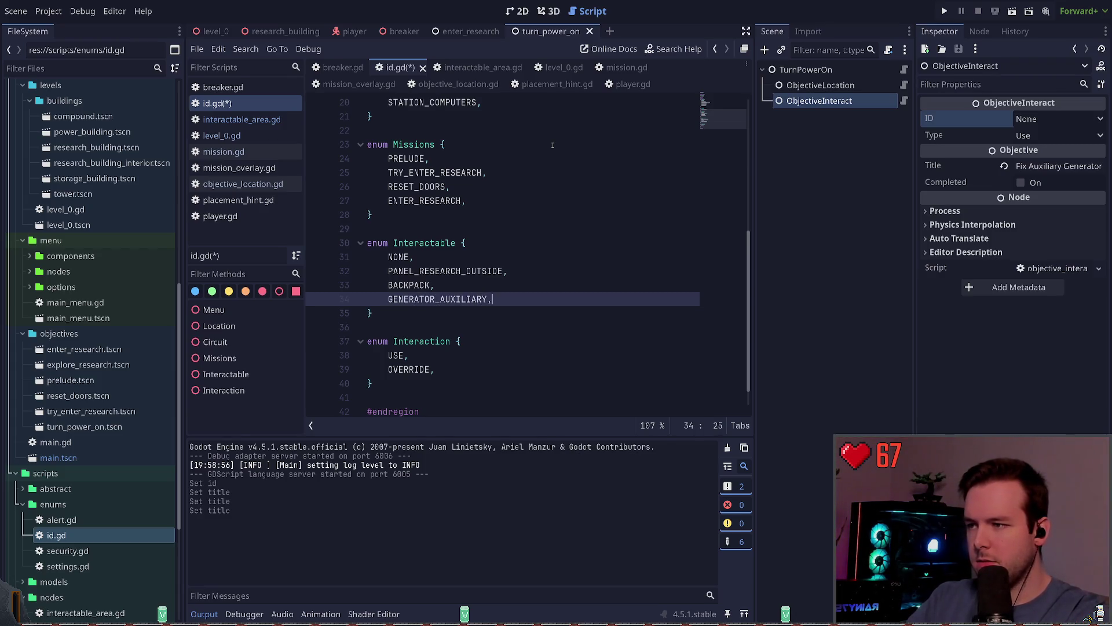
key("Return")
type("GENERATOR_MA")
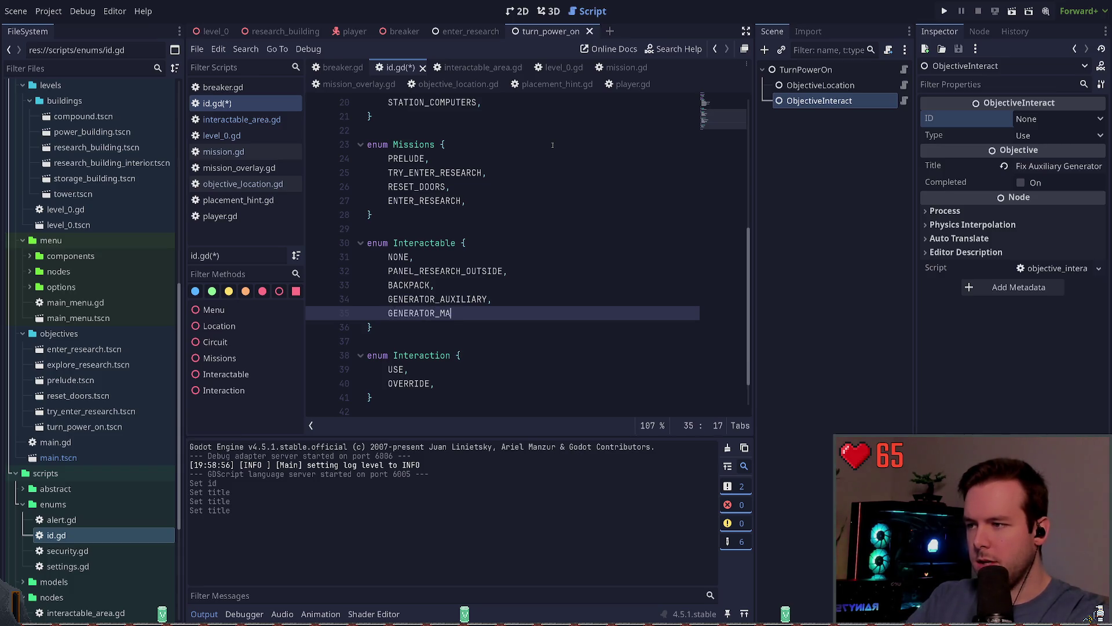
key("Left")
key("Left")
key("Left")
key("ctrl+s")
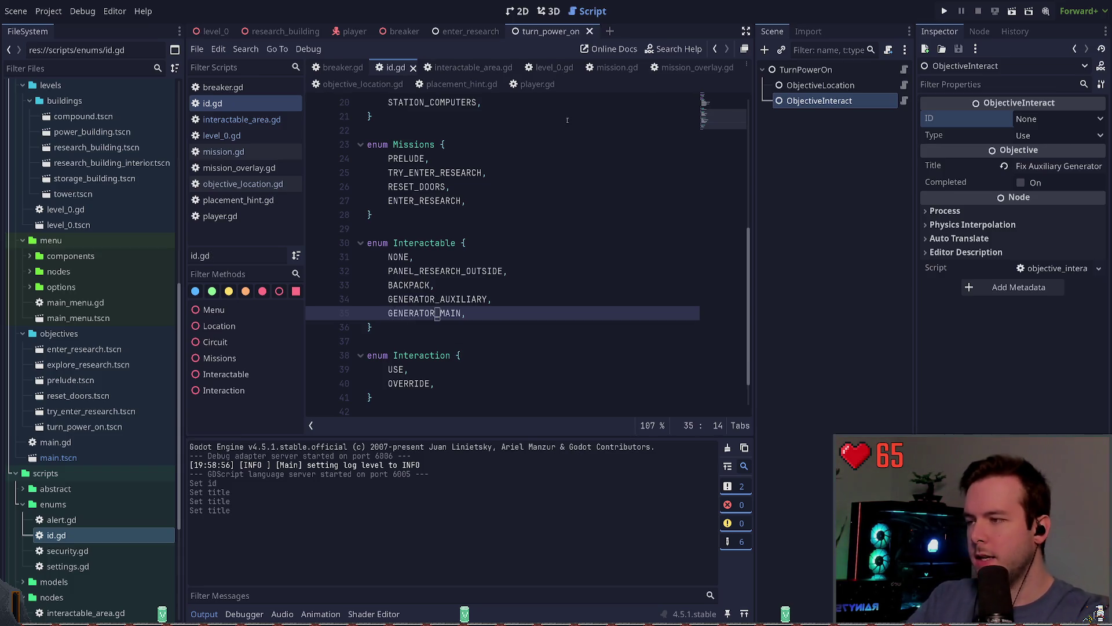
- Reselect ObjectiveInteract so its ID dropdown picks up the new generator values
scroll(579, 241, "down", 1)
left_click(545, 257)
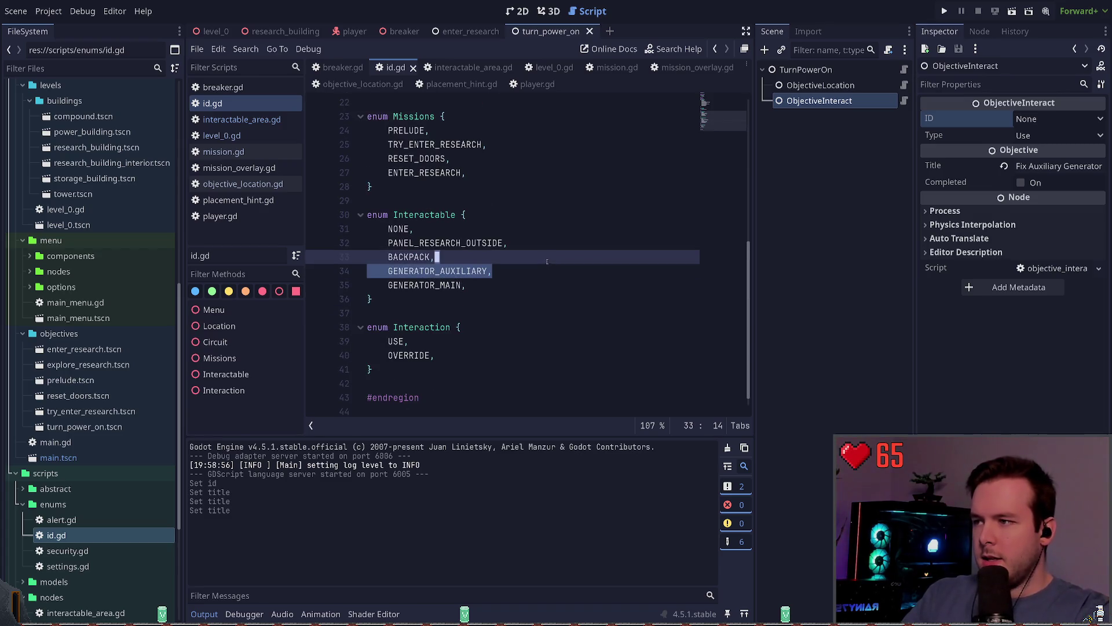
scroll(546, 275, "up", 1)
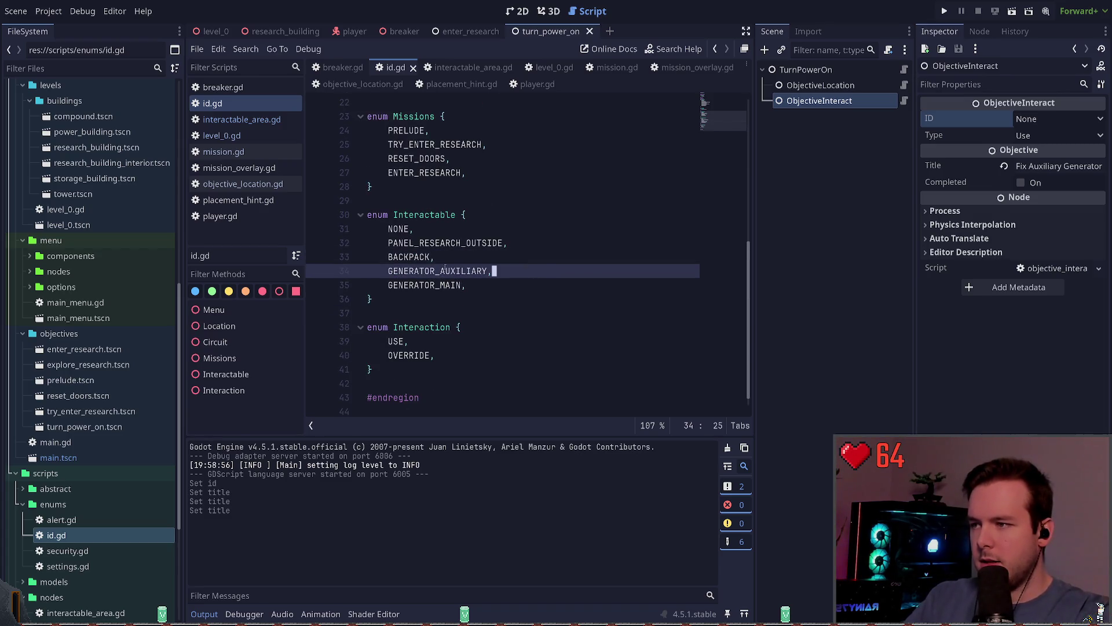
left_click(861, 175)
left_click(819, 100)
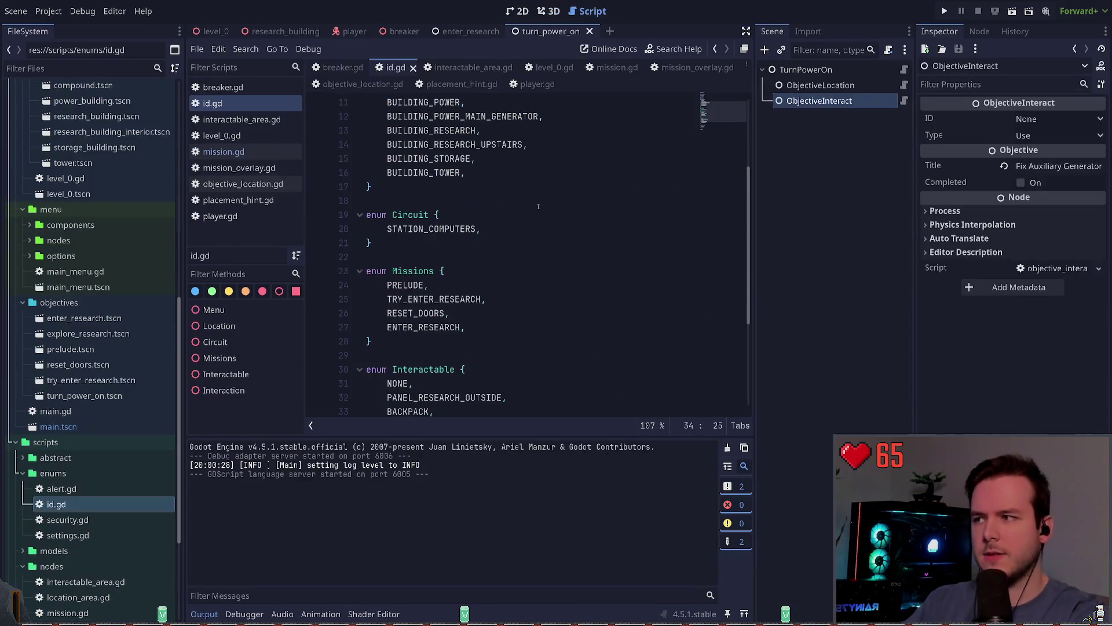
left_click(586, 209)
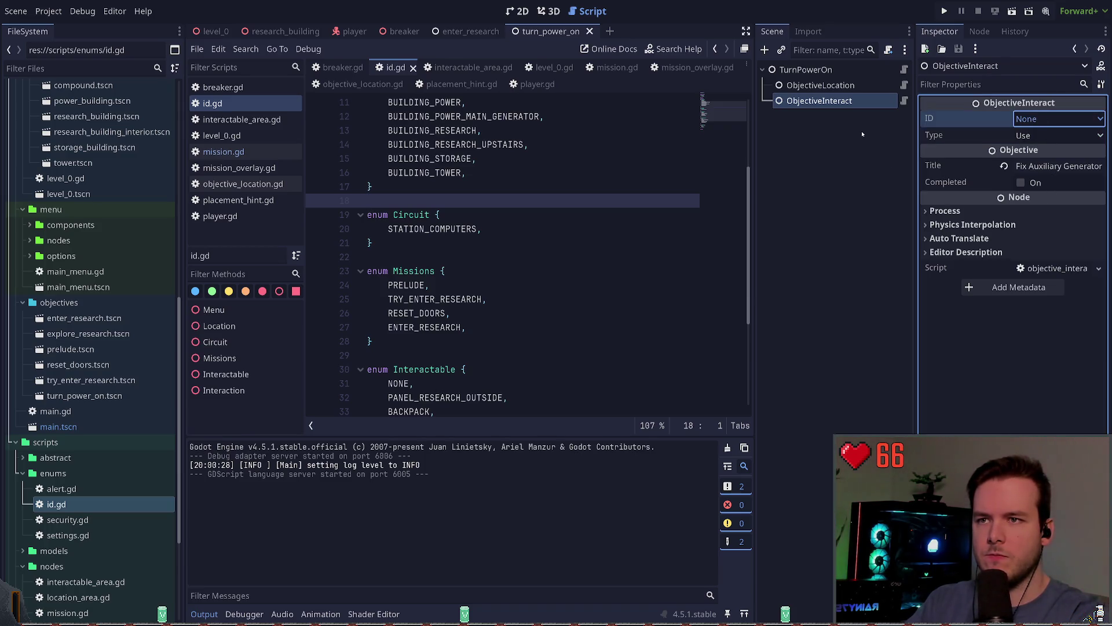
left_click(833, 157)
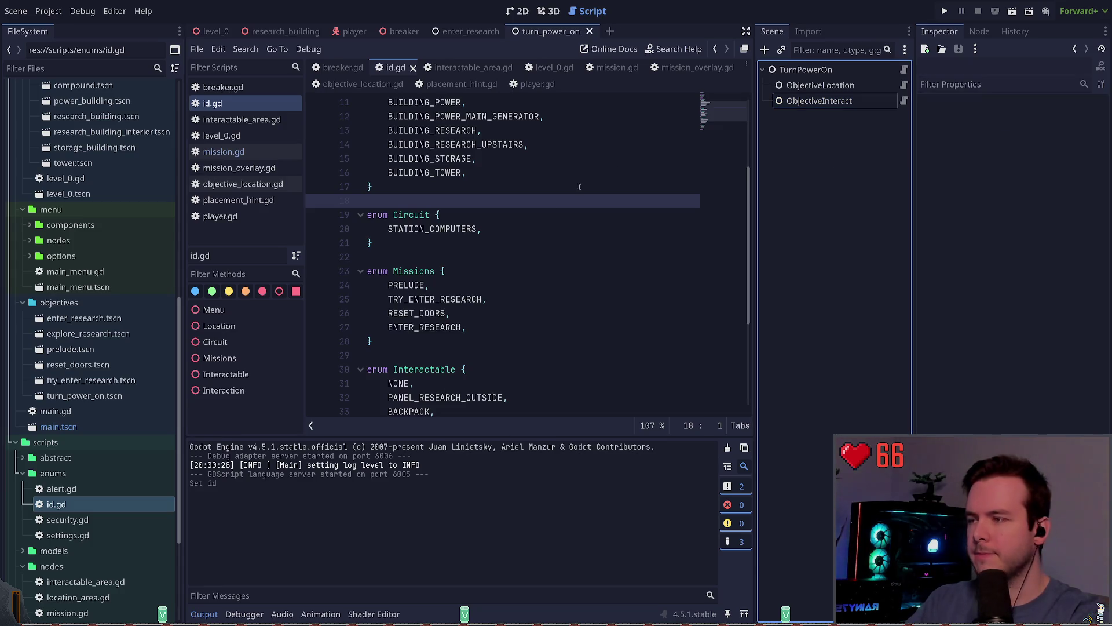
scroll(511, 221, "up", 3)
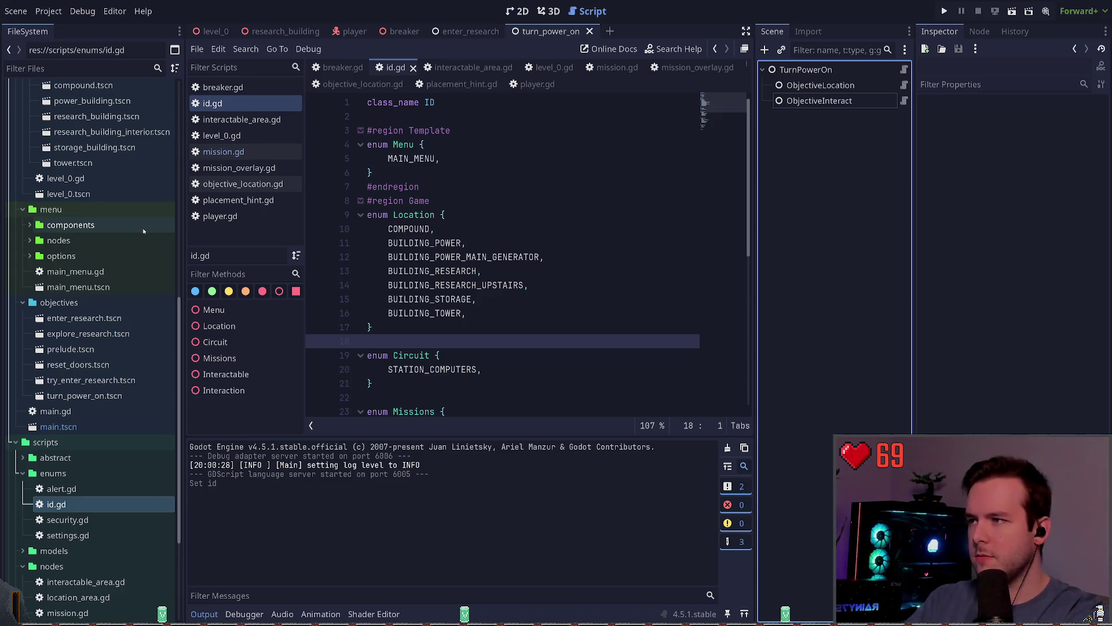
- In power_building, add a second LocationArea node beside the original
left_click(548, 11)
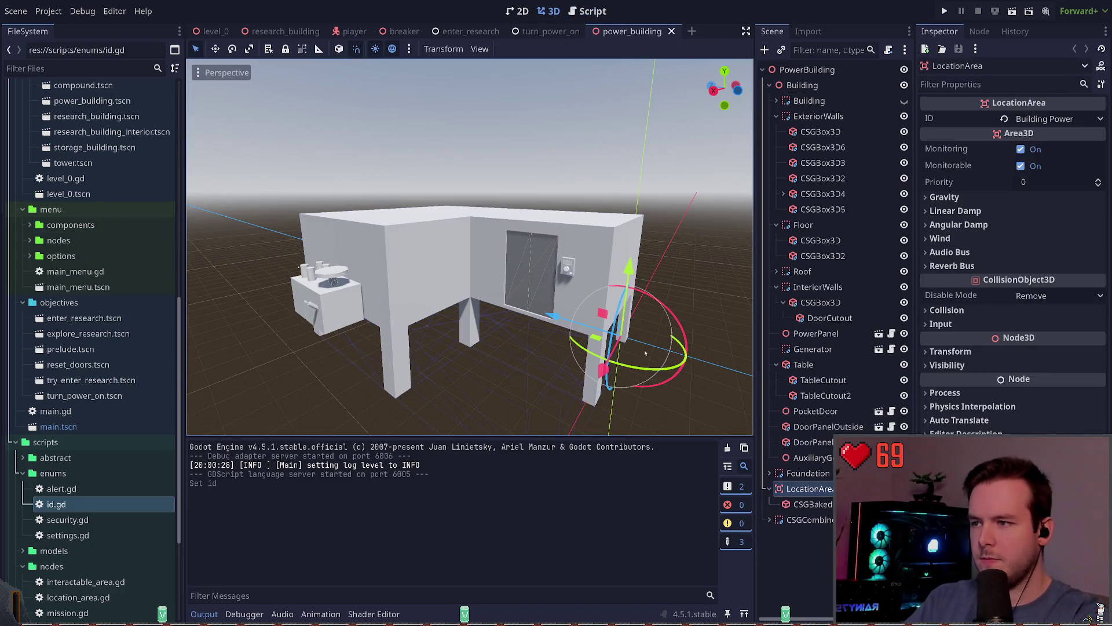
key("w")
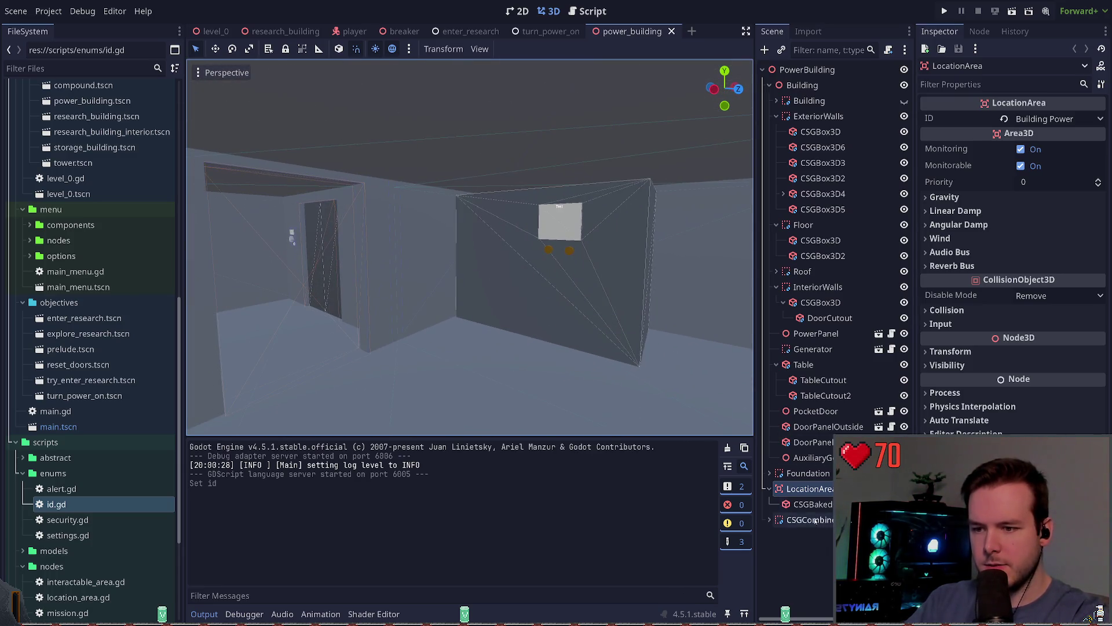
left_click(811, 540)
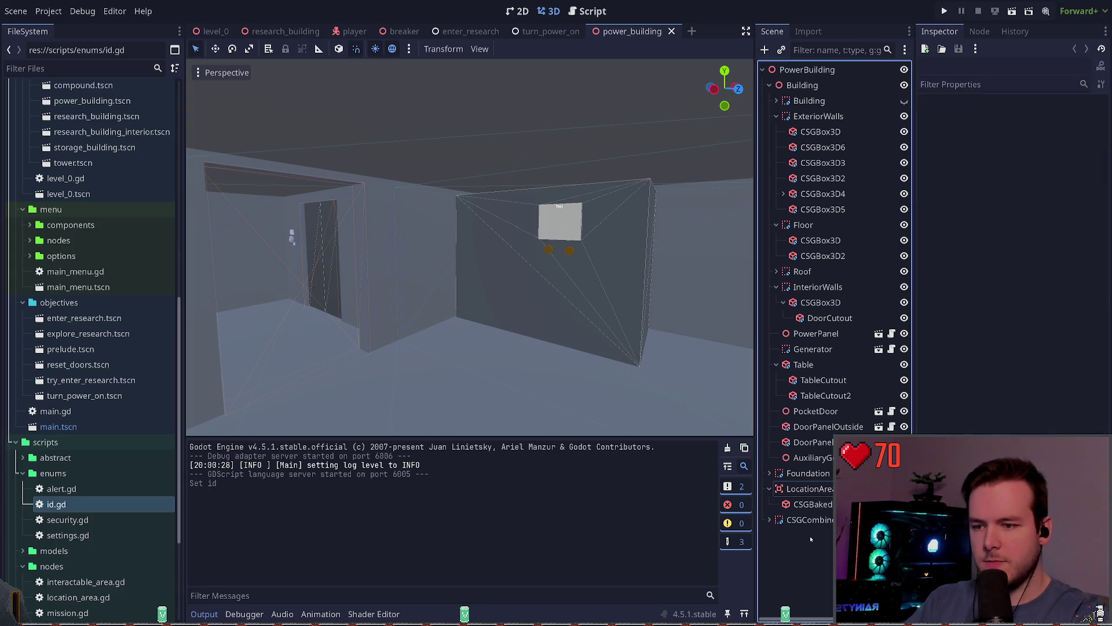
left_click(811, 489)
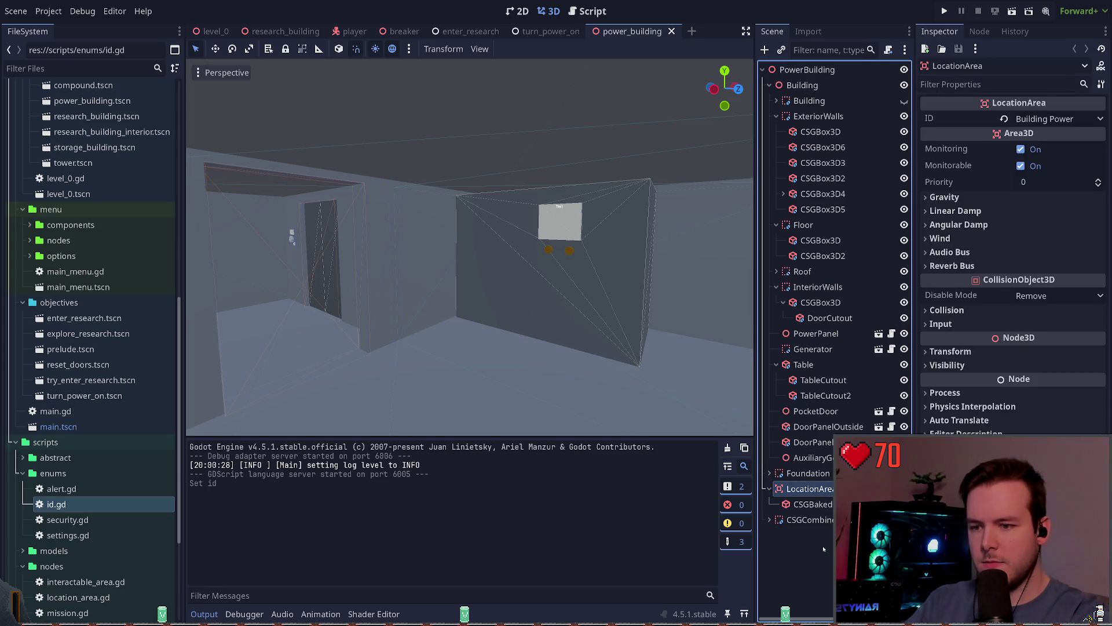
key("ctrl+a")
type("location")
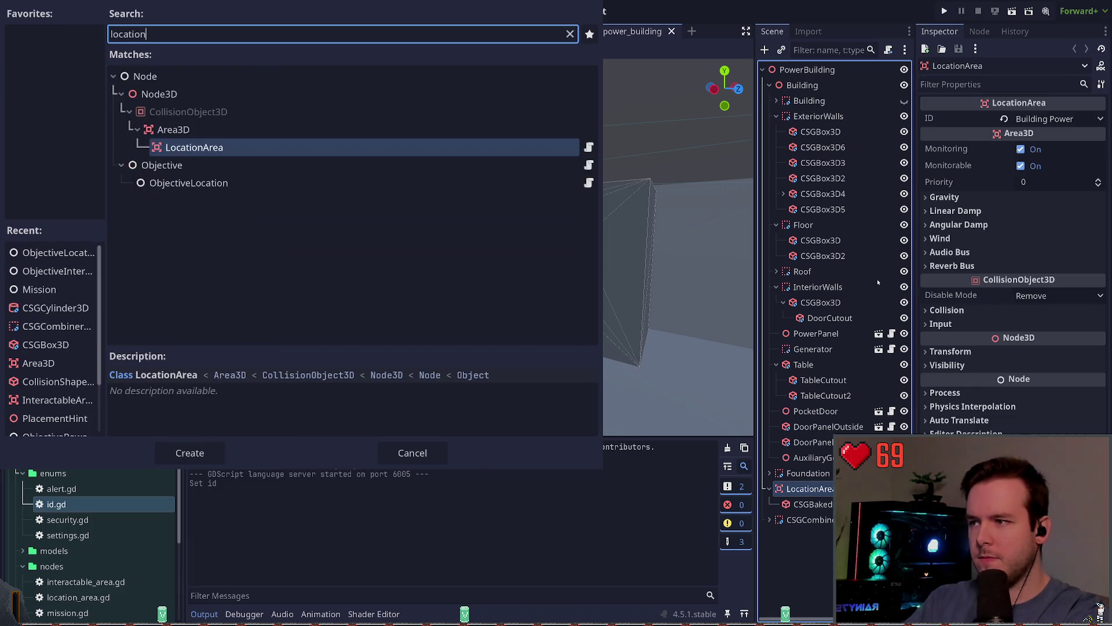
key("Return")
mouse_move(780, 483)
left_mouse_down()
mouse_move(780, 525)
mouse_move(779, 492)
left_mouse_up()
- Rename the new area GeneratorMainLocationArea, save, and set its ID to Building Power Main Generator
left_click(816, 506)
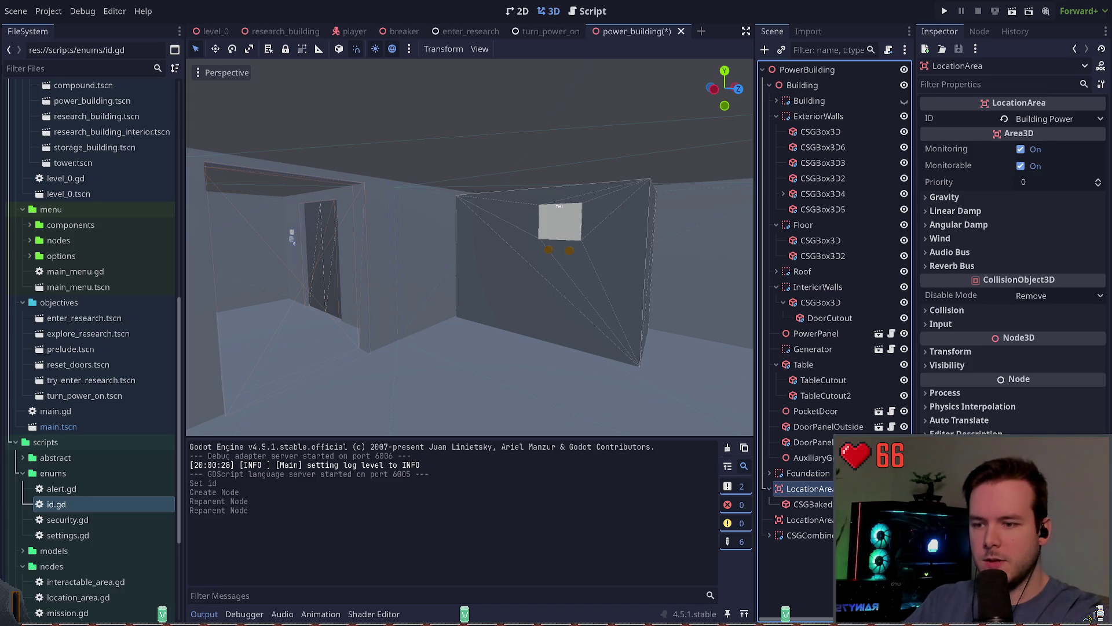
left_click(810, 520)
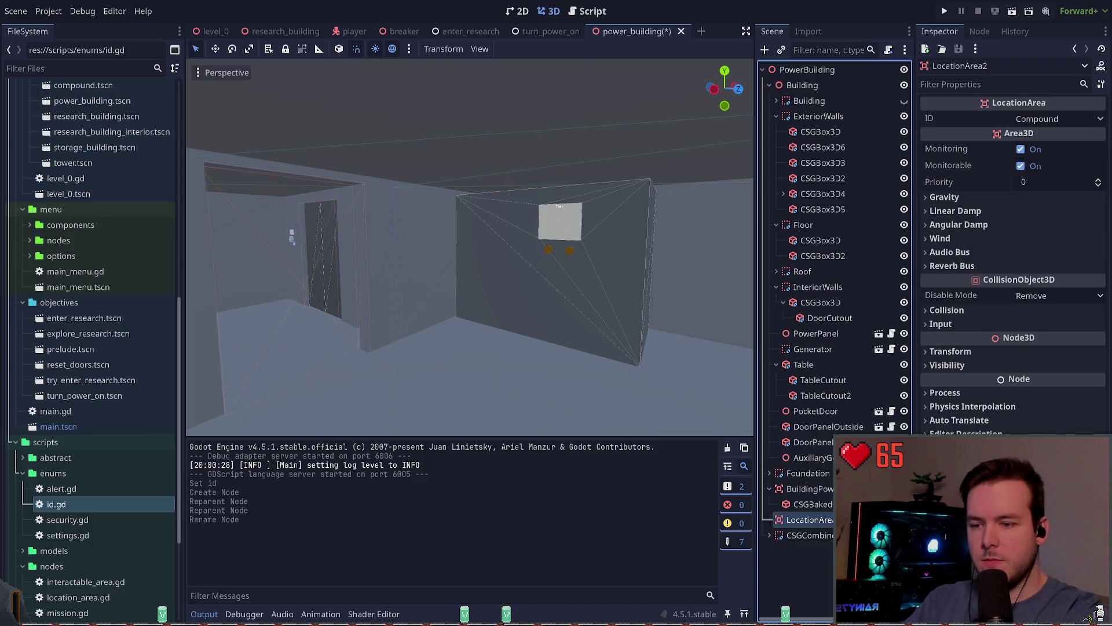
key("Return")
key("ctrl+s")
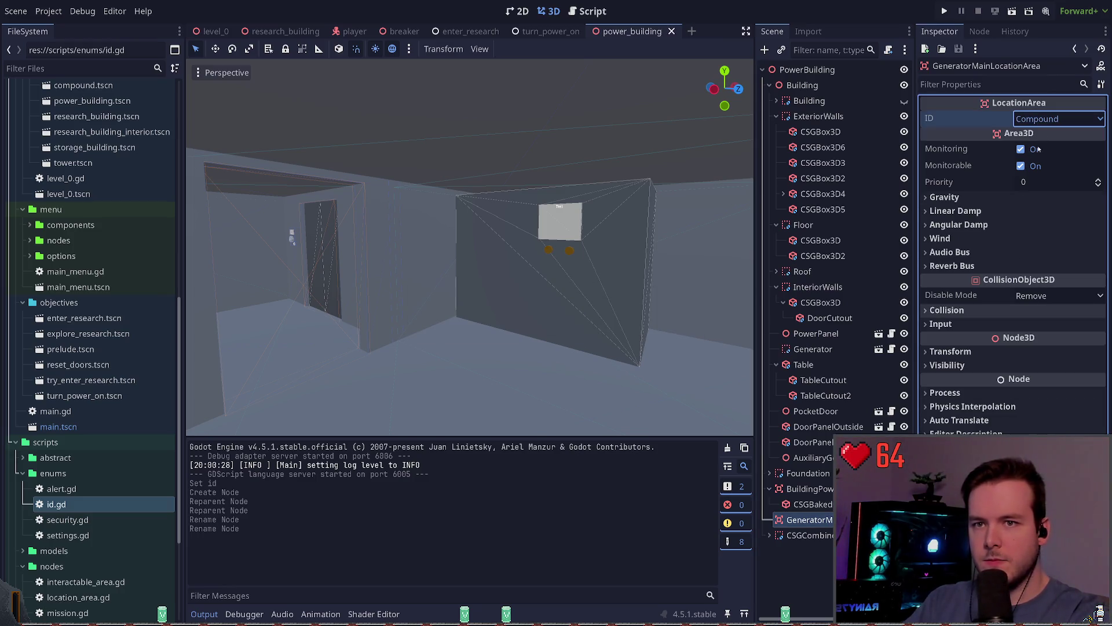
left_click(1014, 238)
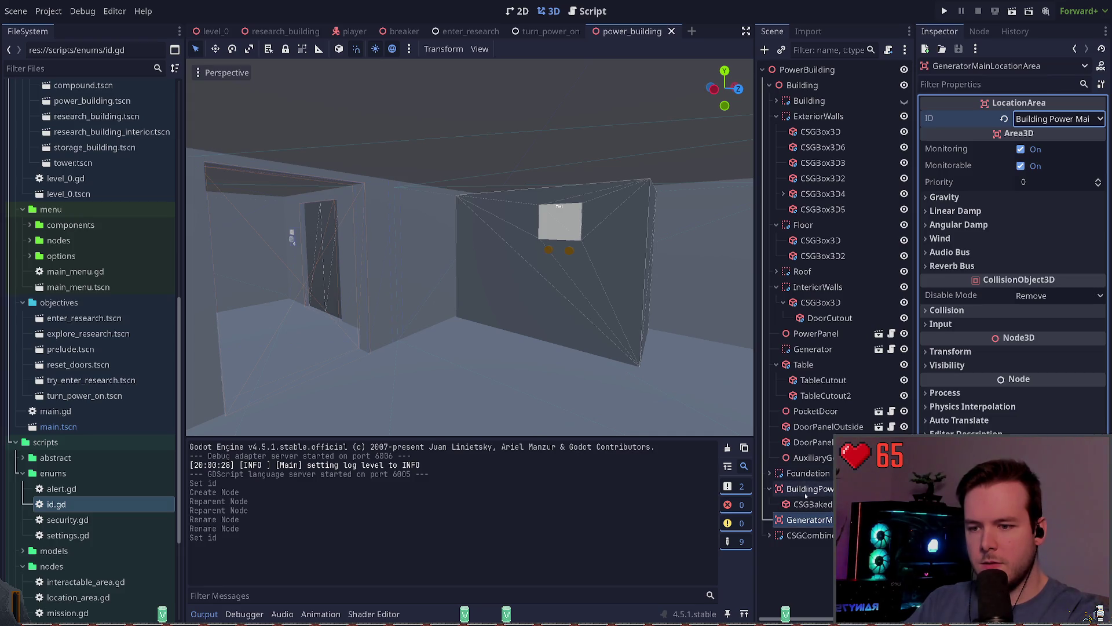
- Reselect GeneratorMainLocationArea to begin adding a child node
left_click(813, 504)
scroll(641, 404, "down", 5)
scroll(641, 403, "up", 5)
left_click(822, 519)
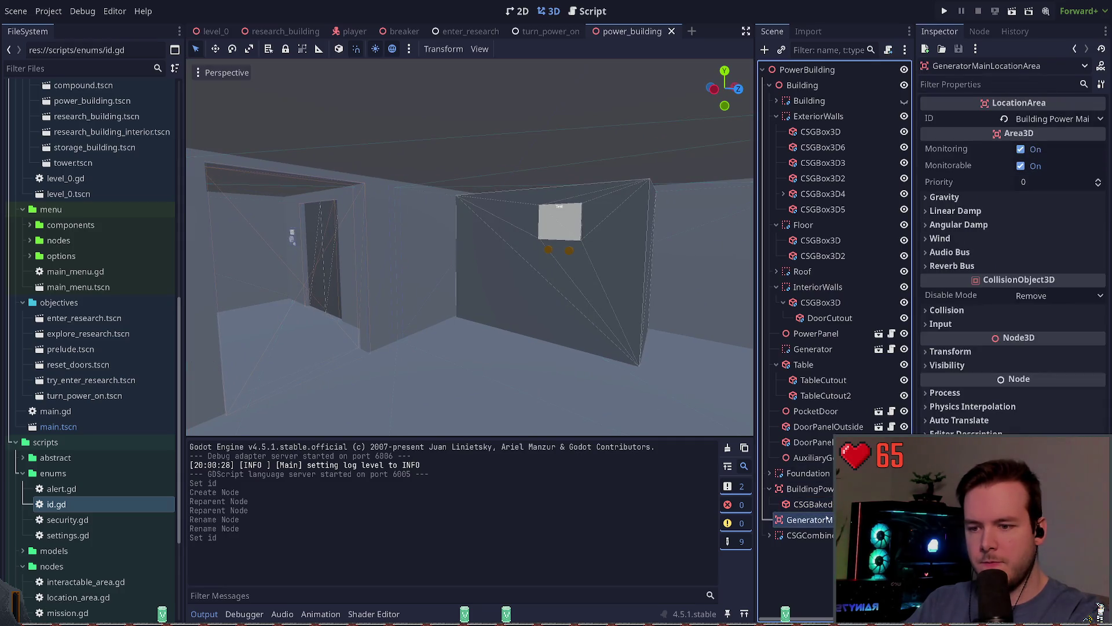
key("ctrl+a")
- Add a box-shaped CollisionShape3D under the area and move it to the power panel
type("coll")
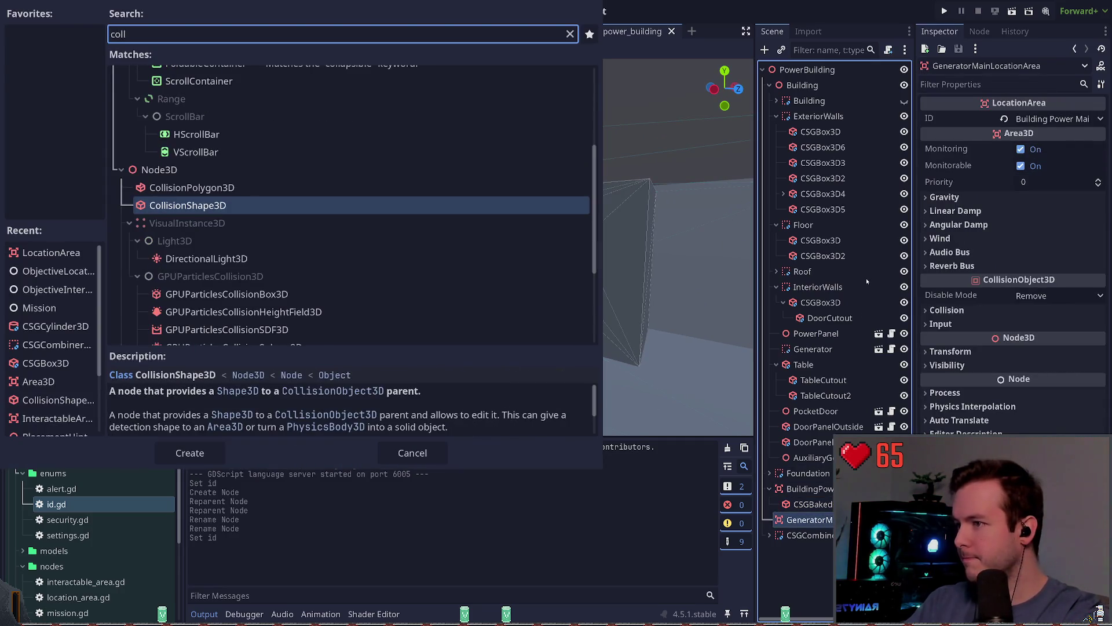
key("Return")
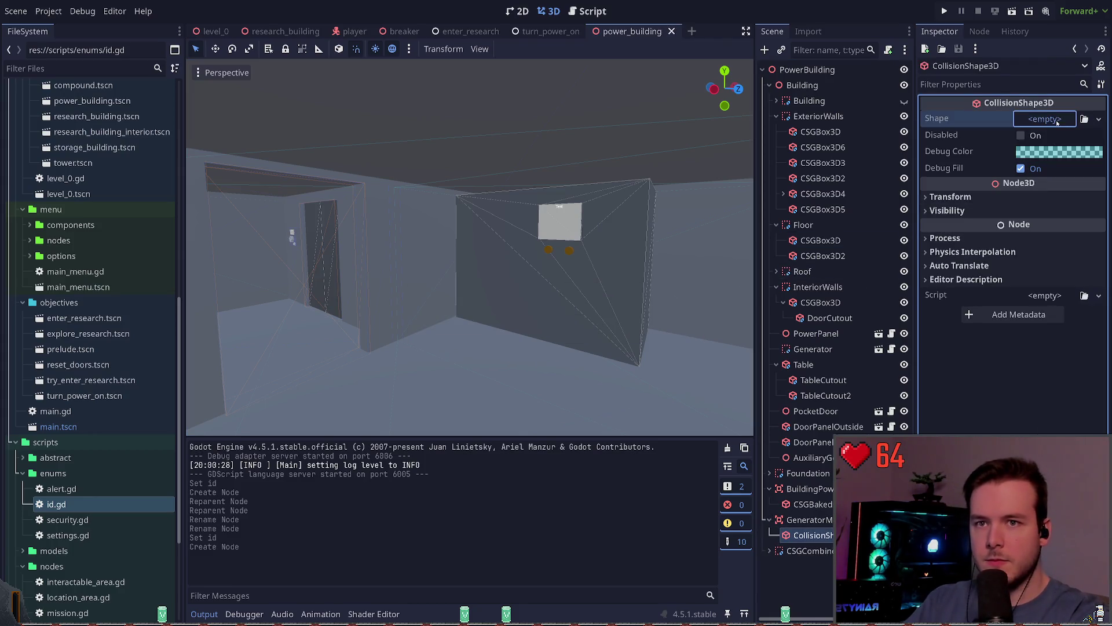
key("f")
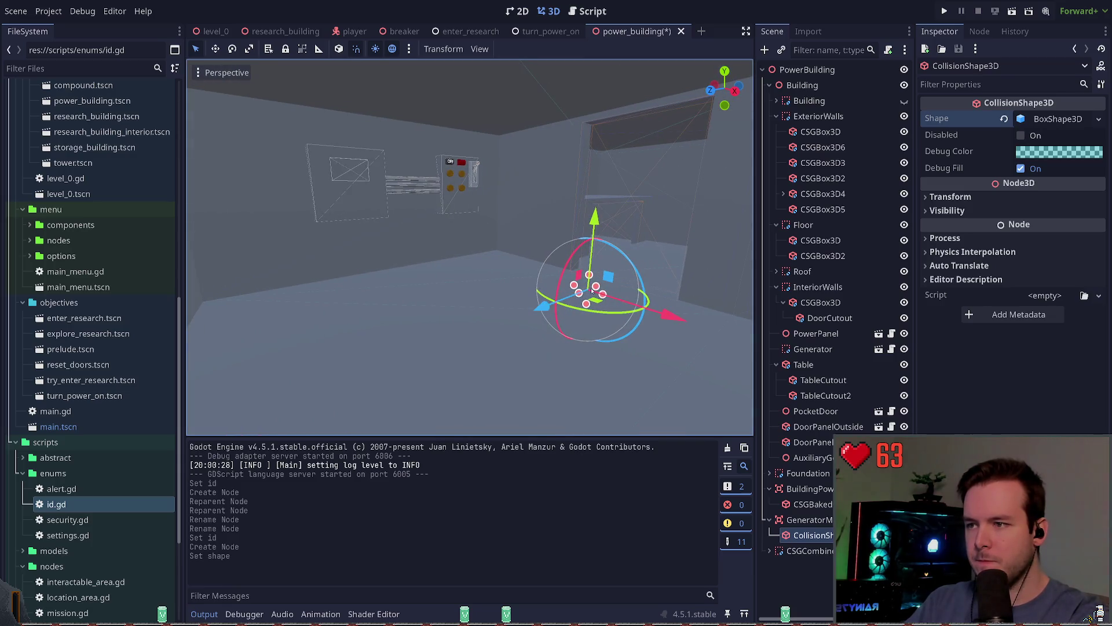
key("g")
key("y")
left_click(619, 218)
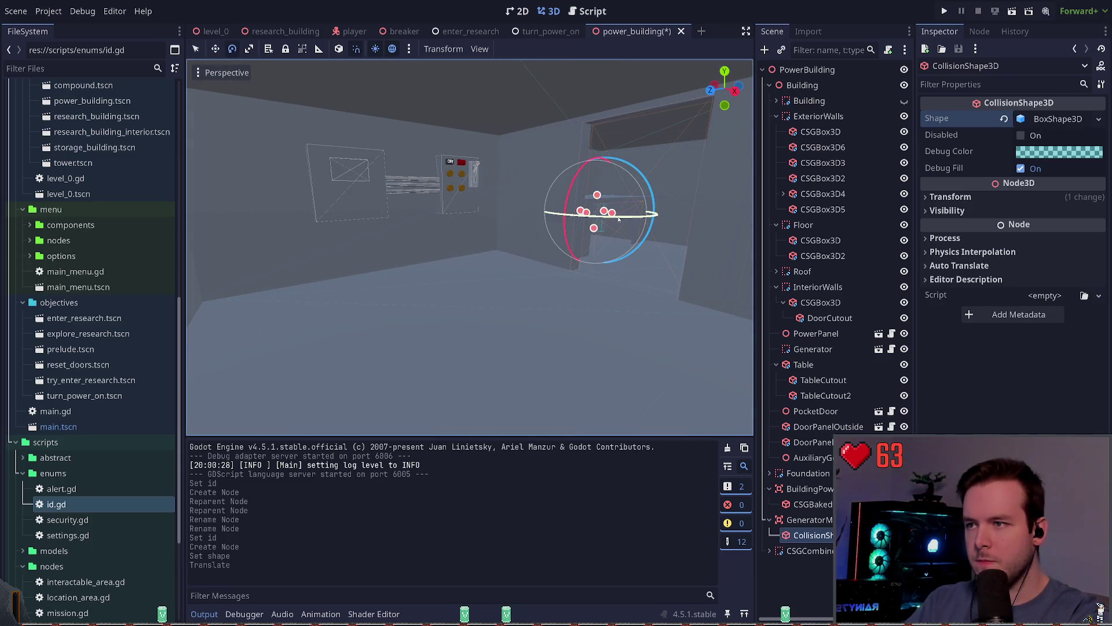
key("g")
left_click(329, 239)
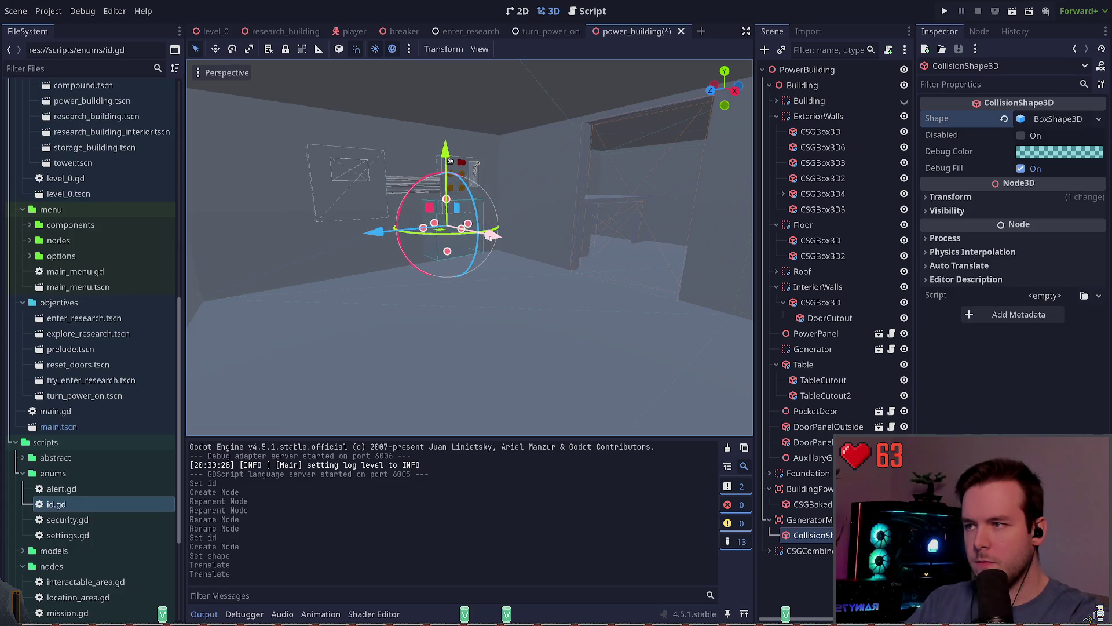
left_click_drag(490, 236, 638, 250)
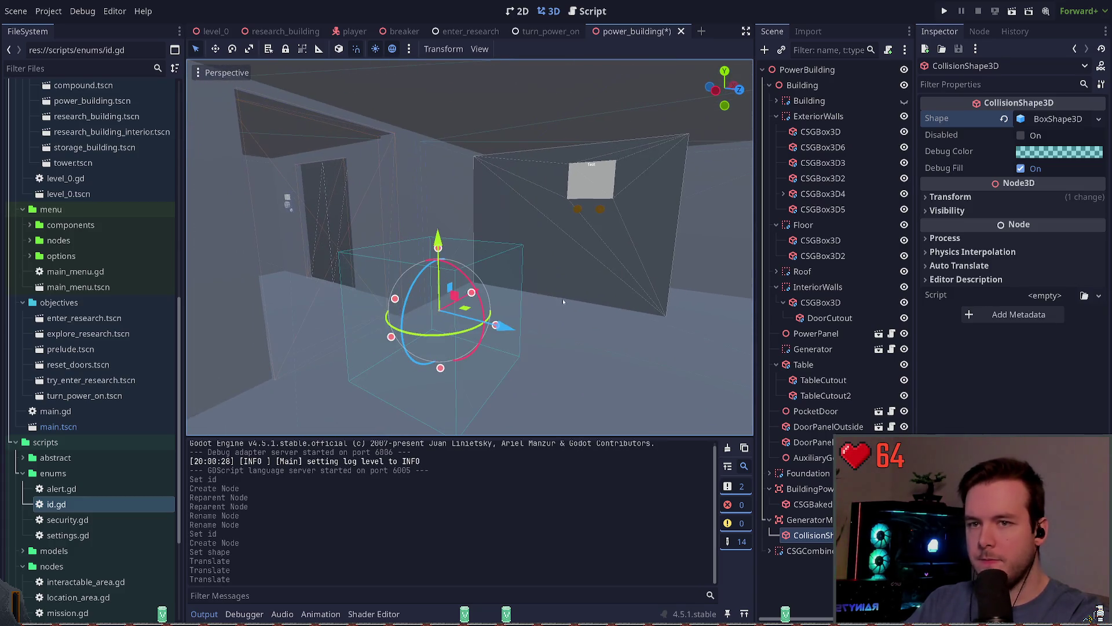
- Set the box shape size to 2 × 2 × 2 and save
left_click(979, 197)
left_click(978, 197)
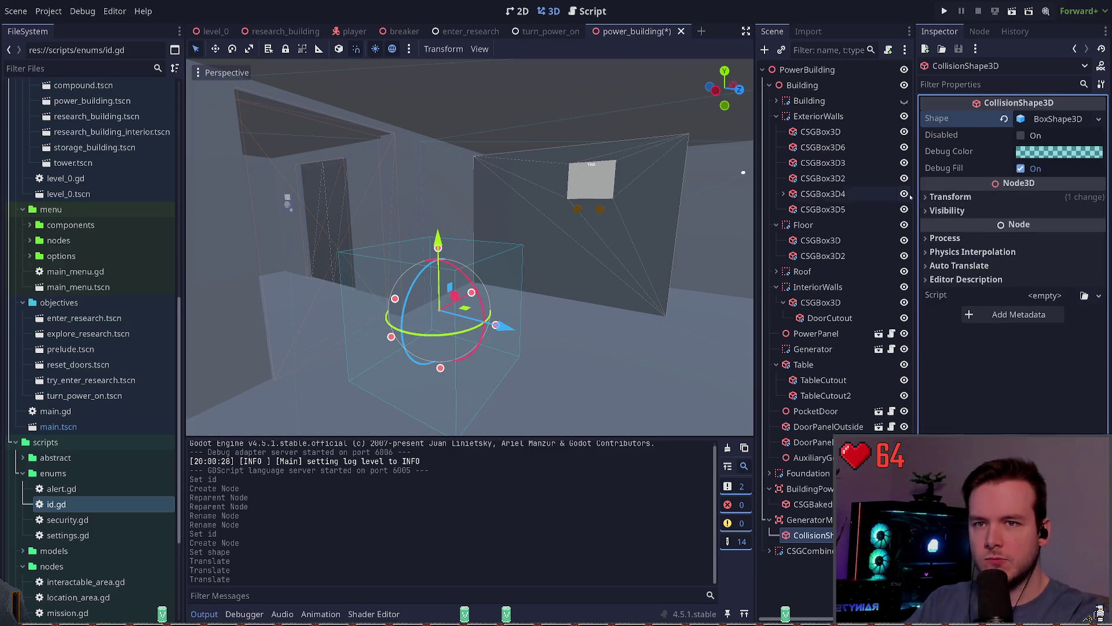
left_click(1058, 118)
left_click(950, 153)
type("2")
key("Tab")
type("2")
key("Tab")
type("2")
key("Return")
key("ctrl+s")
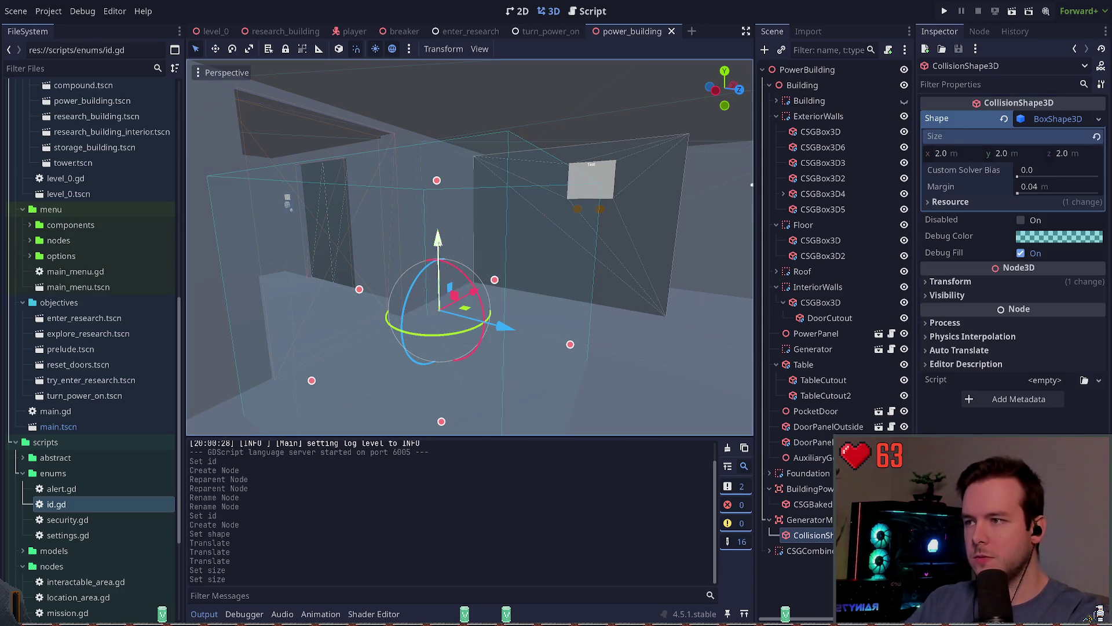
- Raise the collision box and slide it along the X axis
mouse_move(438, 255)
left_mouse_down()
mouse_move(438, 179)
mouse_move(438, 203)
left_mouse_up()
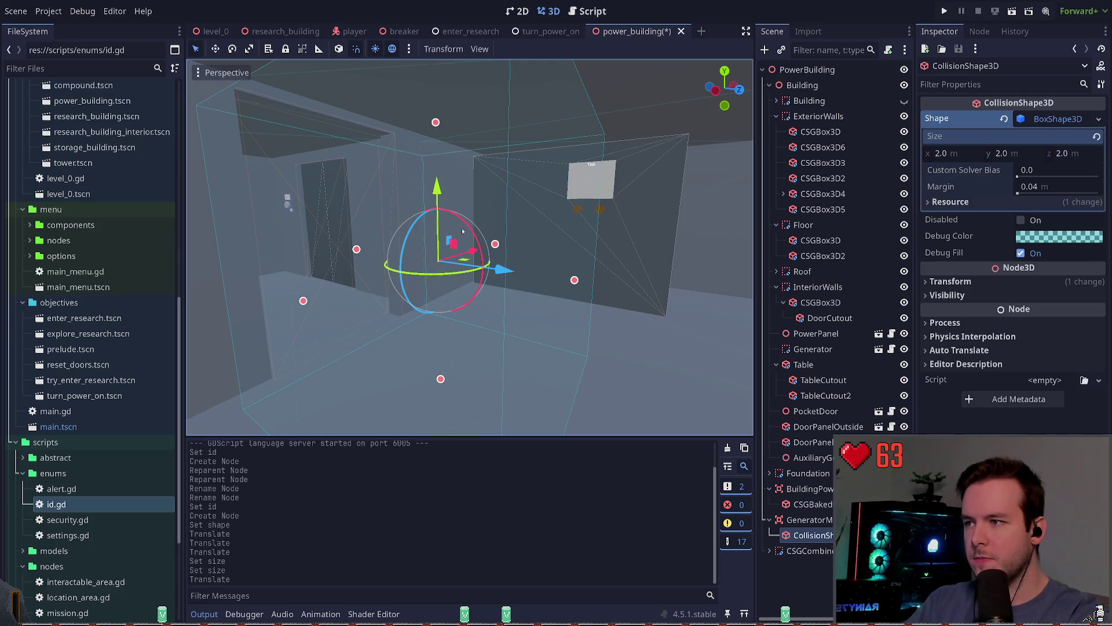
key("g")
key("x")
mouse_move(647, 246)
left_mouse_down()
mouse_move(663, 245)
mouse_move(616, 248)
left_mouse_up()
left_click(616, 248)
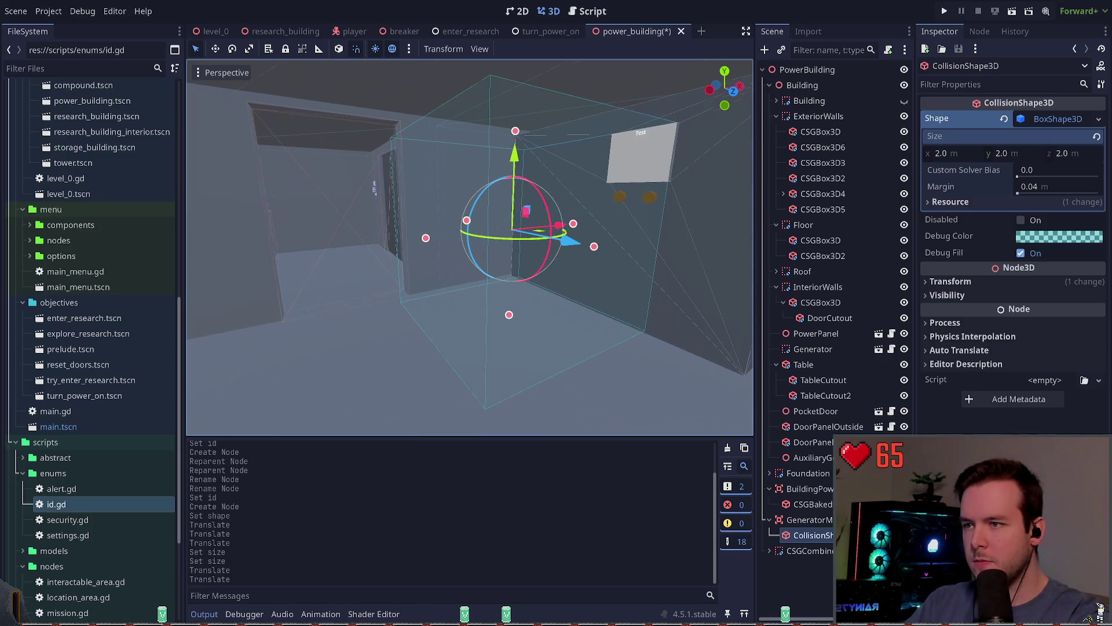
left_click_drag(555, 224, 553, 224)
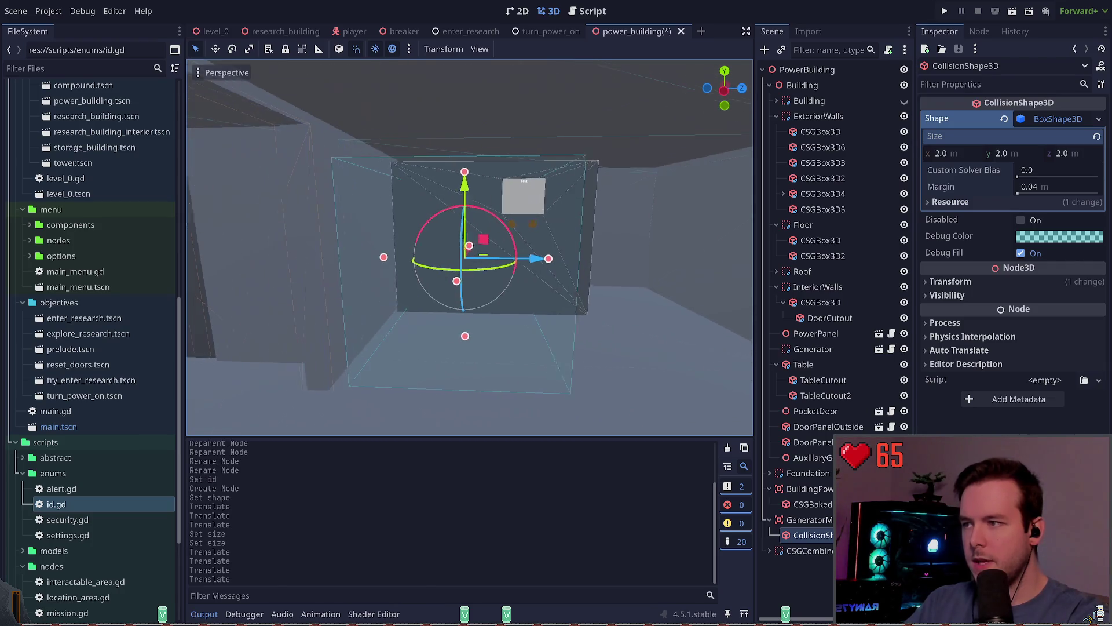
- Change the box's Z size to 3, making it 2 × 2 × 3, and save
left_click(955, 153)
key("ctrl+z")
left_click(1076, 153)
type("3")
key("Return")
key("ctrl+s")
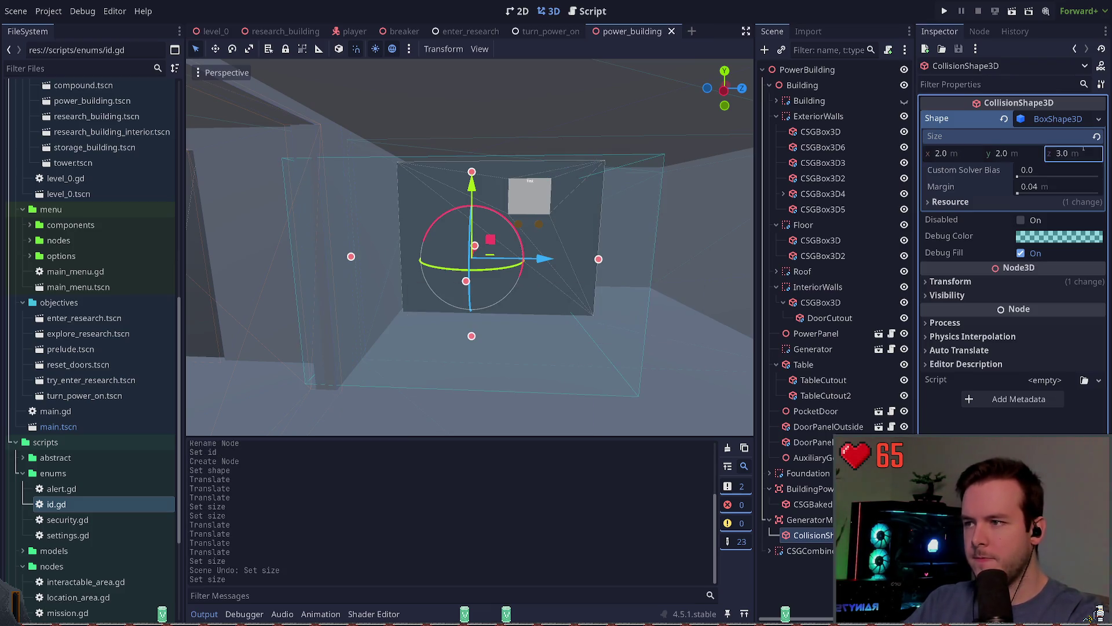
- Nudge the collision box along Z against the back wall with the sign
mouse_move(545, 259)
left_mouse_down()
mouse_move(594, 272)
mouse_move(612, 258)
left_mouse_up()
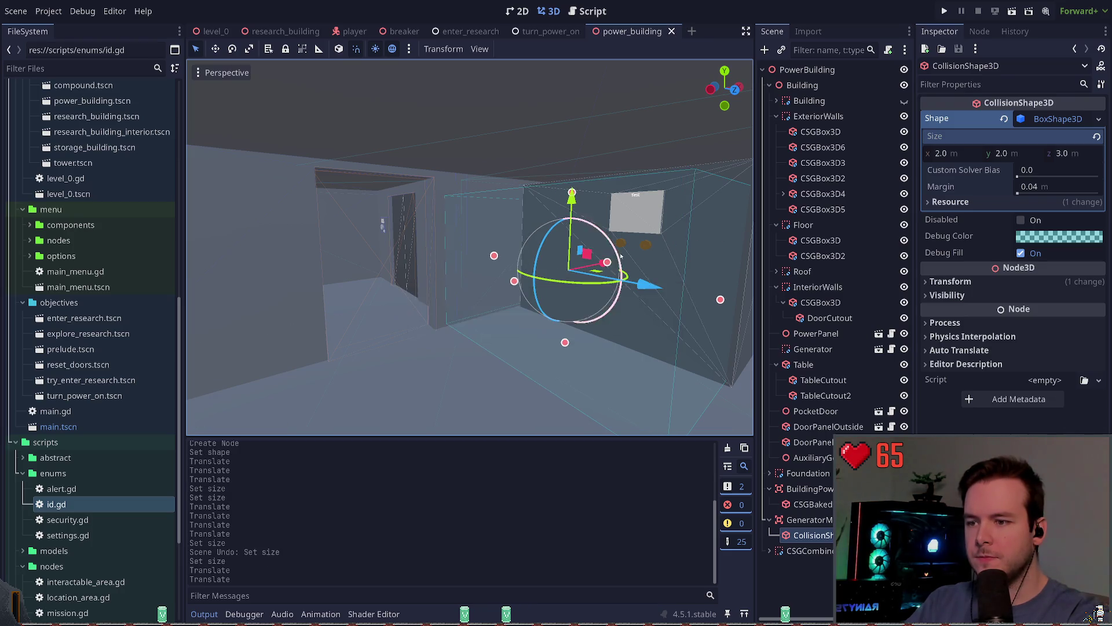
key("a")
left_click_drag(500, 244, 507, 246)
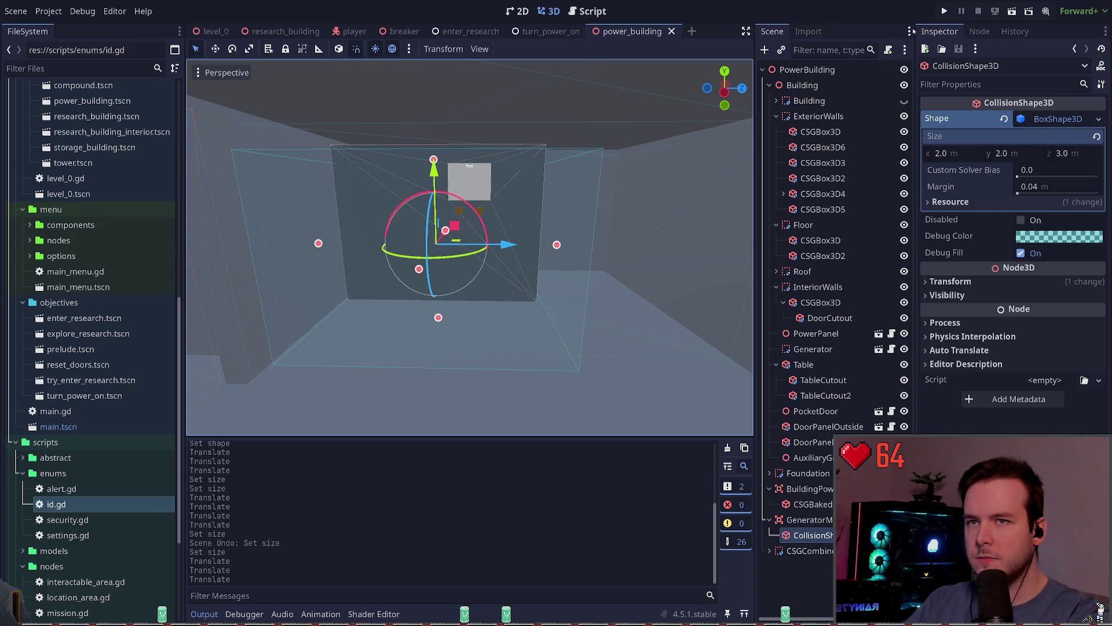
left_click(944, 11)
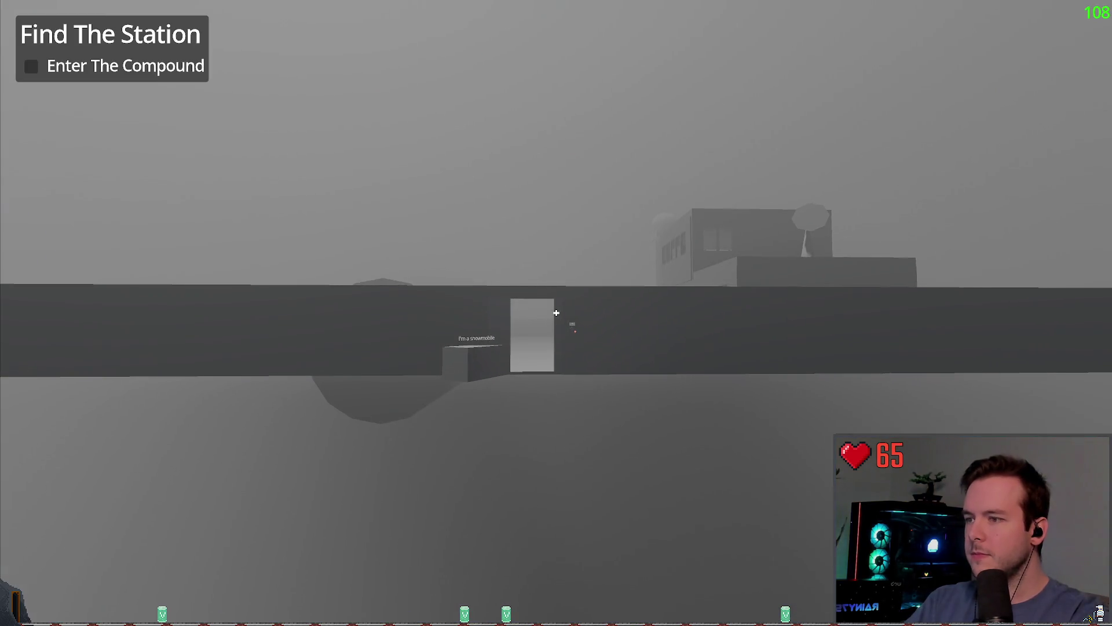
- Walk through the compound, use the station door panel, and head toward the hangar
key("s")
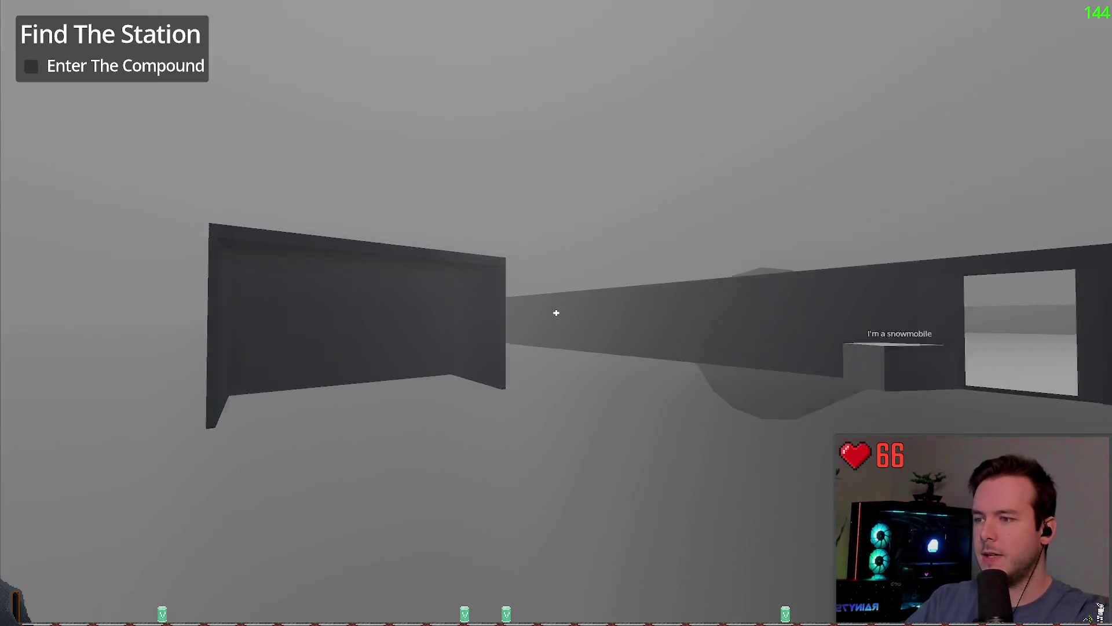
key("w")
key("w")
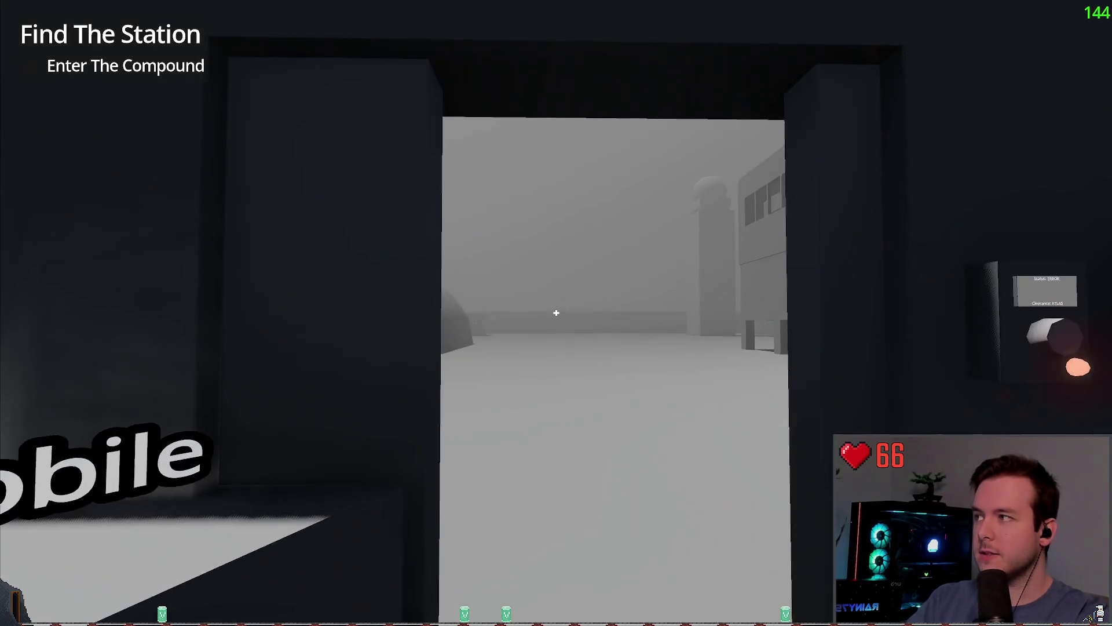
key("w")
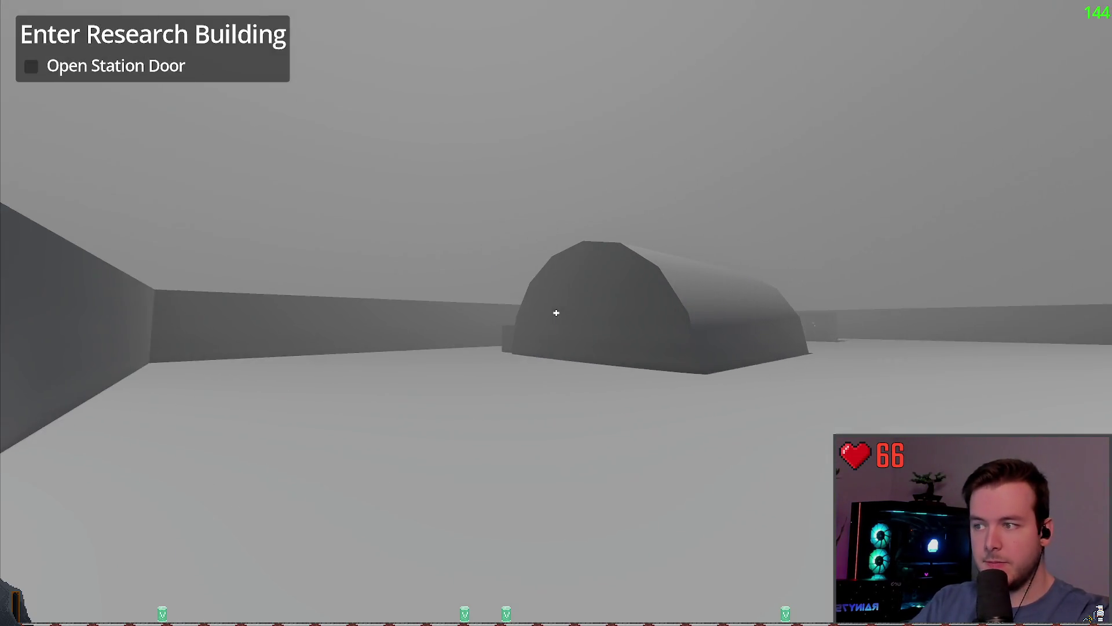
key("w")
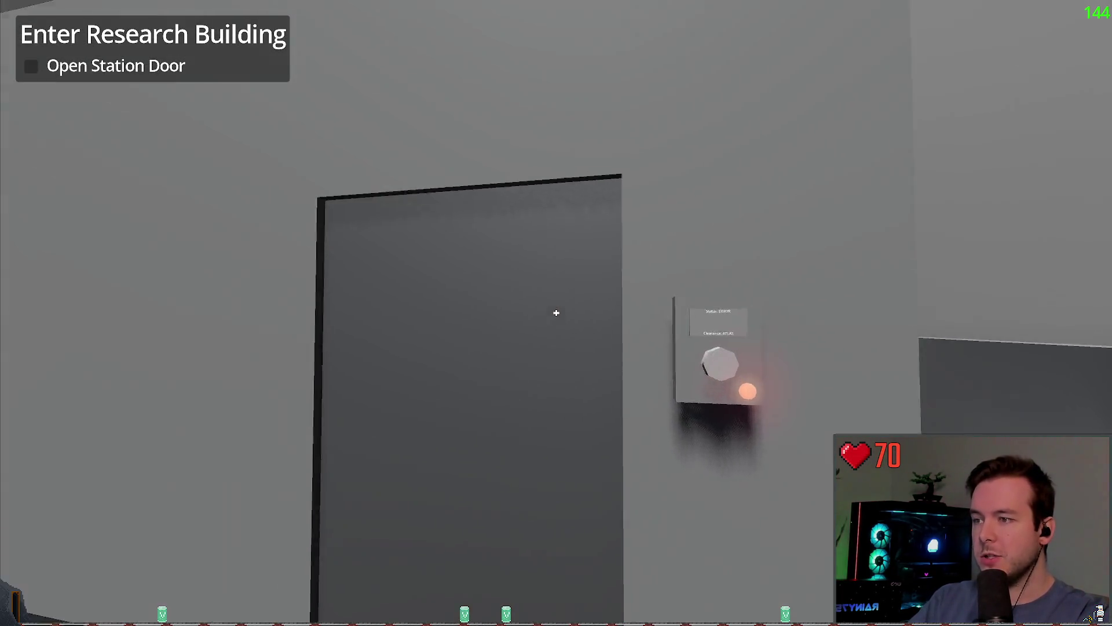
key("s")
key("w")
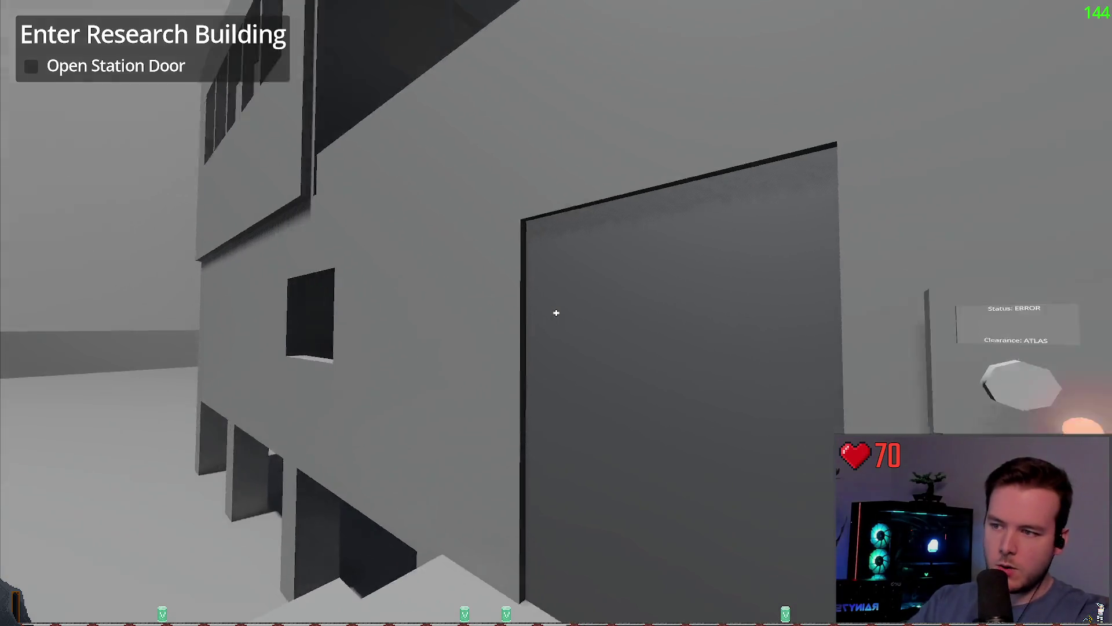
key("w")
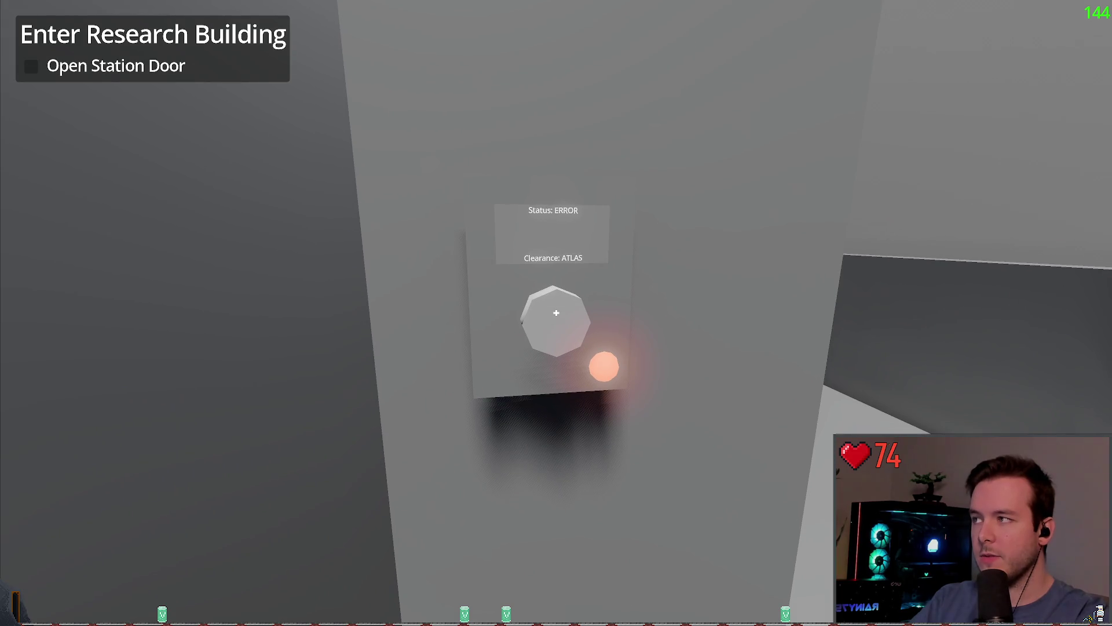
key("e")
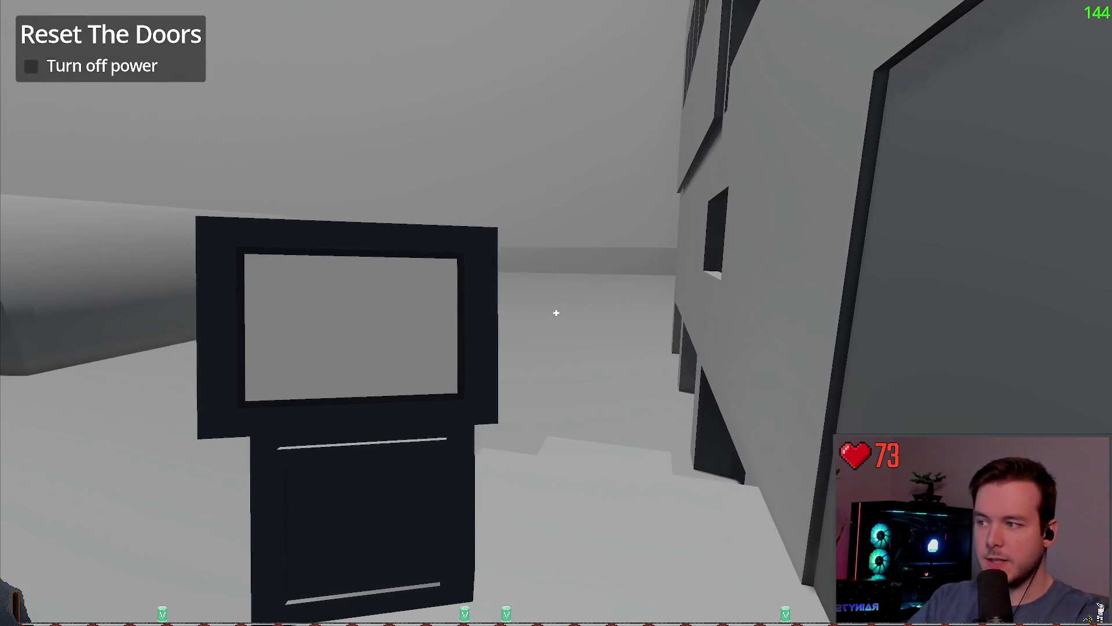
key("w")
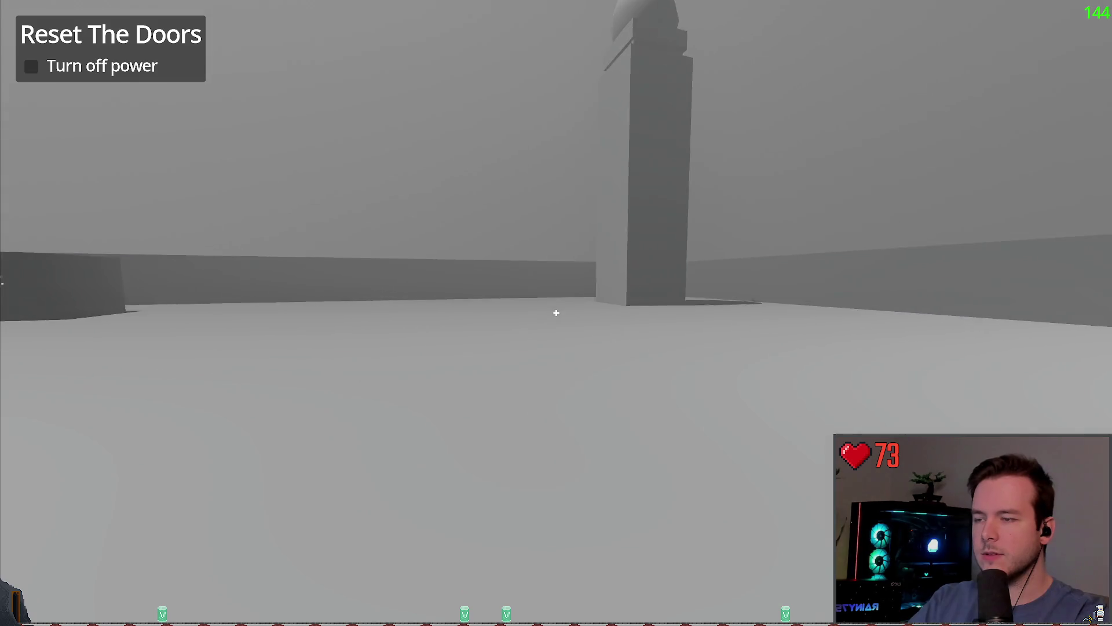
- Turn on the flashlight in the power building, then switch the power off and back on at the lever
key("w")
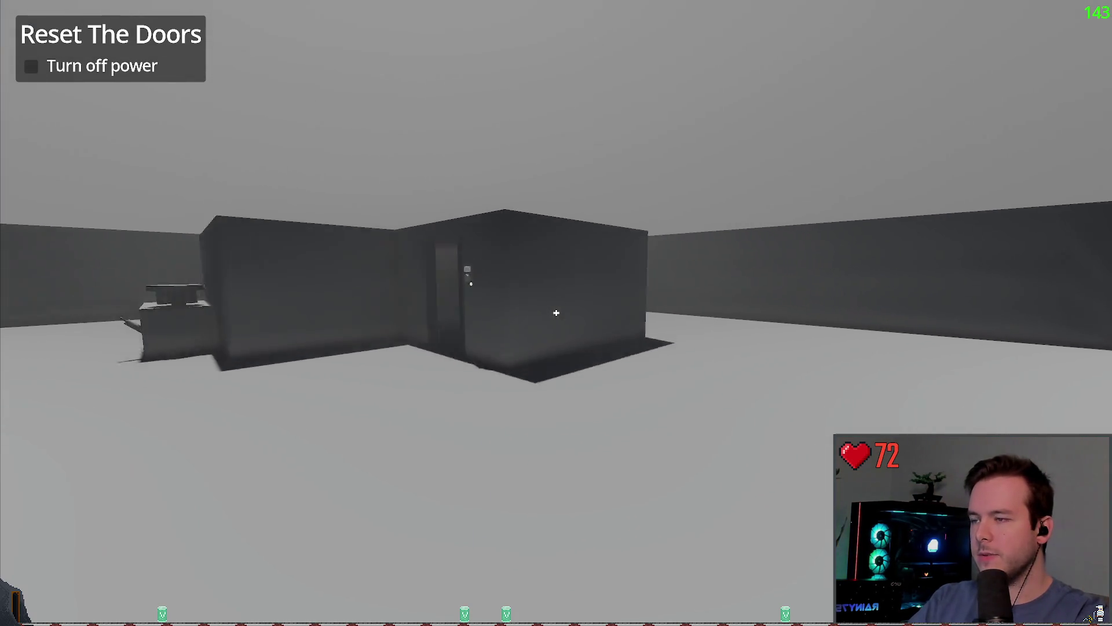
key("f")
key("w")
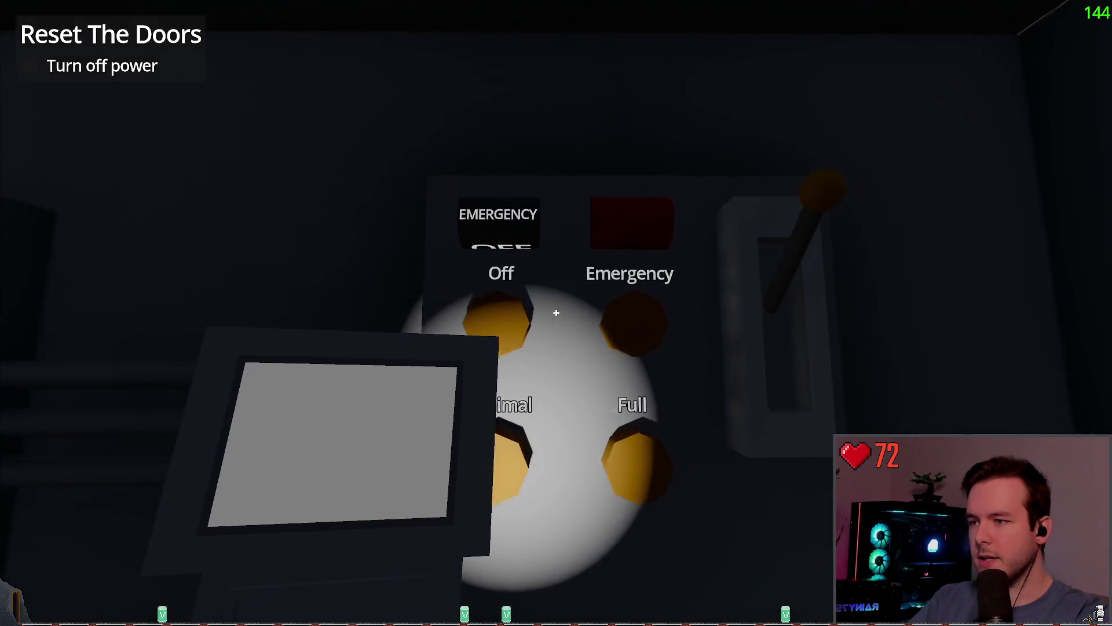
key("s")
left_click(556, 312)
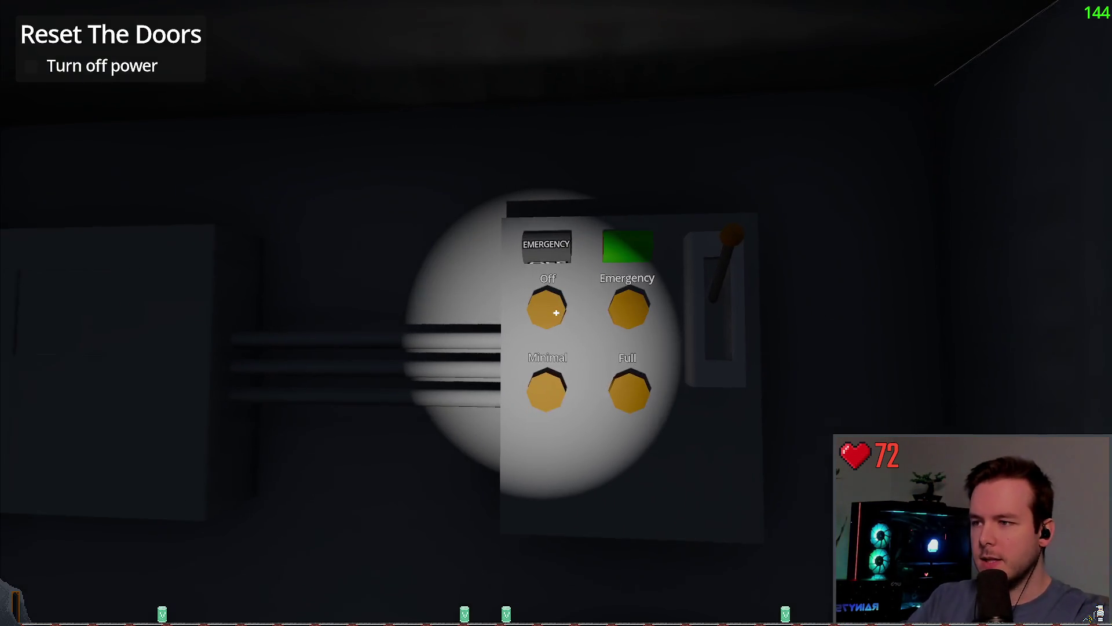
left_click(557, 313)
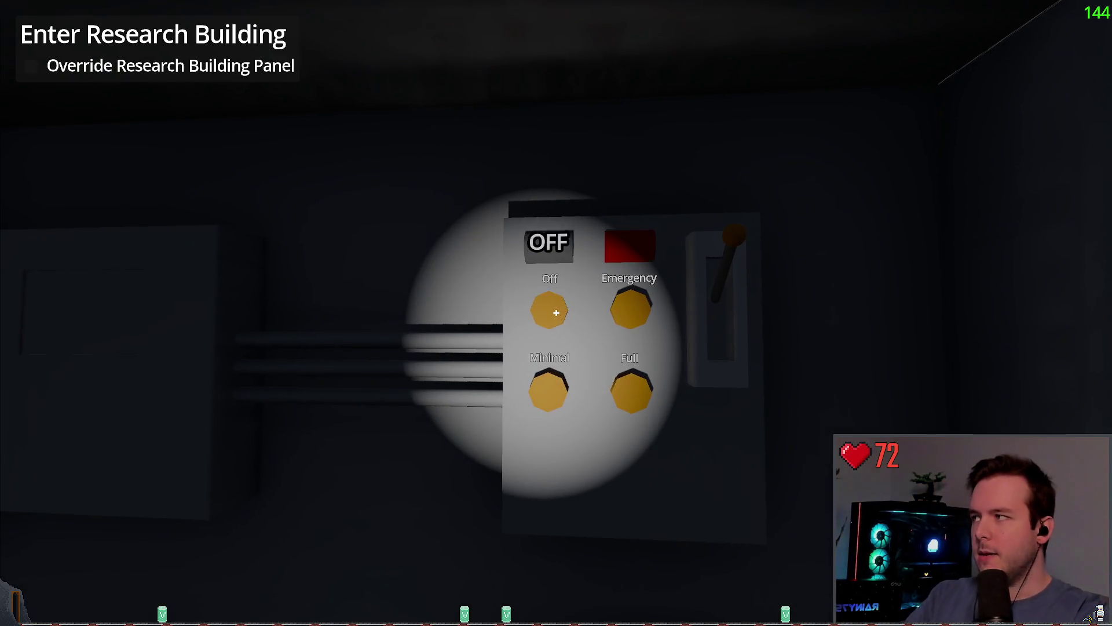
key("s")
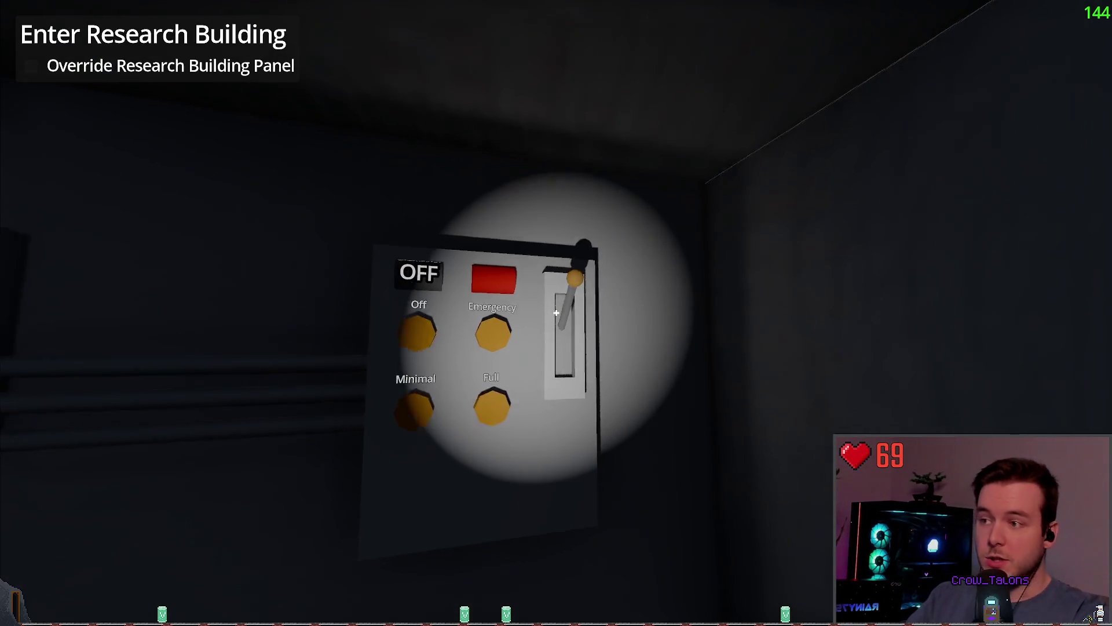
key("w")
left_click(556, 313)
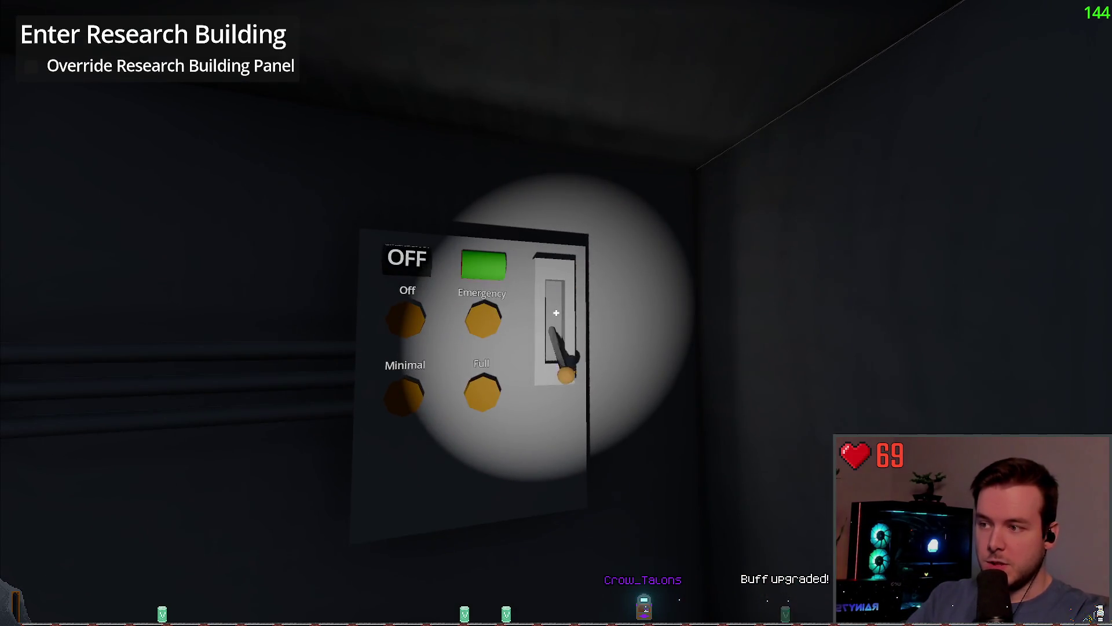
- Walk across the snowy yard to the research building and override its door panel
key("s")
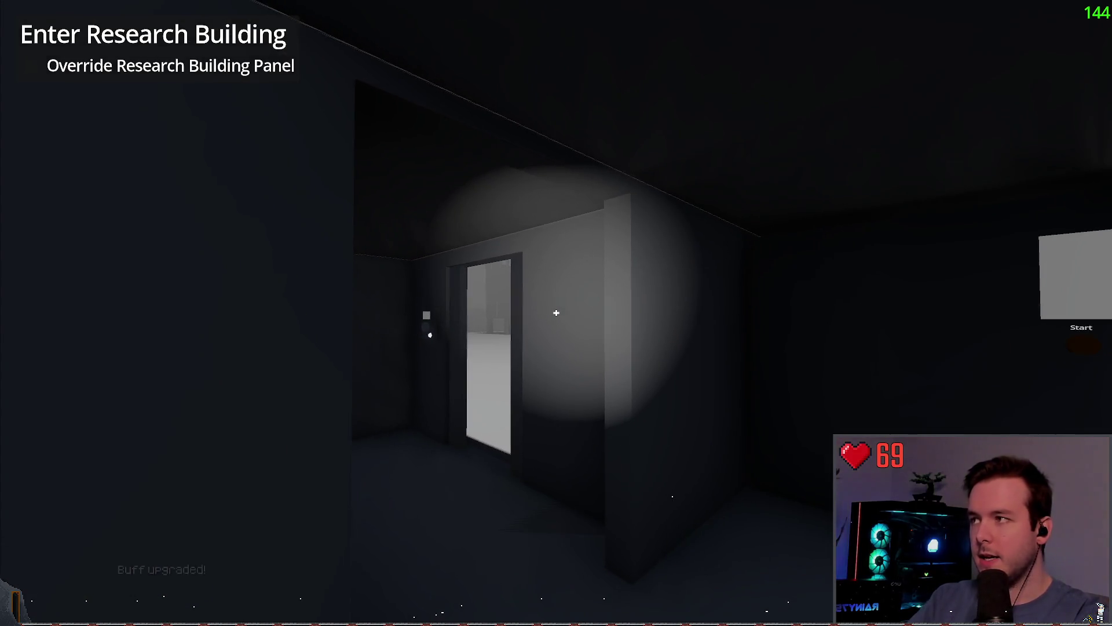
key("w")
key("w")
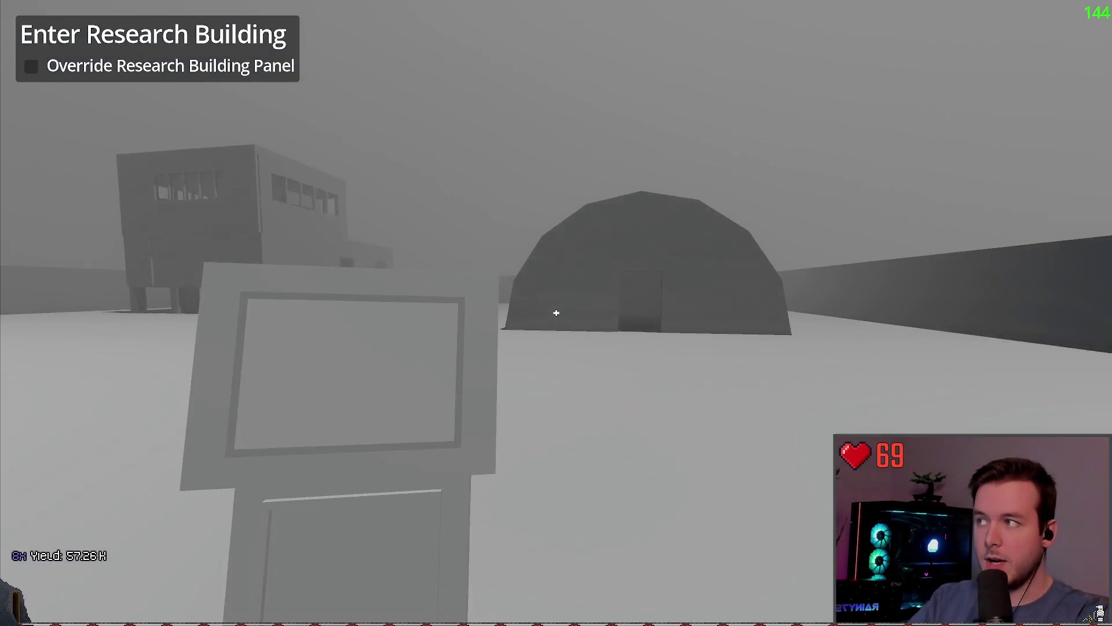
key("w")
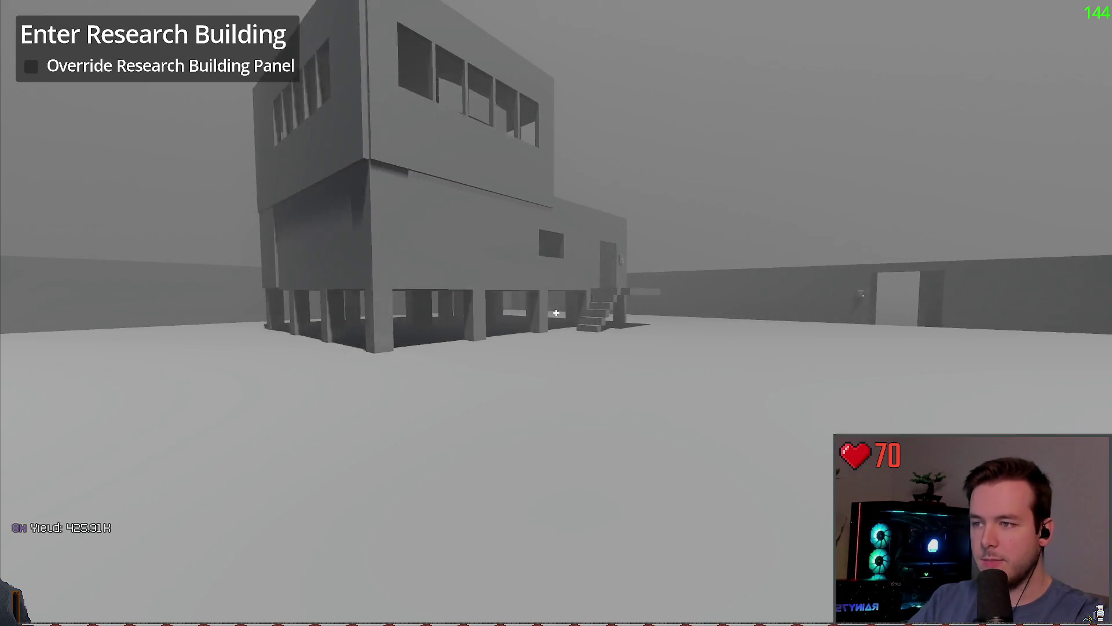
key("w")
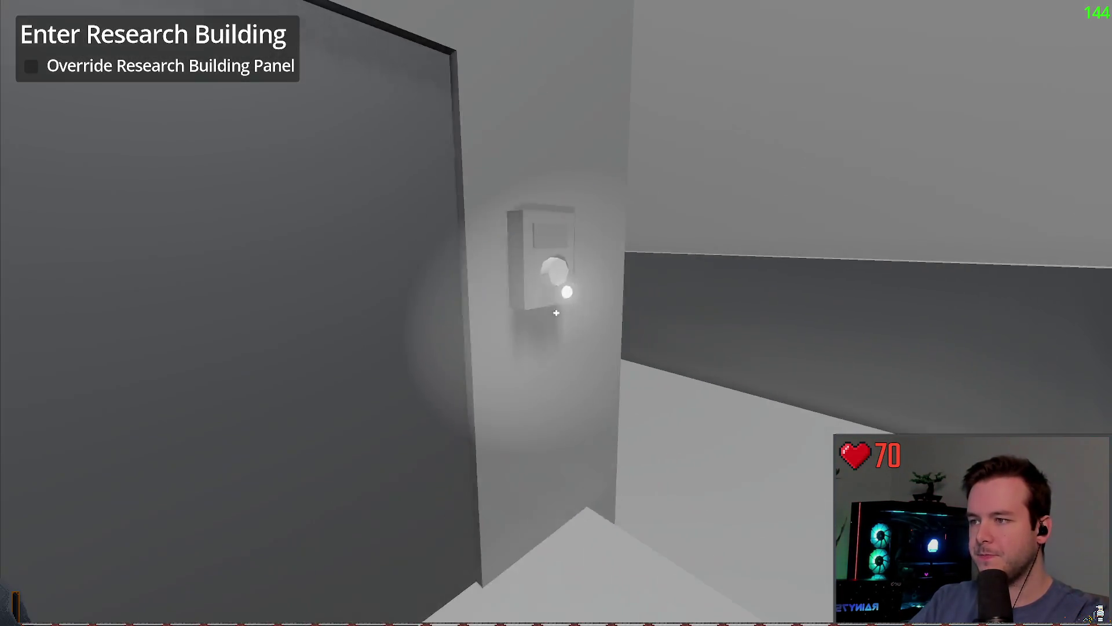
key("e")
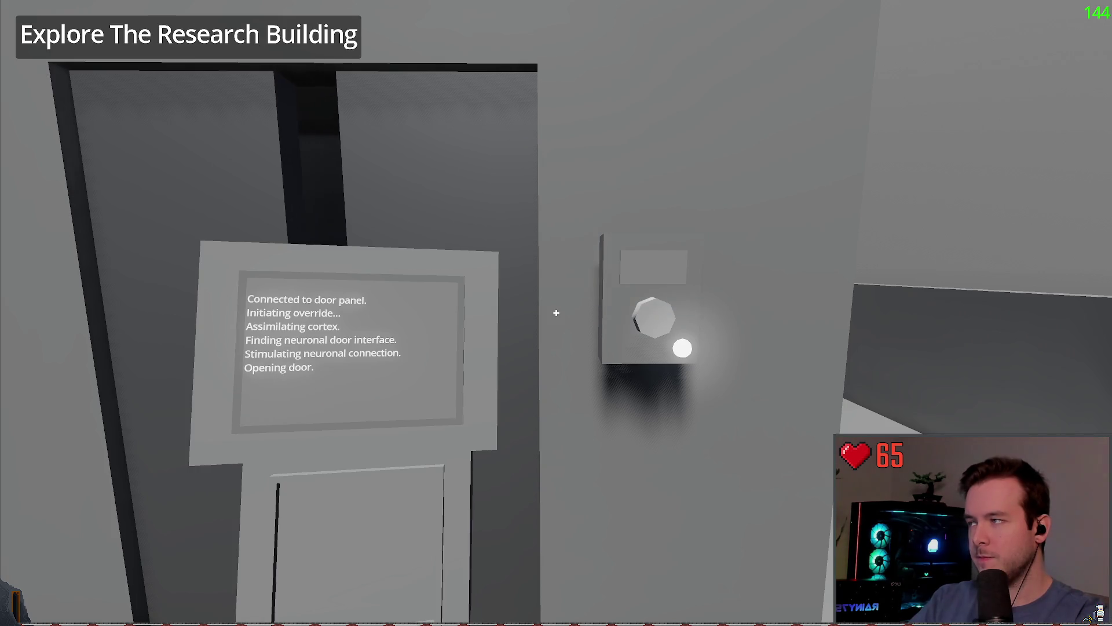
- Walk through the opened research building door toward the lit inner doorways, then stop the game
key("w")
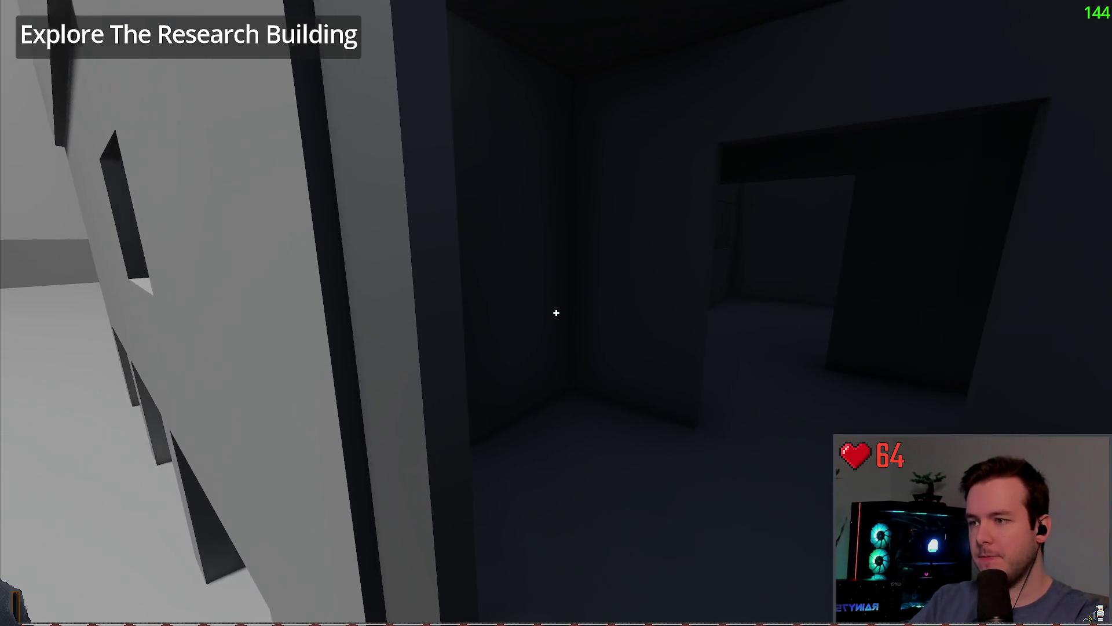
key("w")
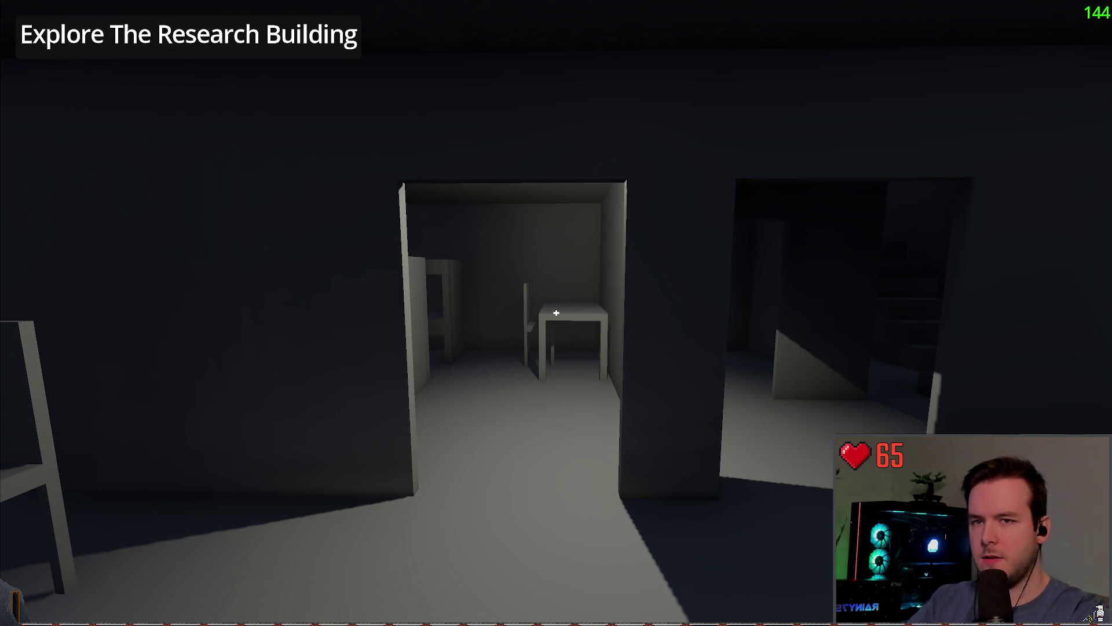
key("s")
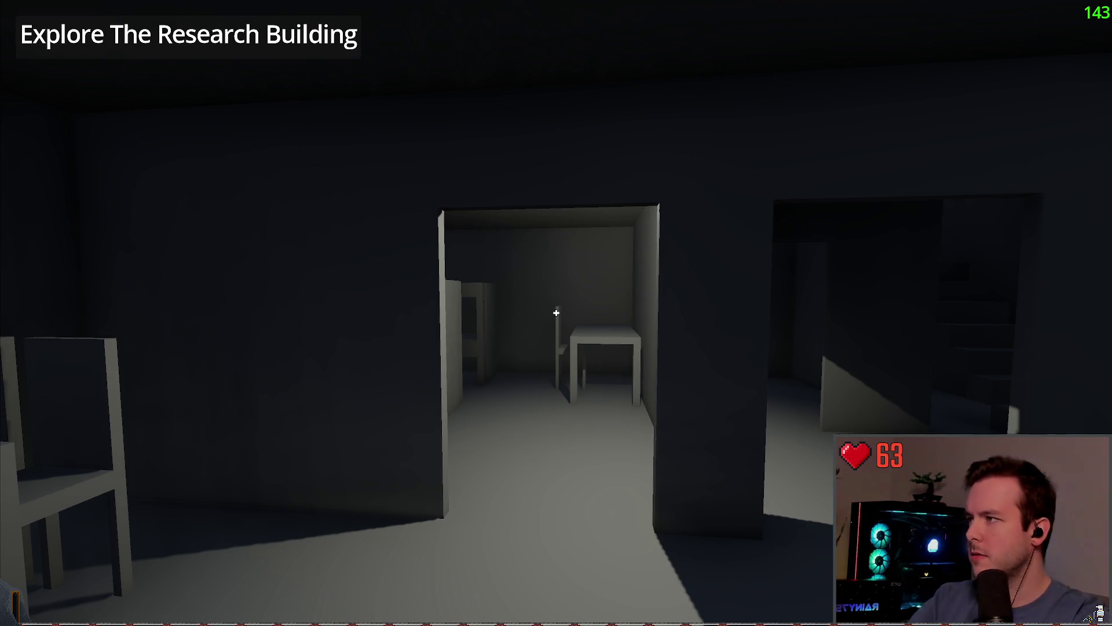
key("w")
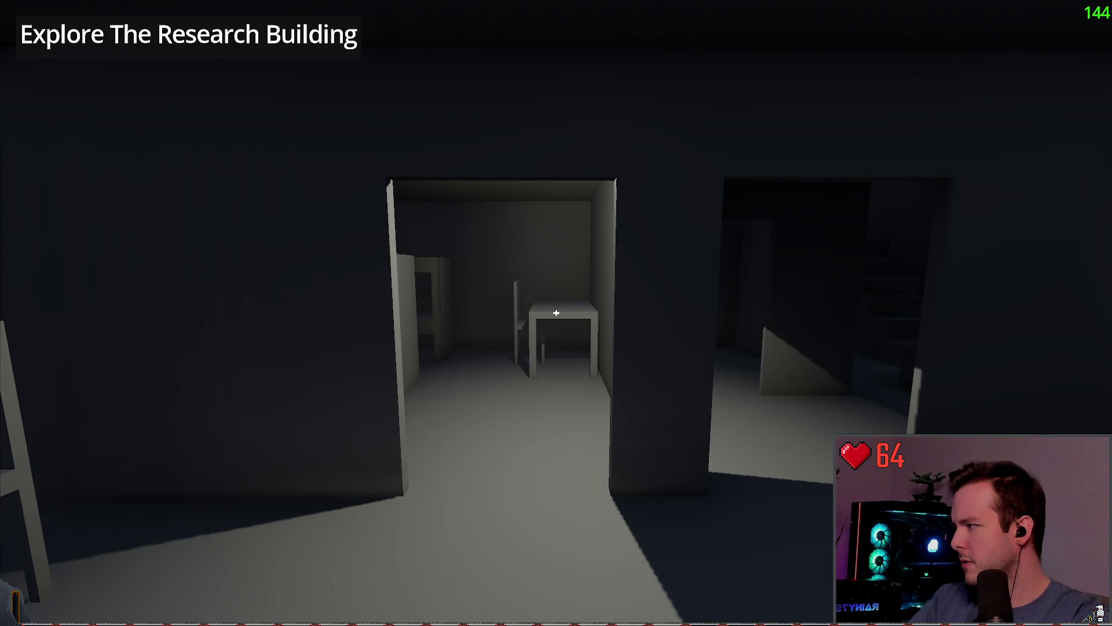
key("F8")
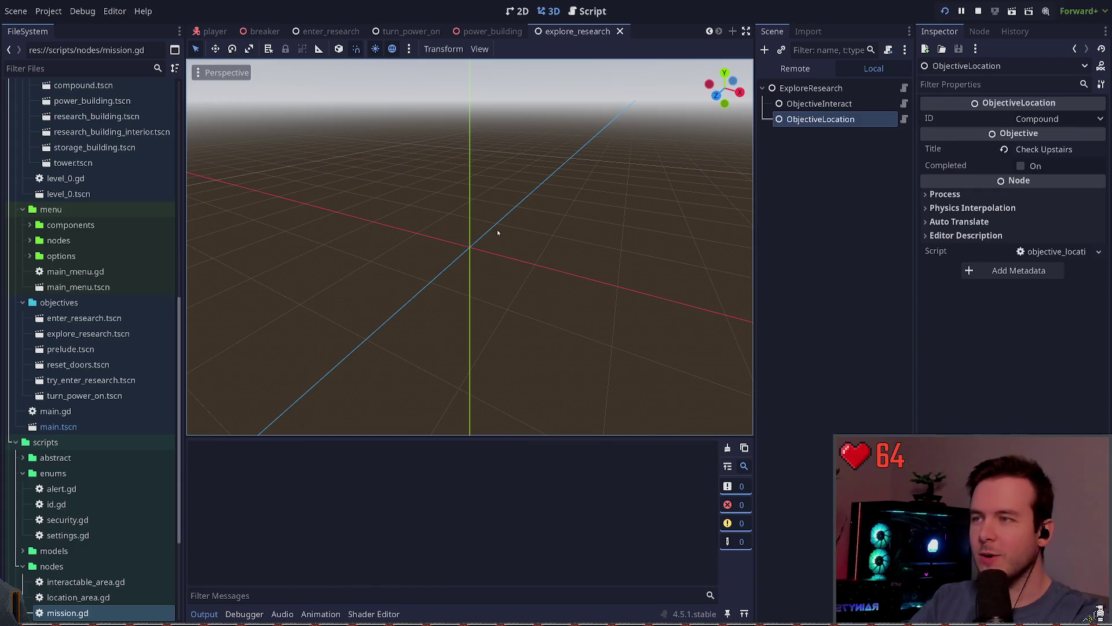
- Run the game briefly into the compound, stop it, and bring up mission_manager.gd
key("F5")
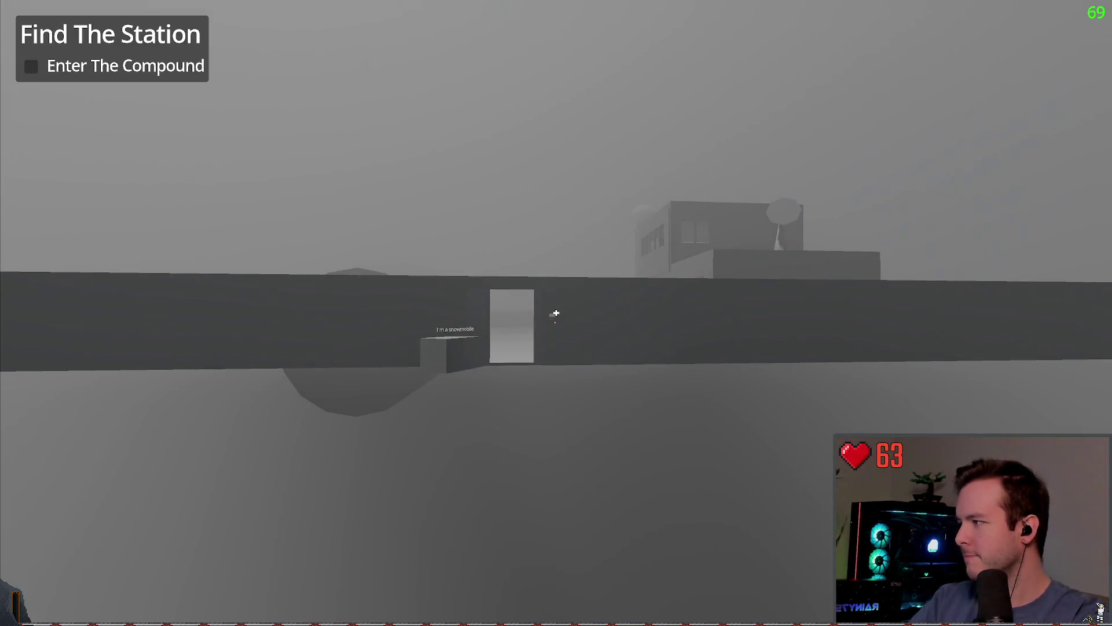
key("w")
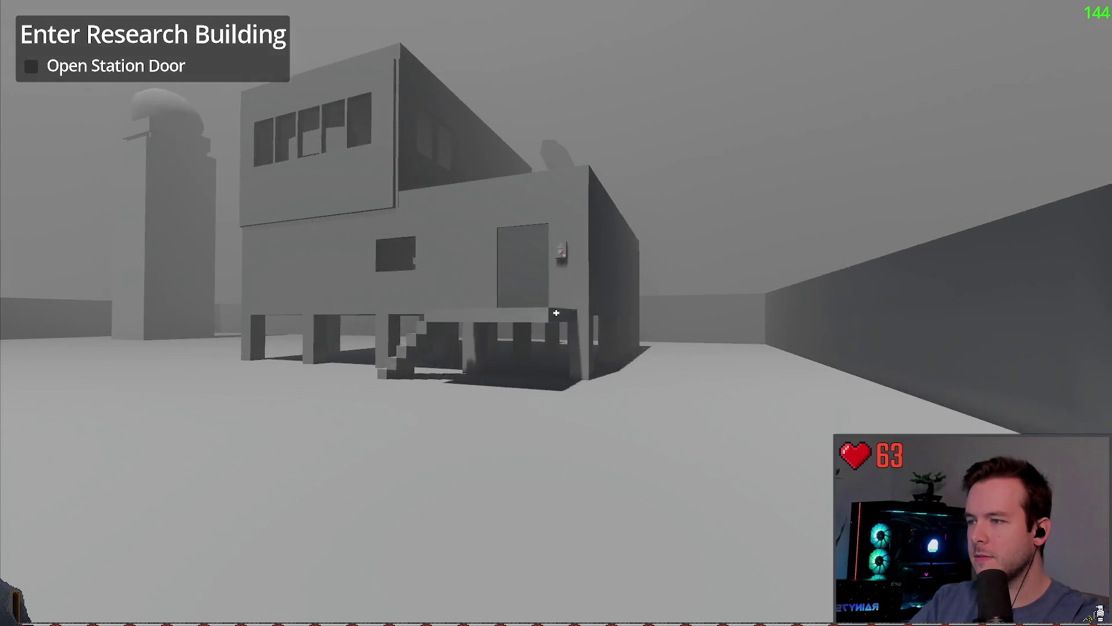
key("F8")
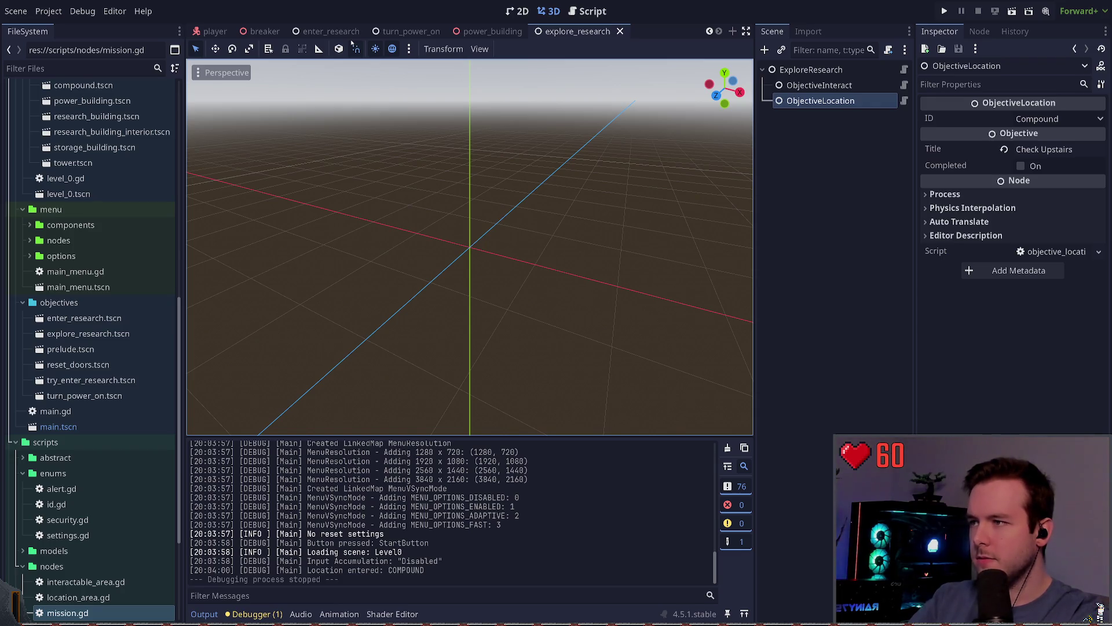
key("ctrl+F3")
scroll(328, 347, "up", 8)
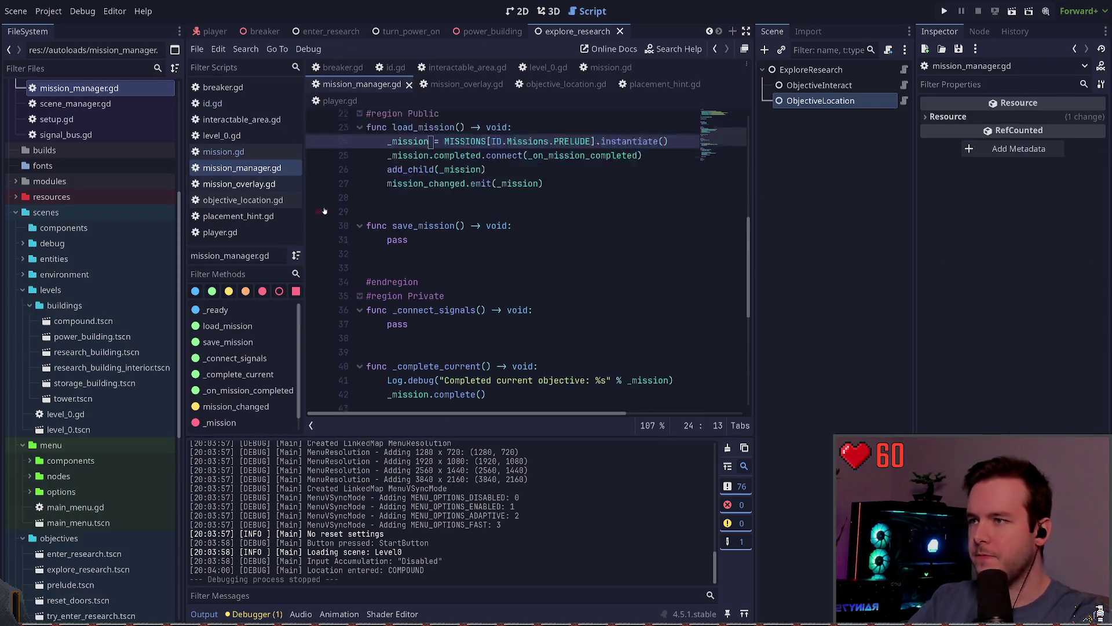
- Hide the scripts list and start a new line after the last MISSIONS dictionary entry
left_click(310, 425)
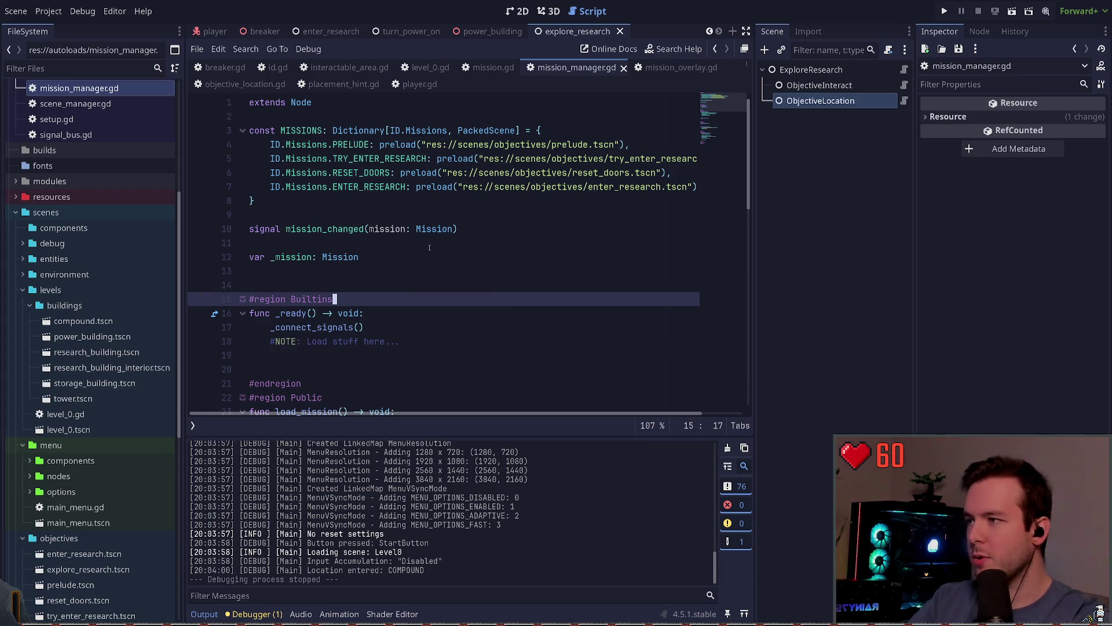
left_click(412, 189)
left_click(406, 202)
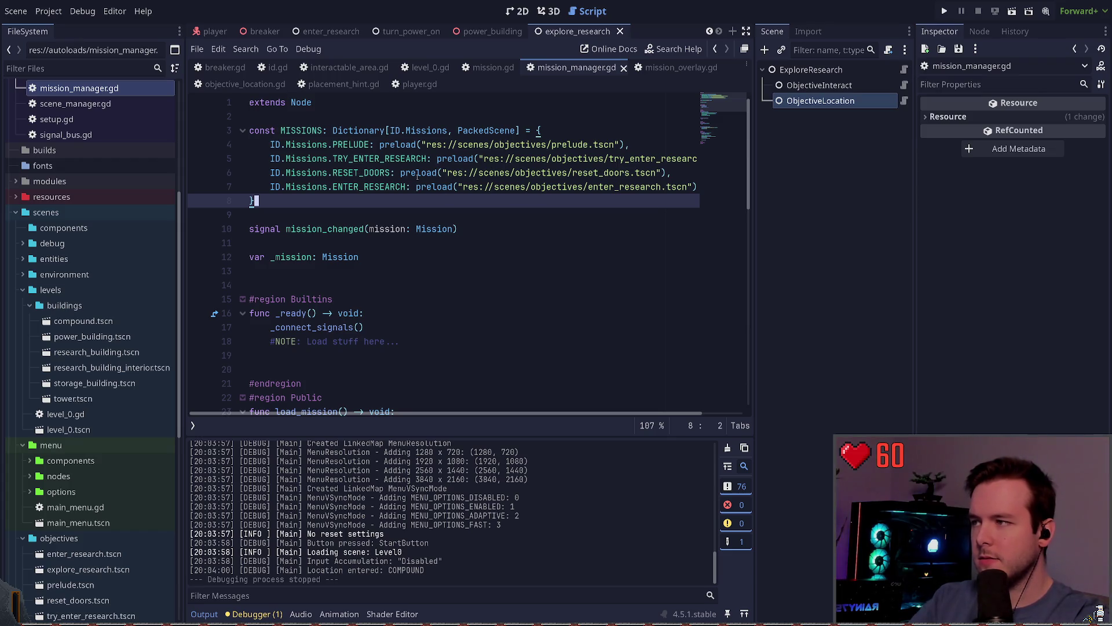
key("Up")
key("End")
type(",")
key("Return")
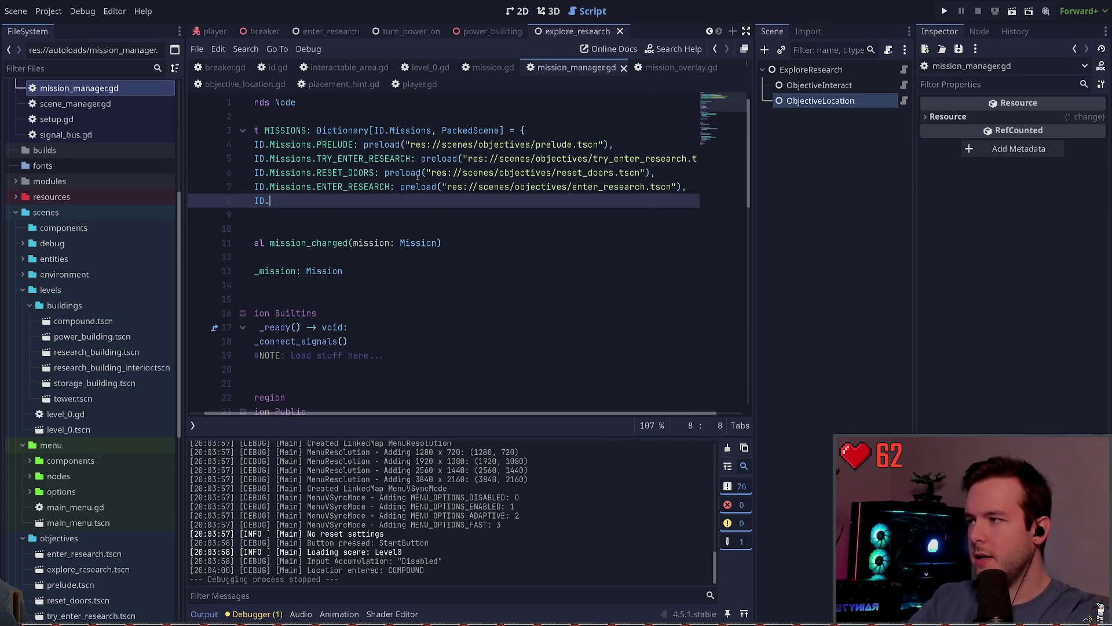
- Add the Missions.EXPLORE_RESEARCH_BUILDING entry preloading explore_research.tscn and save the script
type("Missions.")
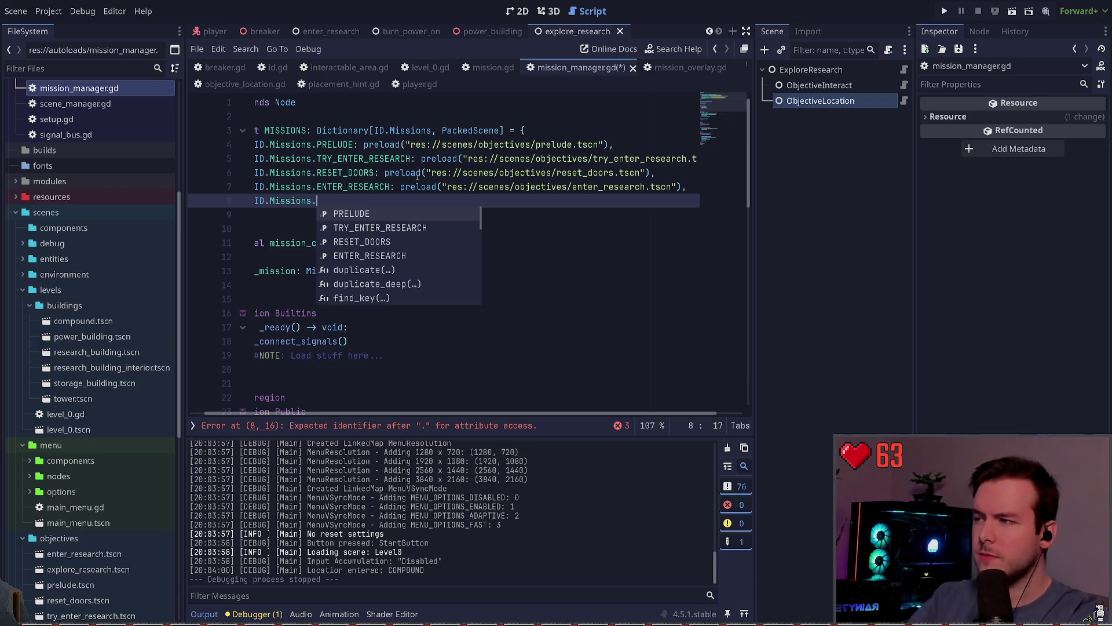
type("E")
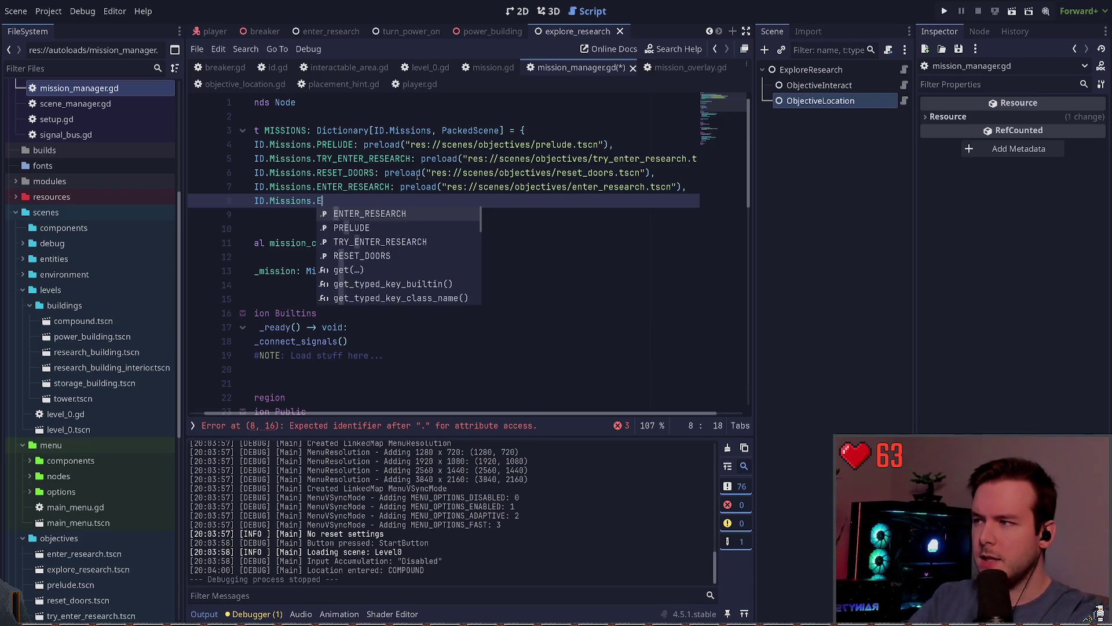
type("XPLORE_RESEA")
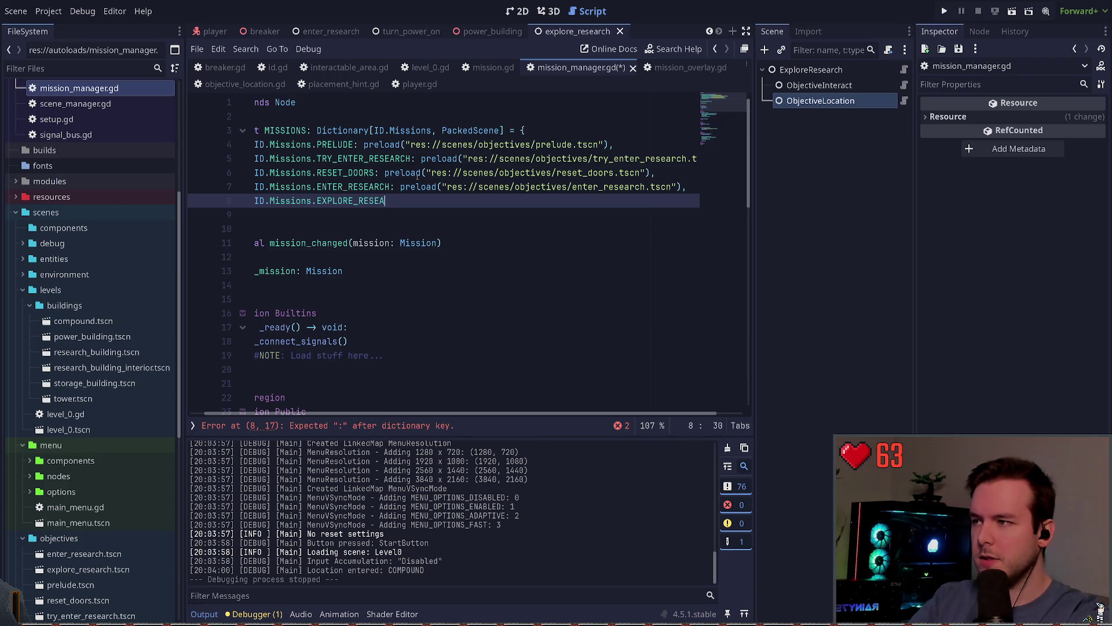
type("RCH_BUILDING: ")
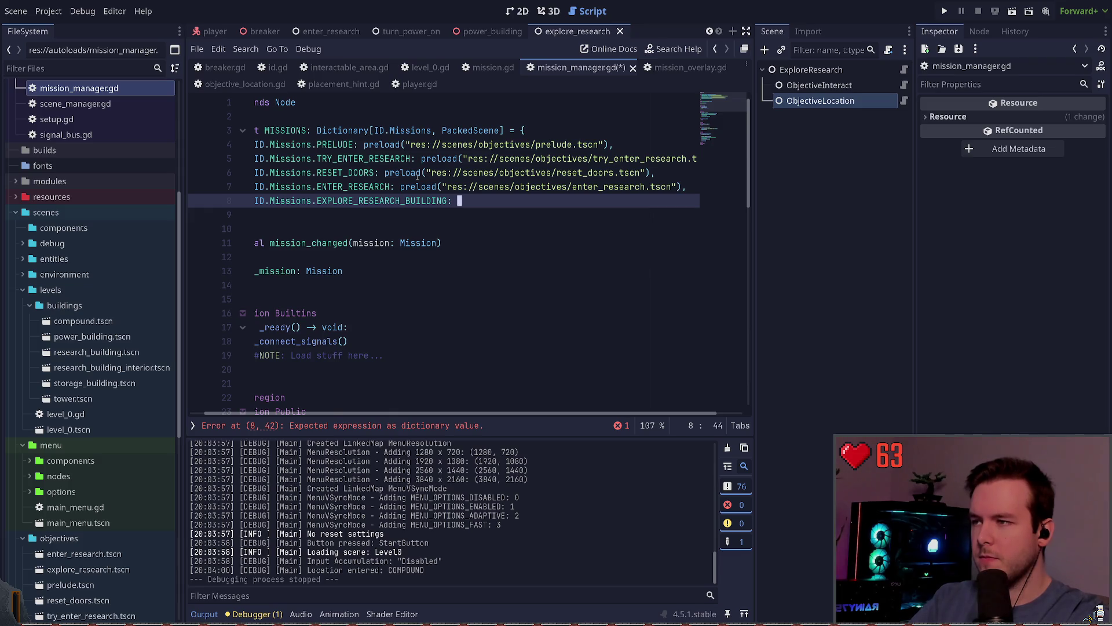
type("preload(\"r")
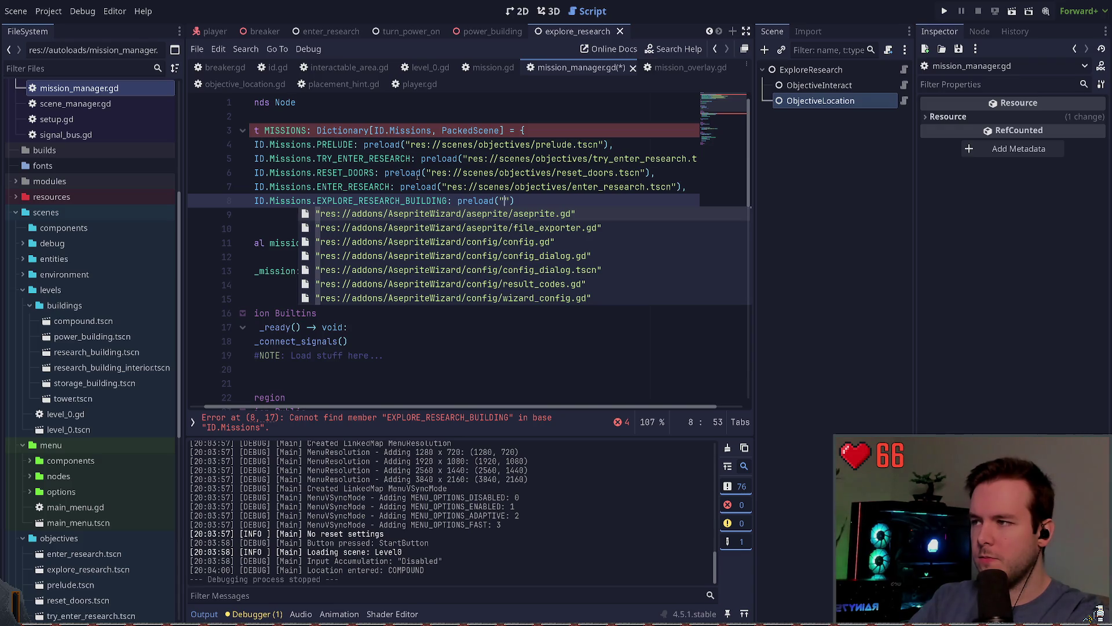
type("es://scenes/objectives/explore")
key("Return")
type(",")
key("Return")
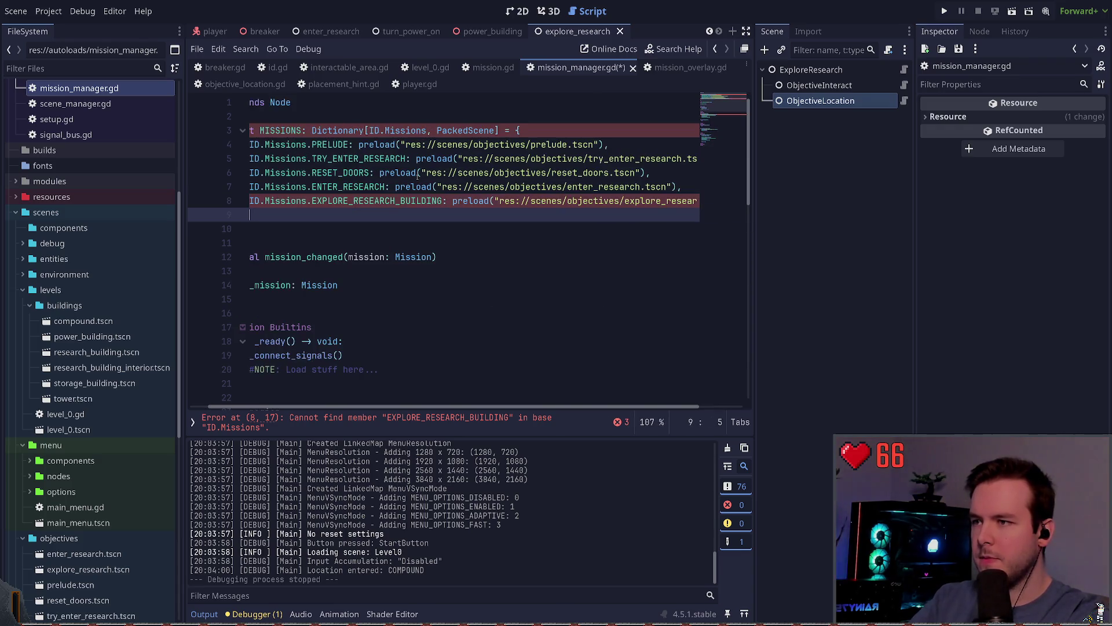
key("ctrl+shift+k")
key("ctrl+s")
key("Home")
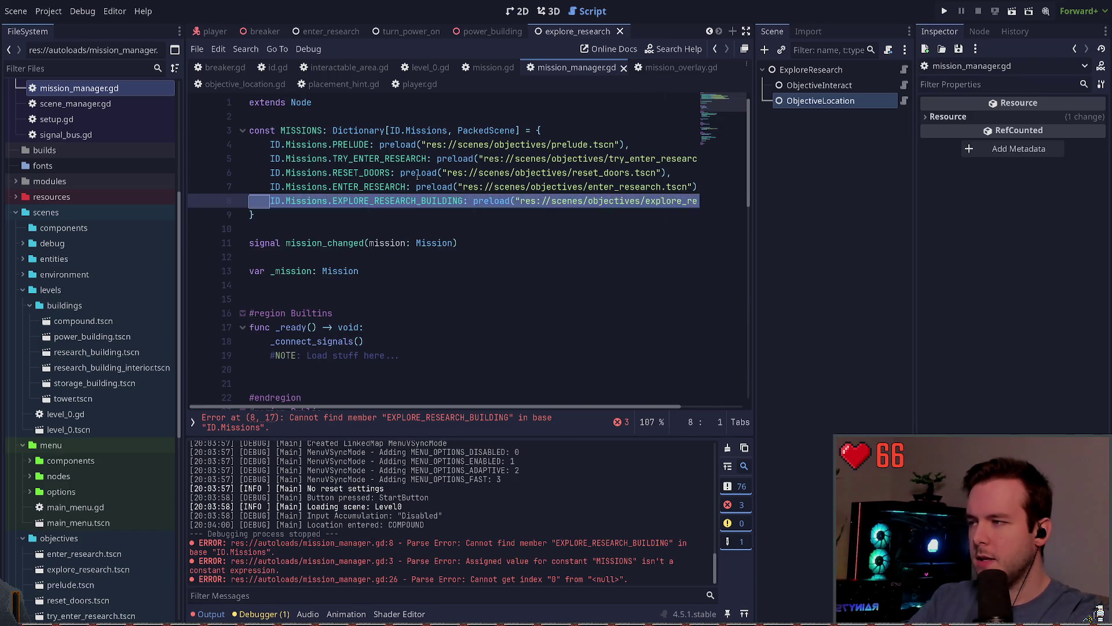
key("Down")
key("Down")
key("Down")
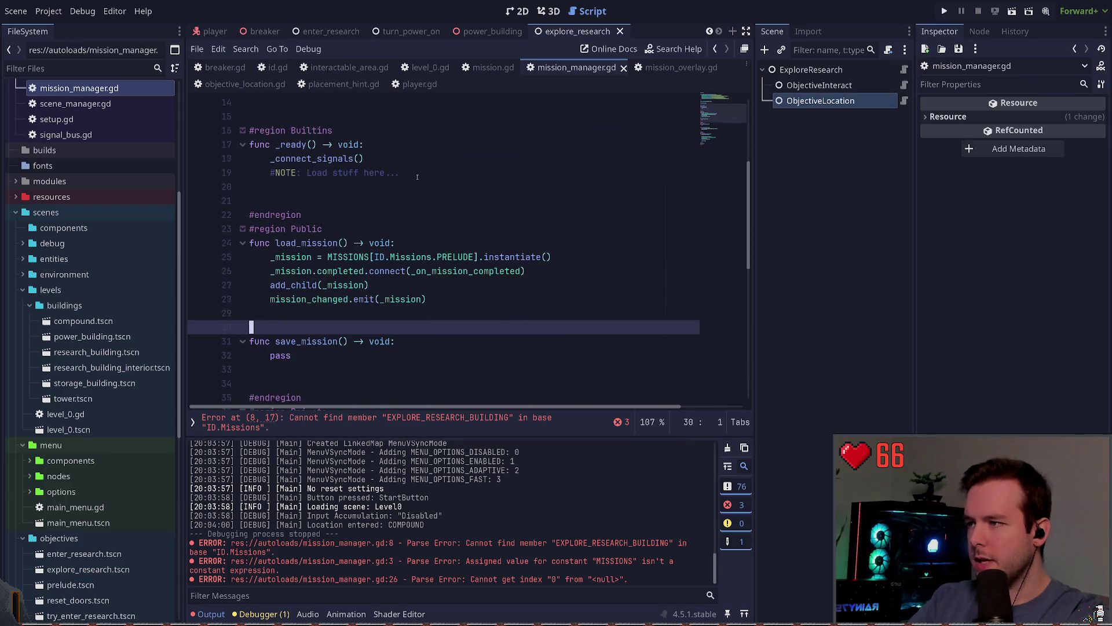
- In load_mission, replace the PRELUDE key with EXPLORE_RESEARCH_BUILDING and save
key("Up")
key("Up")
key("ctrl+Right")
key("ctrl+Right")
key("ctrl+Right")
key("Right")
key("Delete")
key("Delete")
key("Delete")
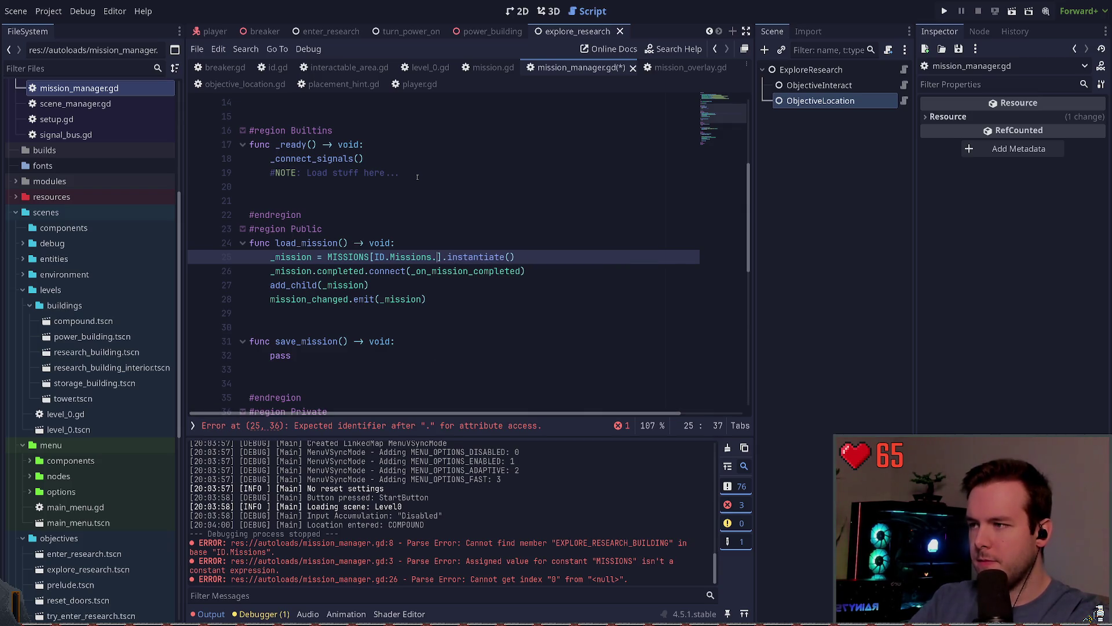
key("ctrl+space")
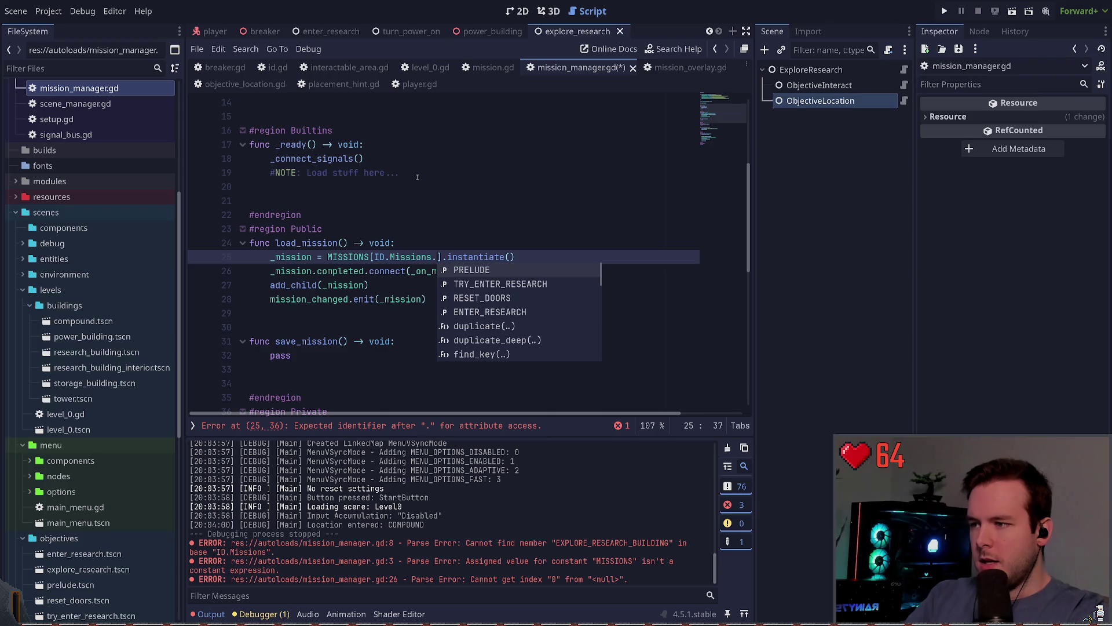
type("EXPLORE_")
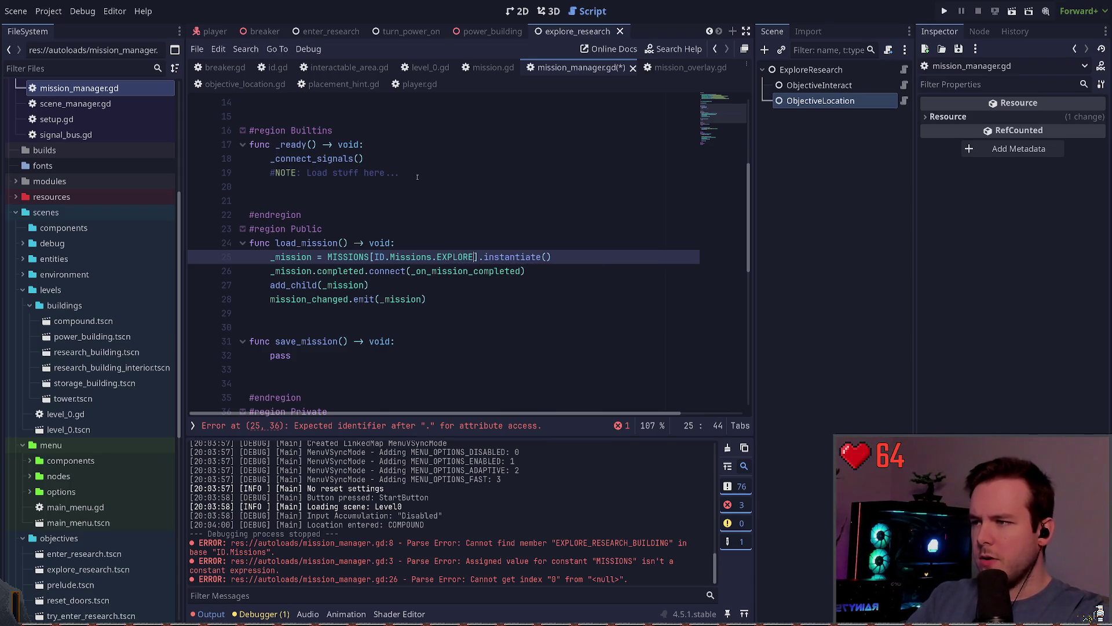
type("RESEARCH_B")
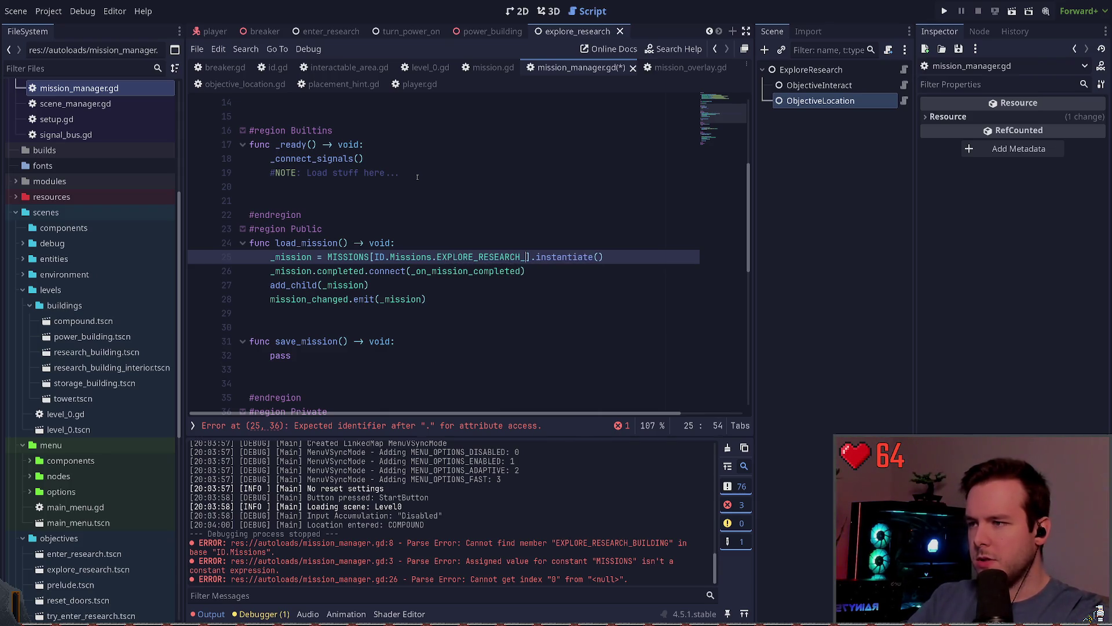
type("UILDING")
scroll(460, 282, "up", 4)
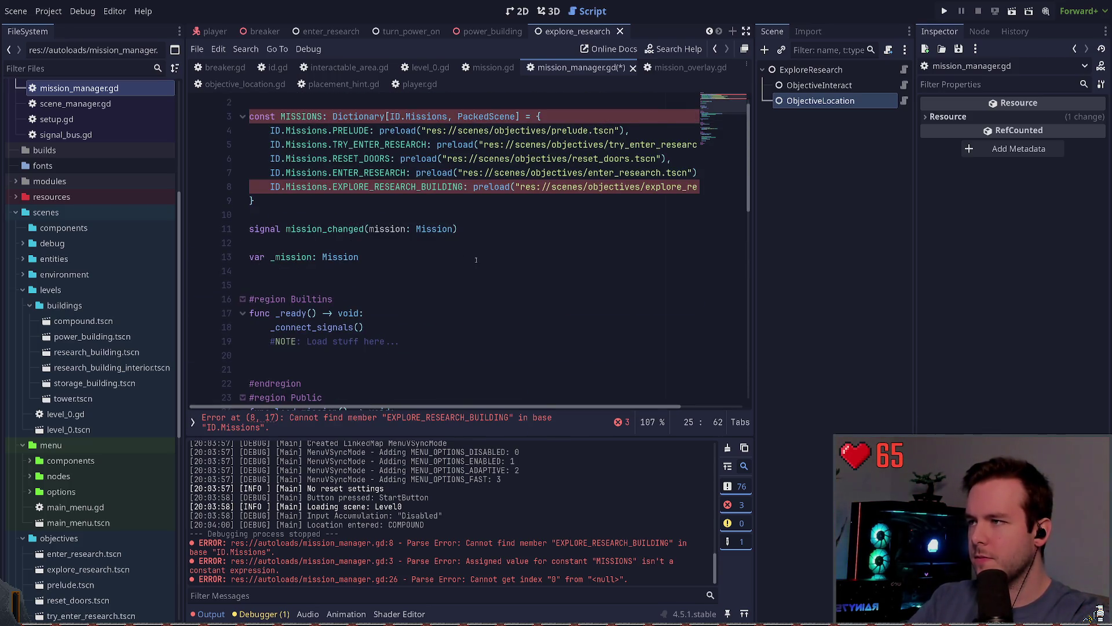
scroll(460, 250, "down", 5)
left_click(313, 215)
key("ctrl+s")
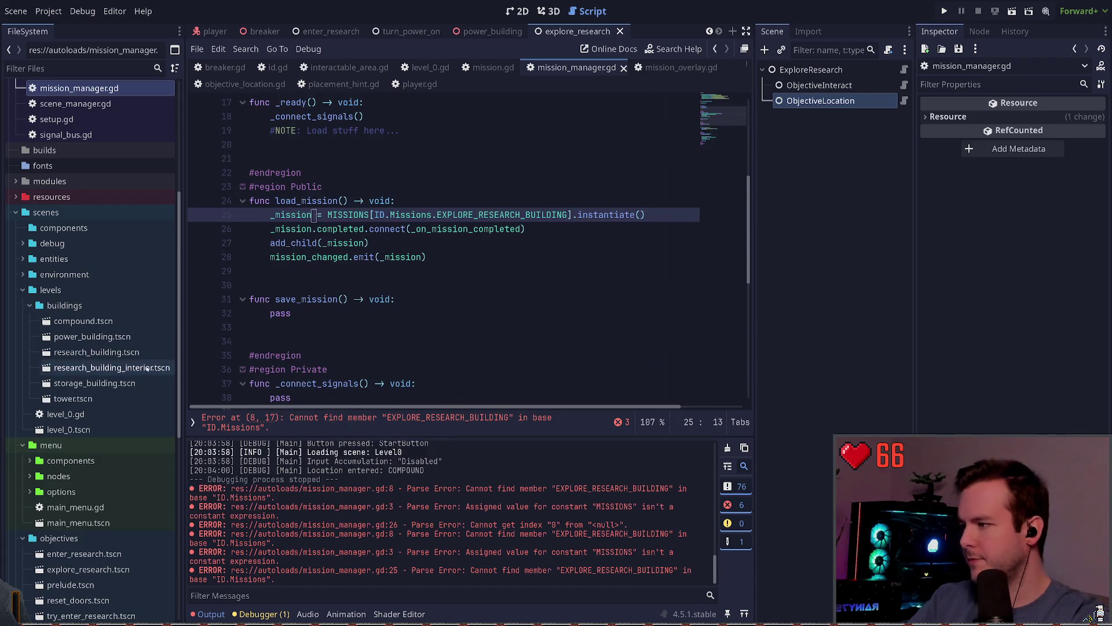
- Change the load_mission key to RESEARCH_BUILDING_EXPLORE, save, and open the Missions enum in id.gd
scroll(147, 368, "down", 10)
left_click(438, 215)
key("Delete")
key("Delete")
key("Delete")
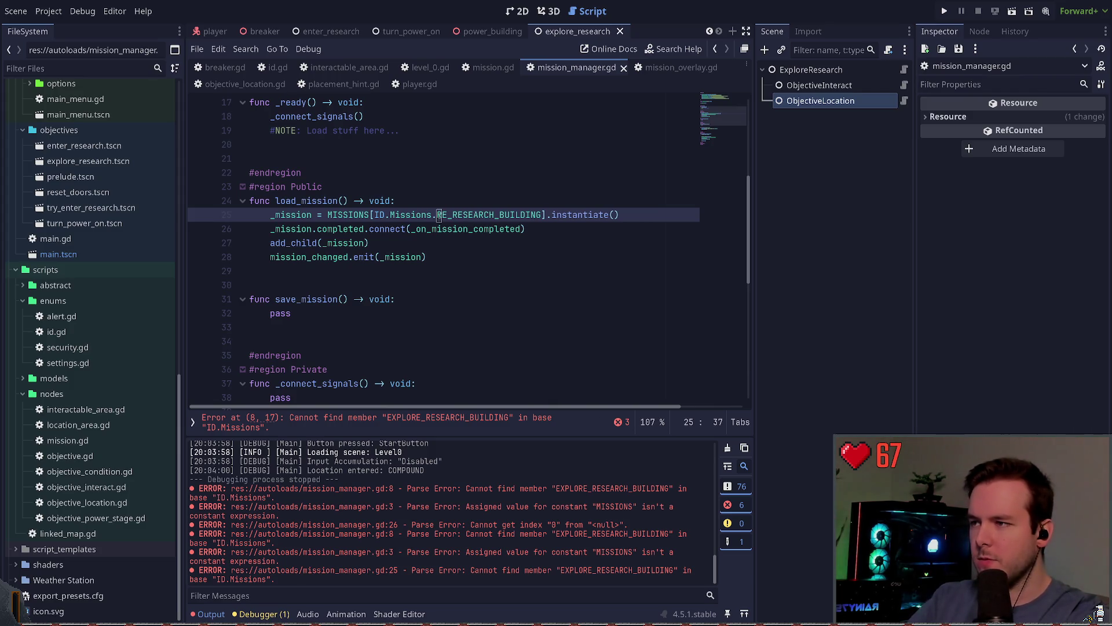
key("ctrl+Right")
type("_E")
type("XPLORE")
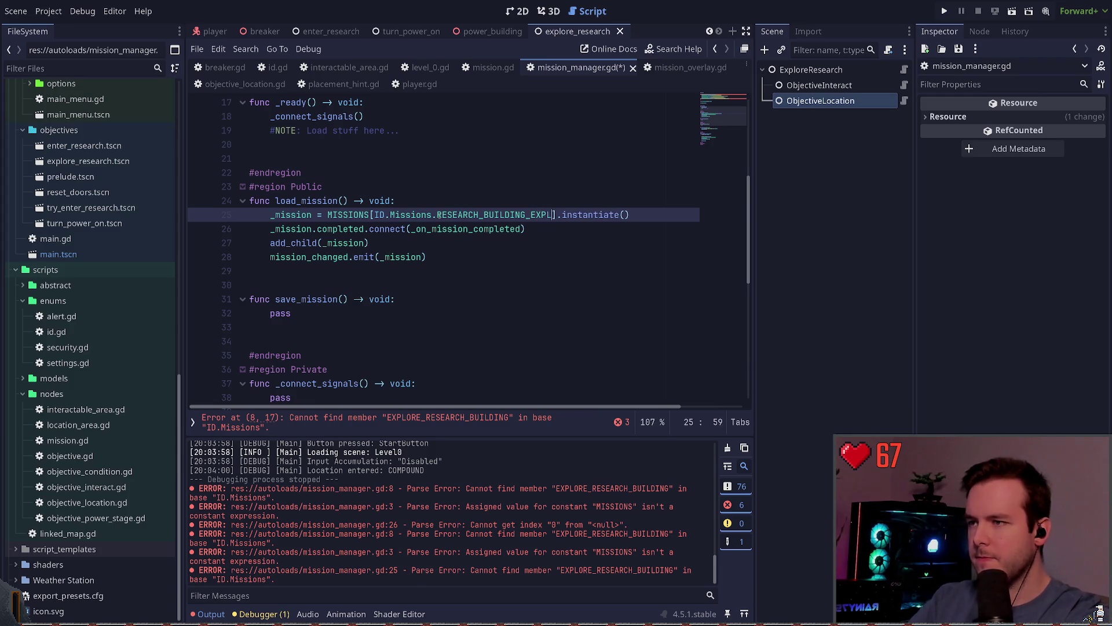
key("ctrl+s")
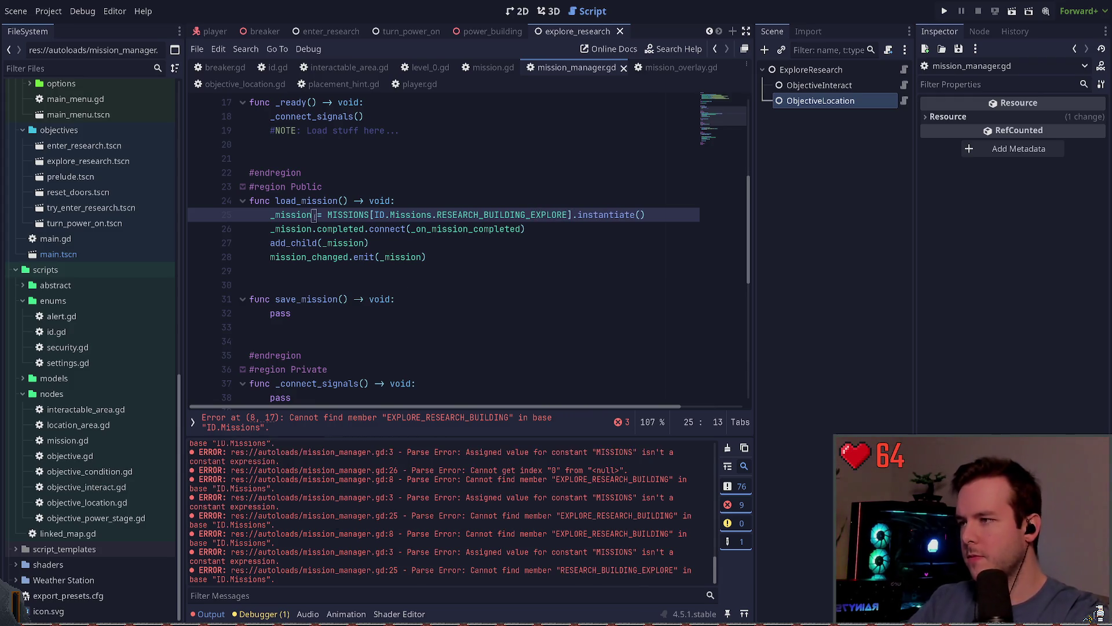
left_click(411, 215, "ctrl")
left_click(391, 304)
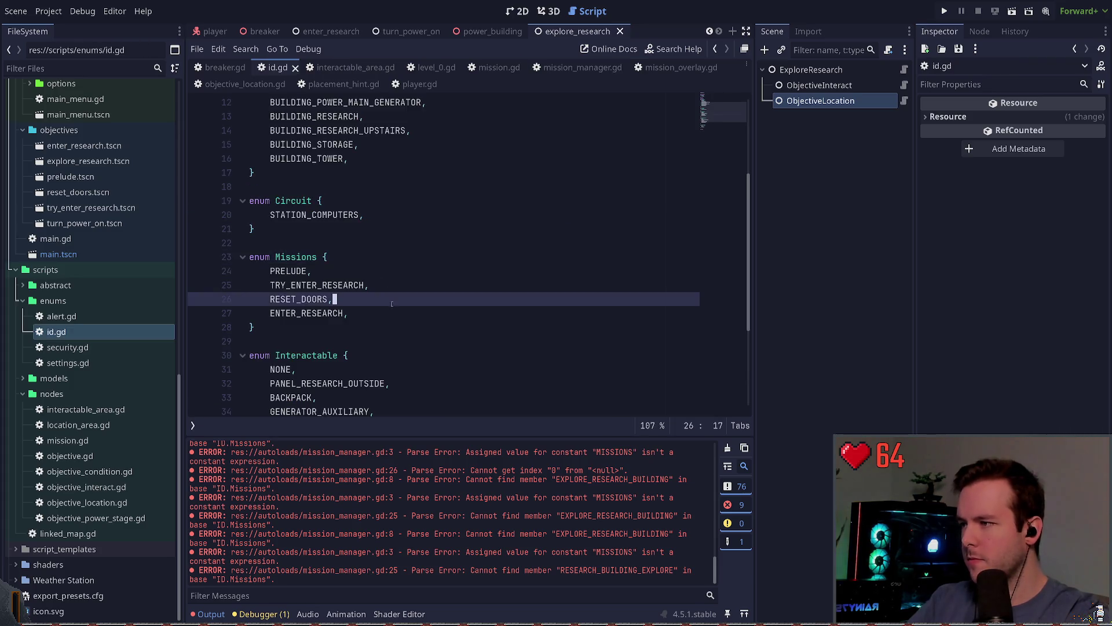
- Add RESEARCH_BUILDING_EXPLORE to the Missions enum and rename ENTER_RESEARCH to RESEARCH_BUILDING_ENTER
key("Up")
key("Up")
key("Down")
key("Down")
key("Down")
key("Return")
type("RESEARCH_BUILDING_EXPLORE")
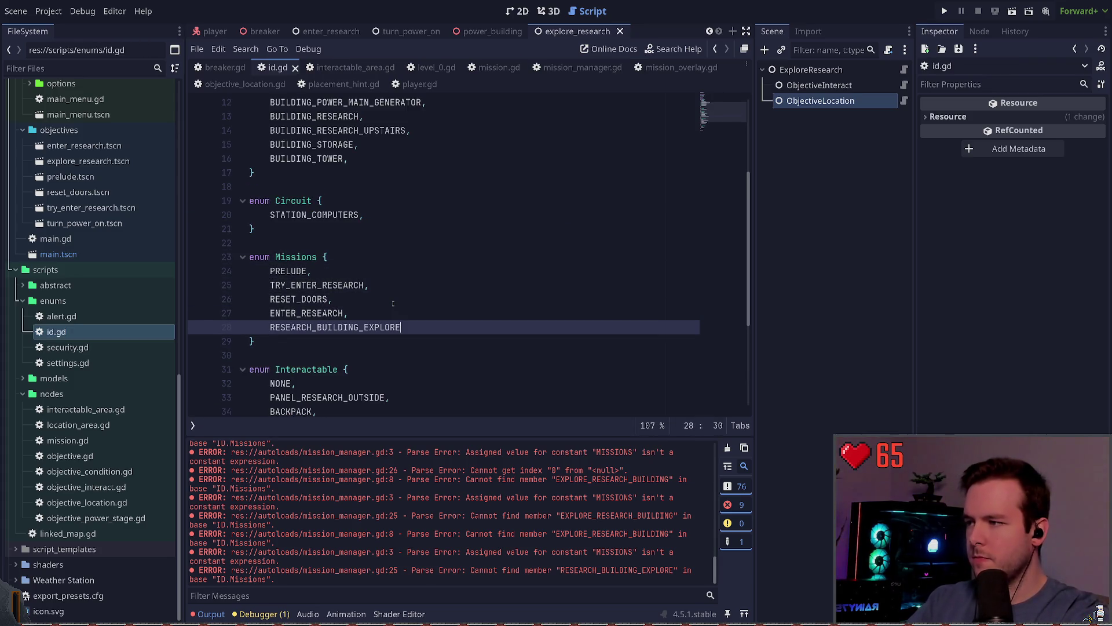
key("Up")
key("Left")
key("Left")
key("Left")
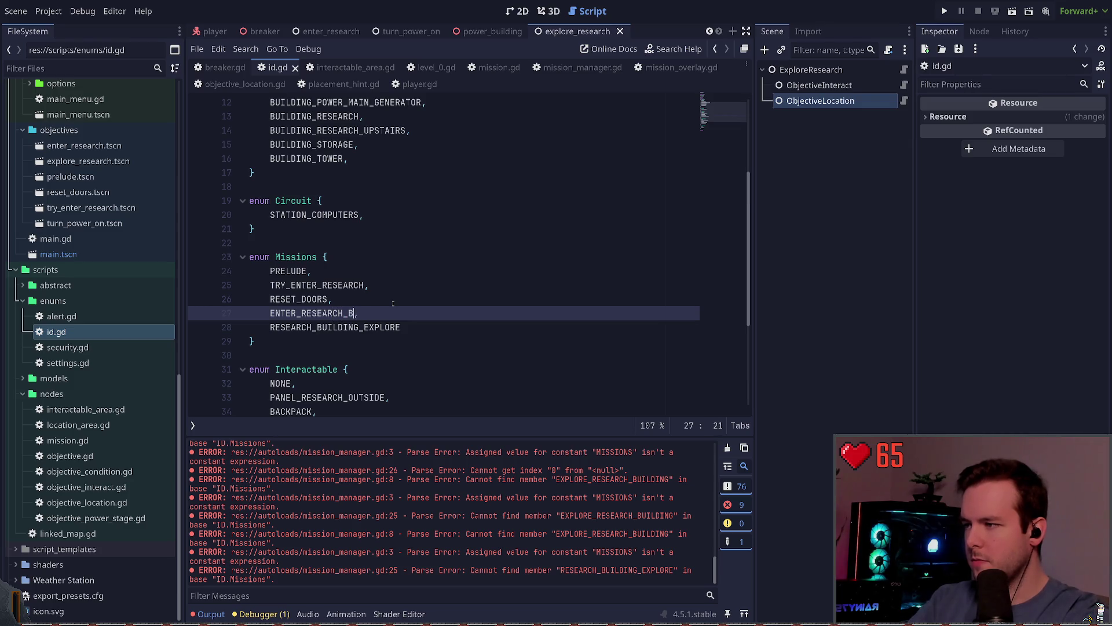
key("BackSpace")
key("BackSpace")
key("BackSpace")
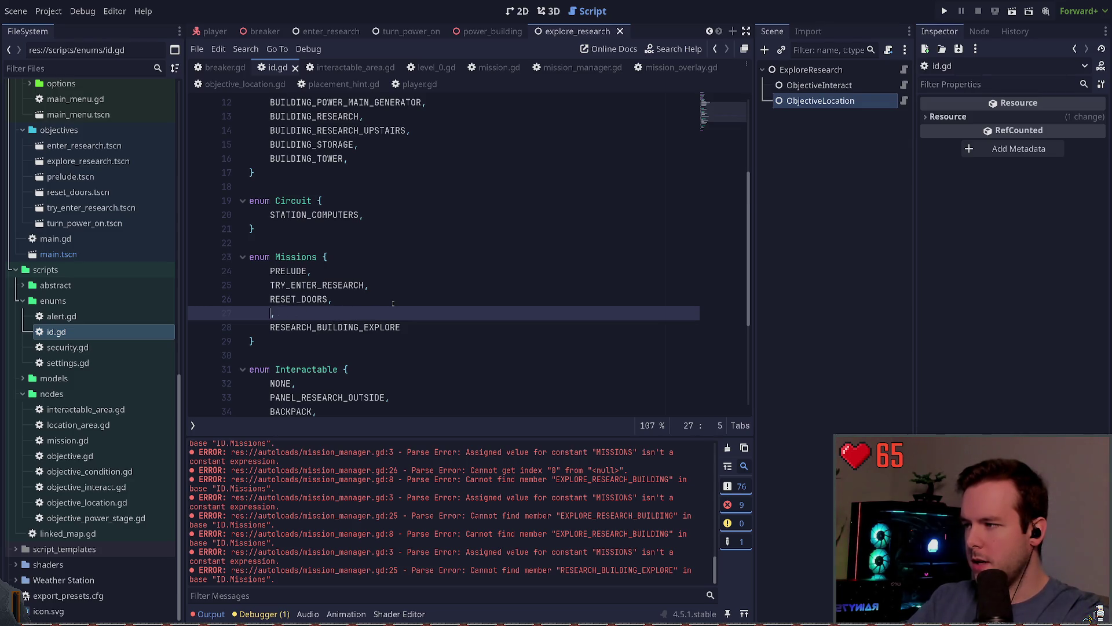
type("RESEARCH_BUIL")
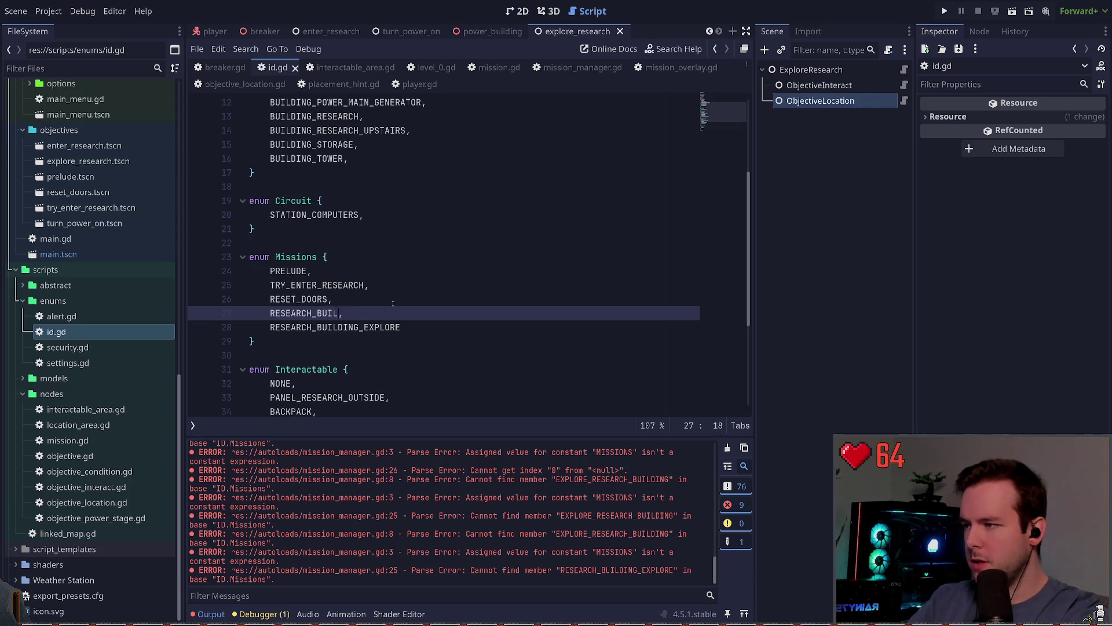
type("NTER")
key("Up")
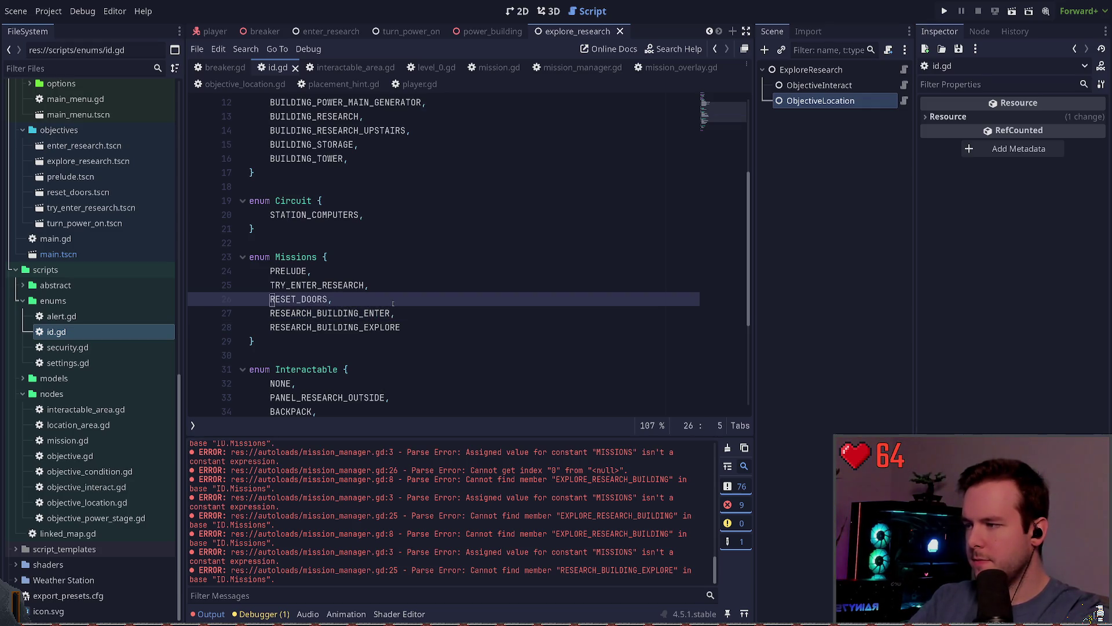
- Rename RESET_DOORS to DOORS_RESET_ALL and TRY_ENTER_RESEARCH to RESEARCH_BUILDING_TRY_ENTER, then save id.gd
type("DOORS")
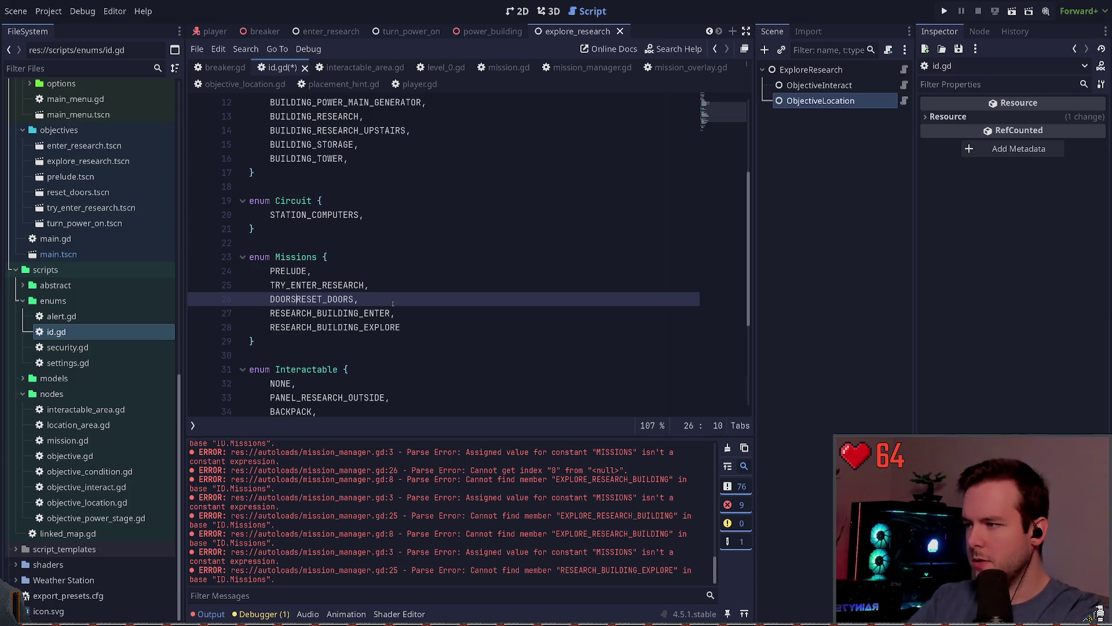
key("BackSpace")
key("BackSpace")
key("BackSpace")
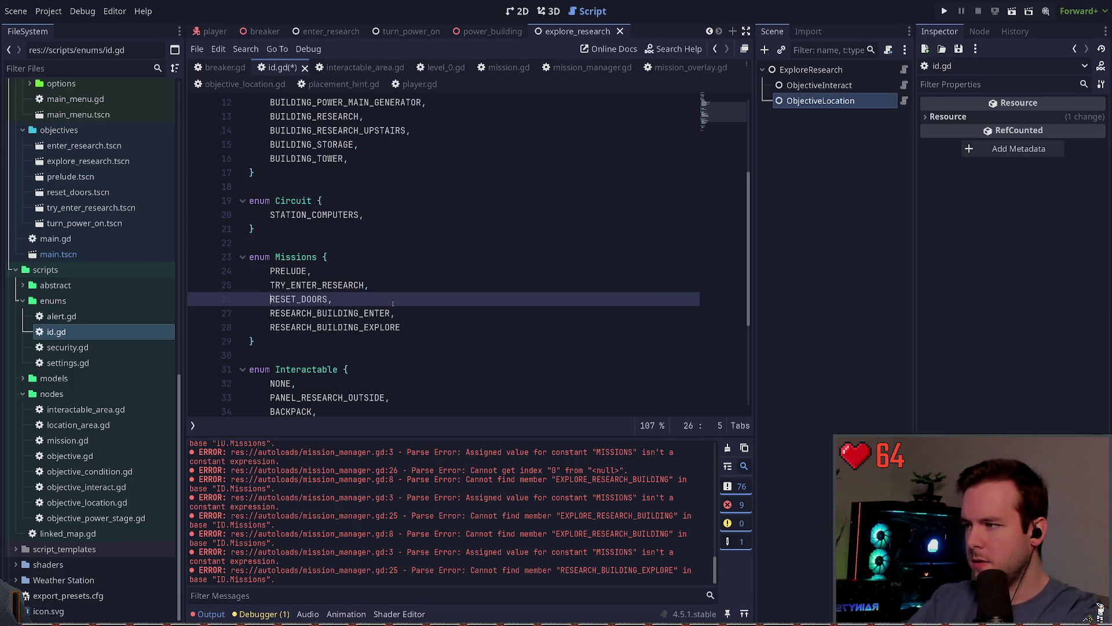
type("DOORS_RESET_ALL")
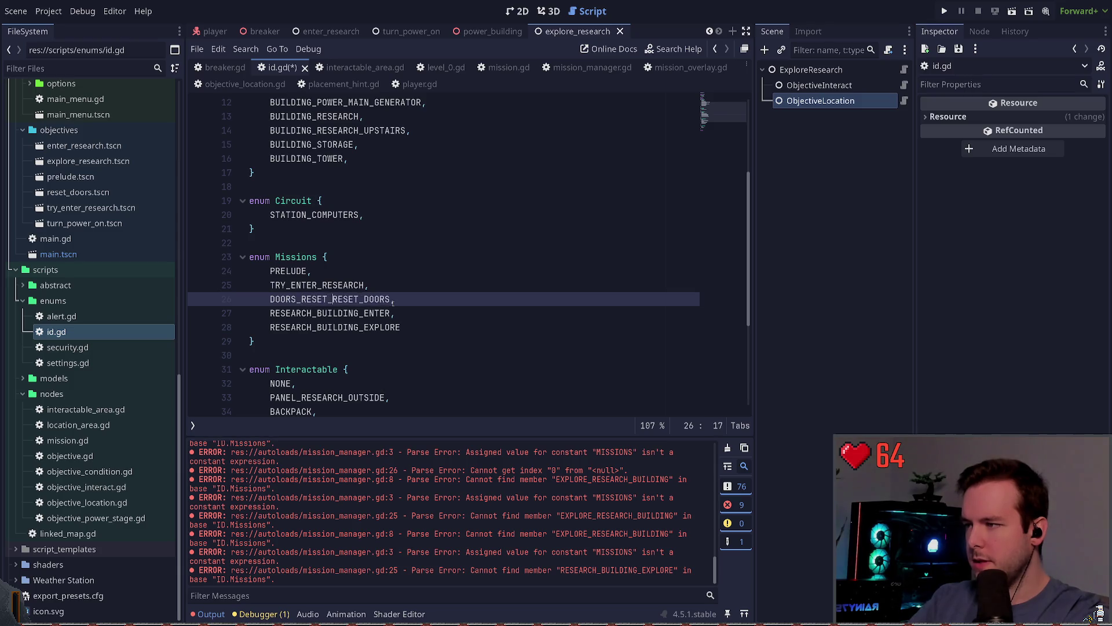
key("ctrl+Delete")
key("Up")
key("Home")
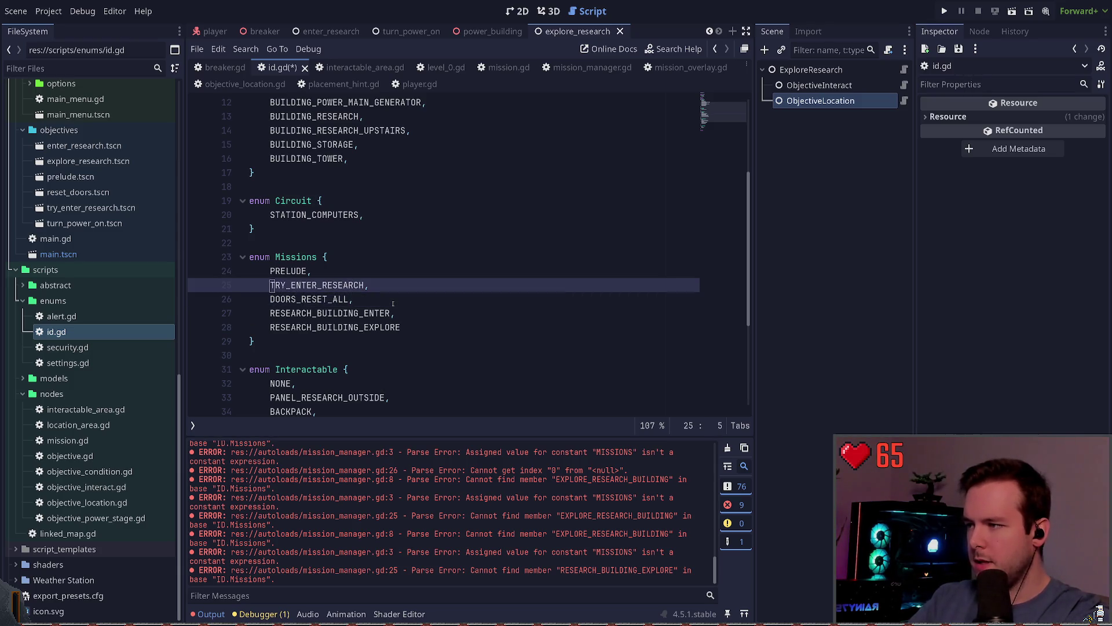
key("ctrl+Delete")
type("RE")
type("RCH_BUIDL,")
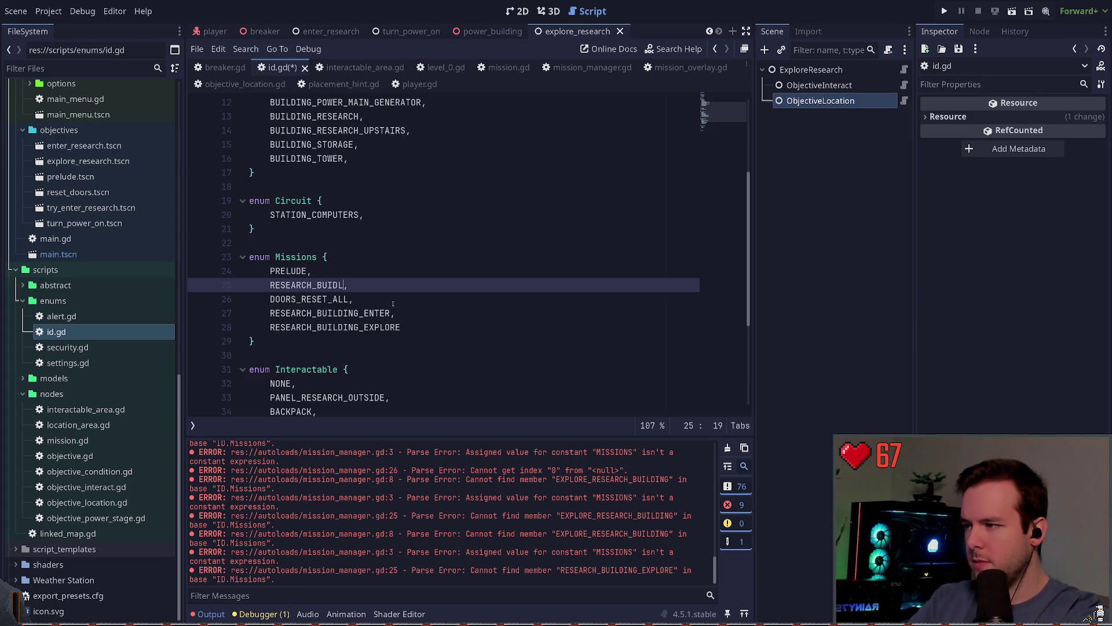
type("IN_")
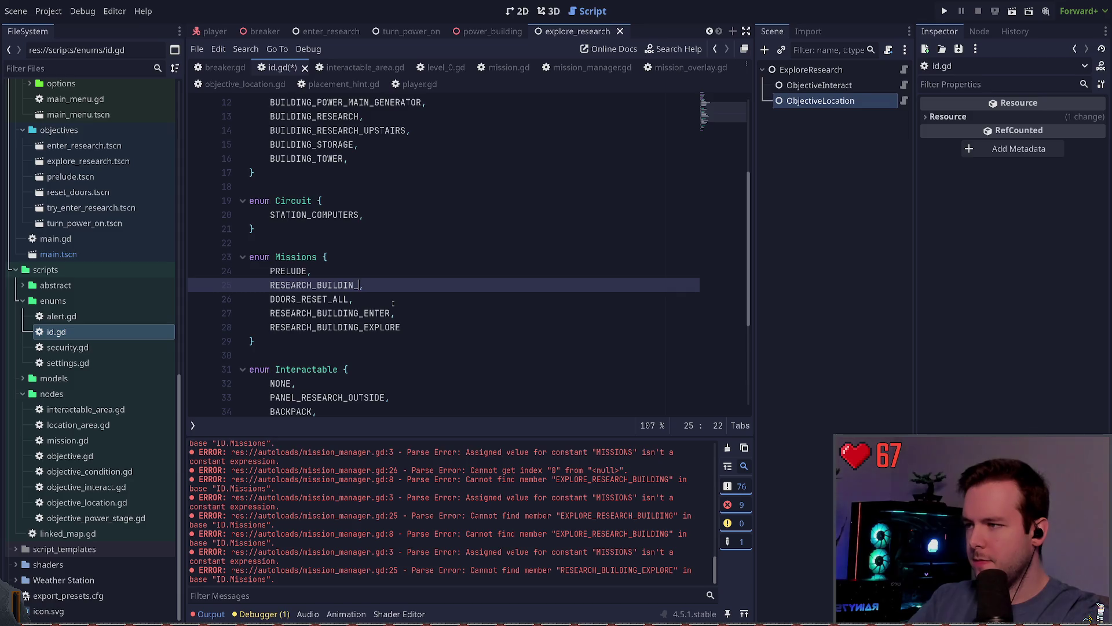
type("RY_ENTER")
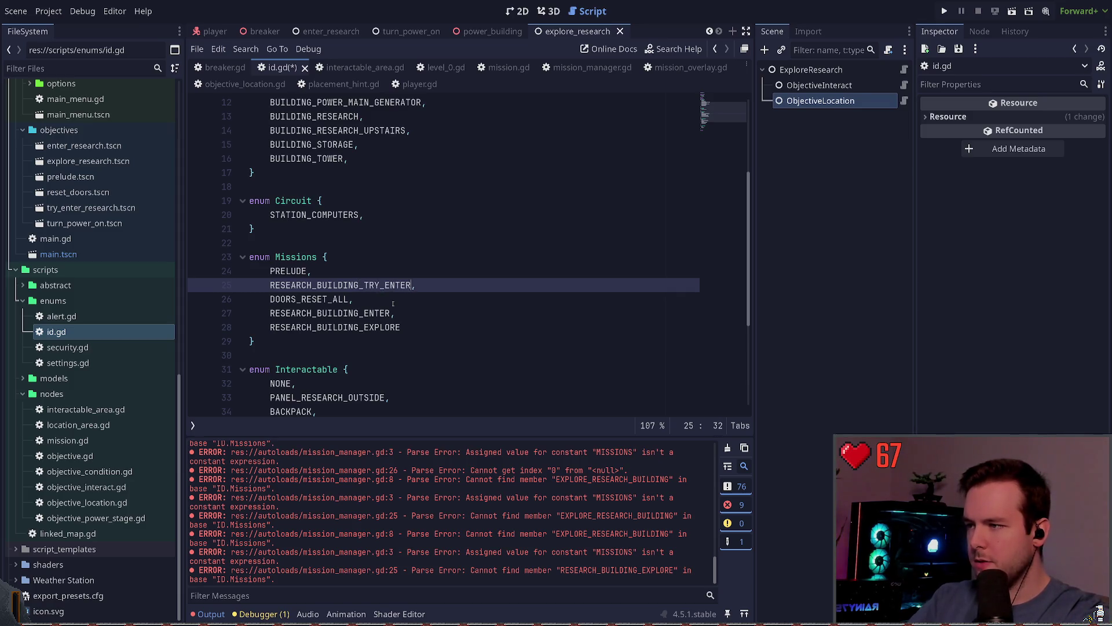
key("Up")
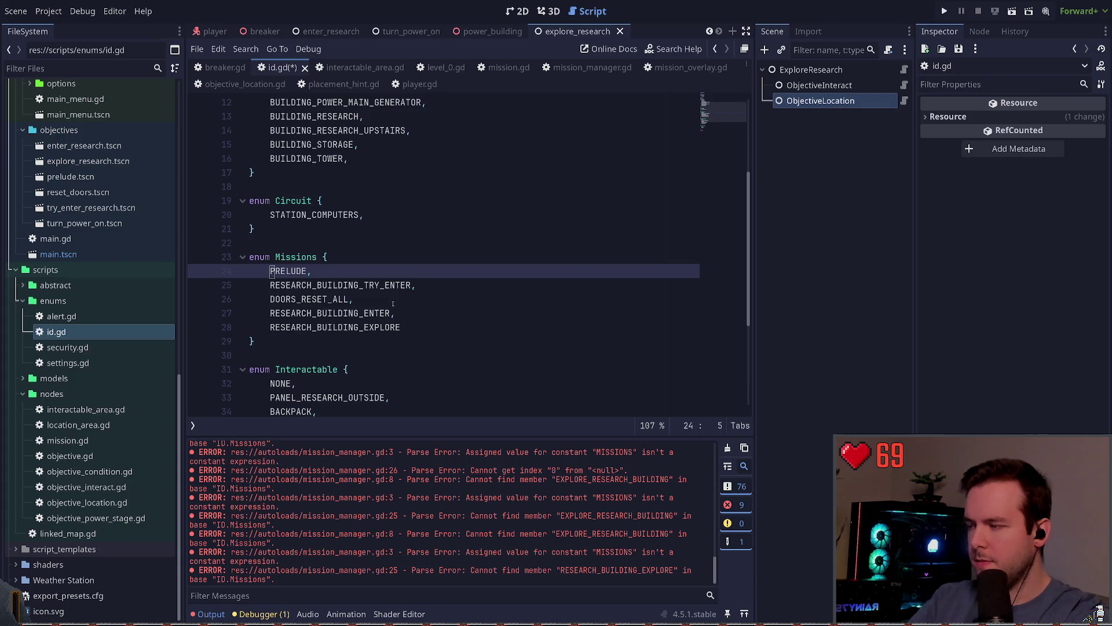
key("ctrl+s")
left_click(860, 191)
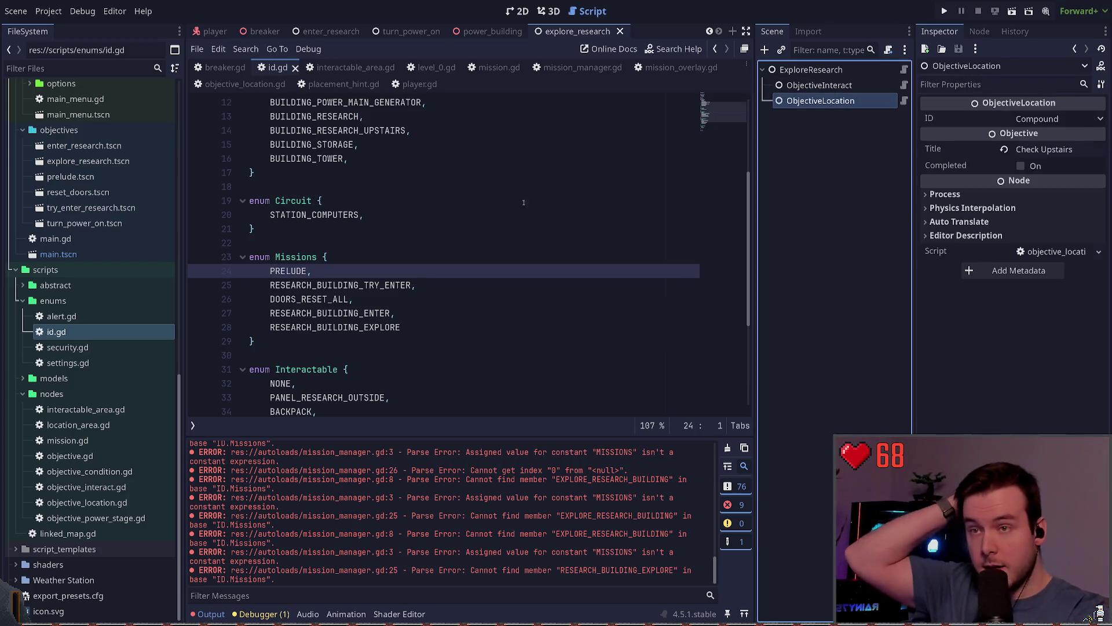
- Change the ObjectiveLocation ID from Compound to Building Research Upstairs and save the explore_research scene
left_click(811, 70)
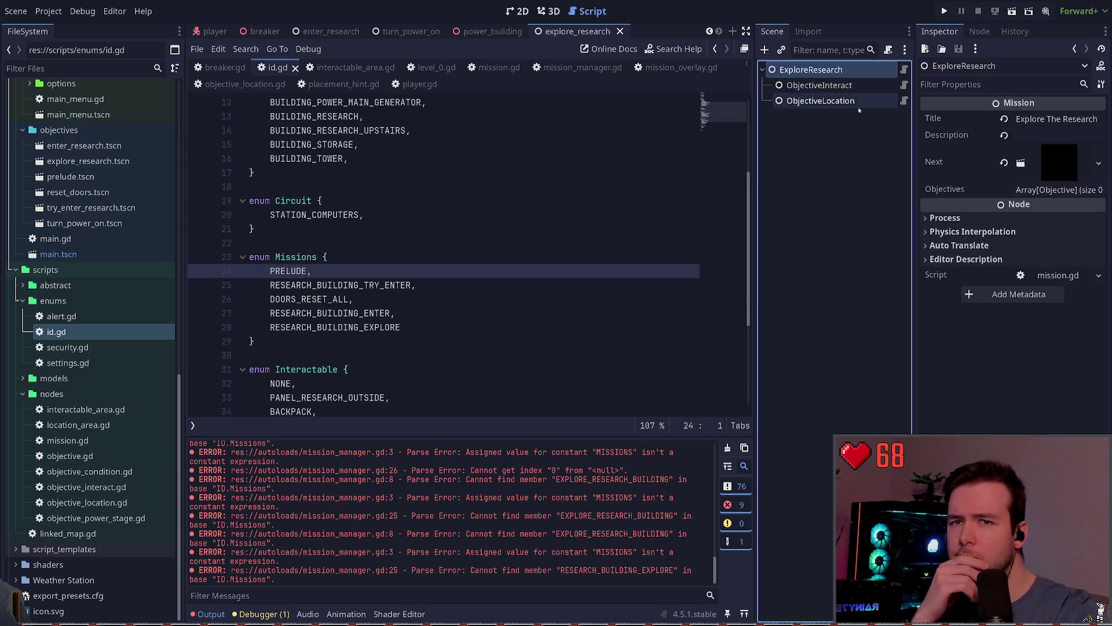
left_click(820, 86)
left_click(832, 102)
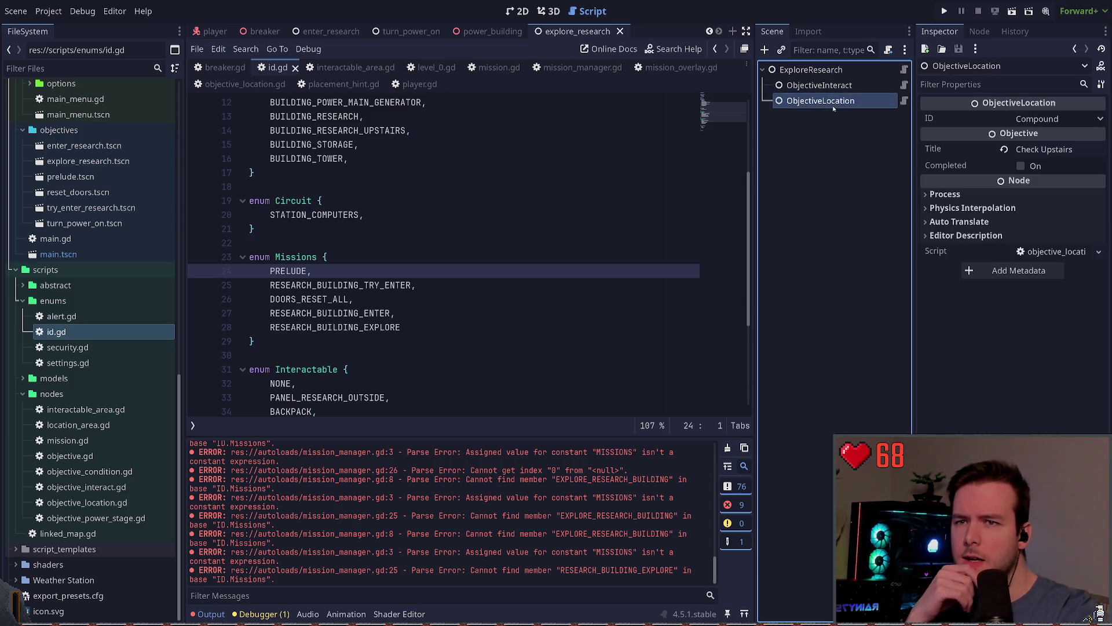
left_click(1086, 118)
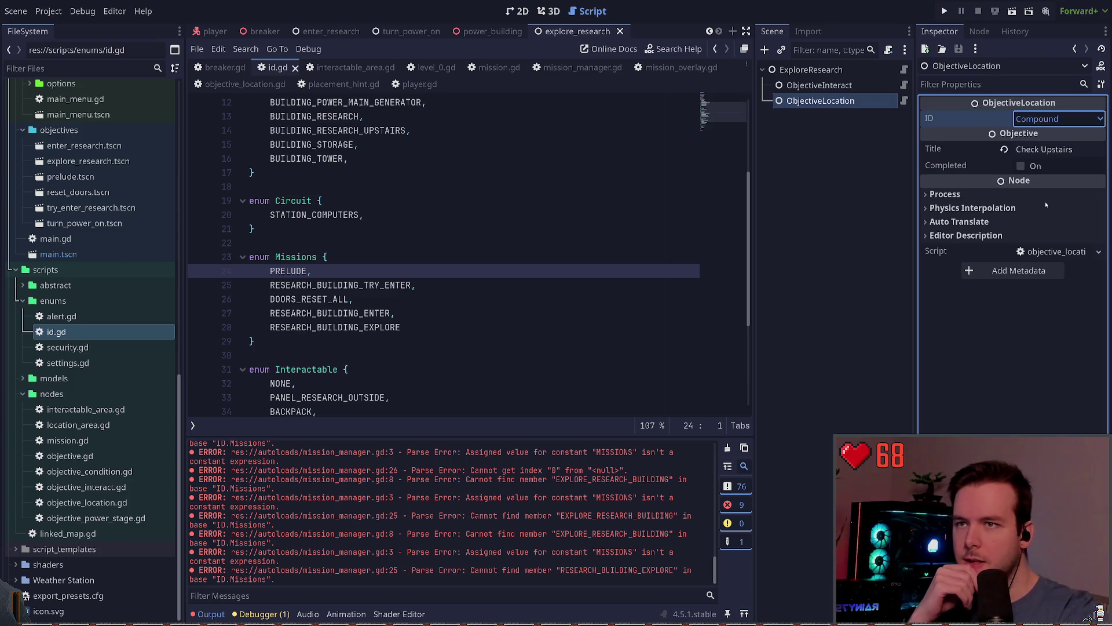
left_click_drag(637, 131, 630, 147)
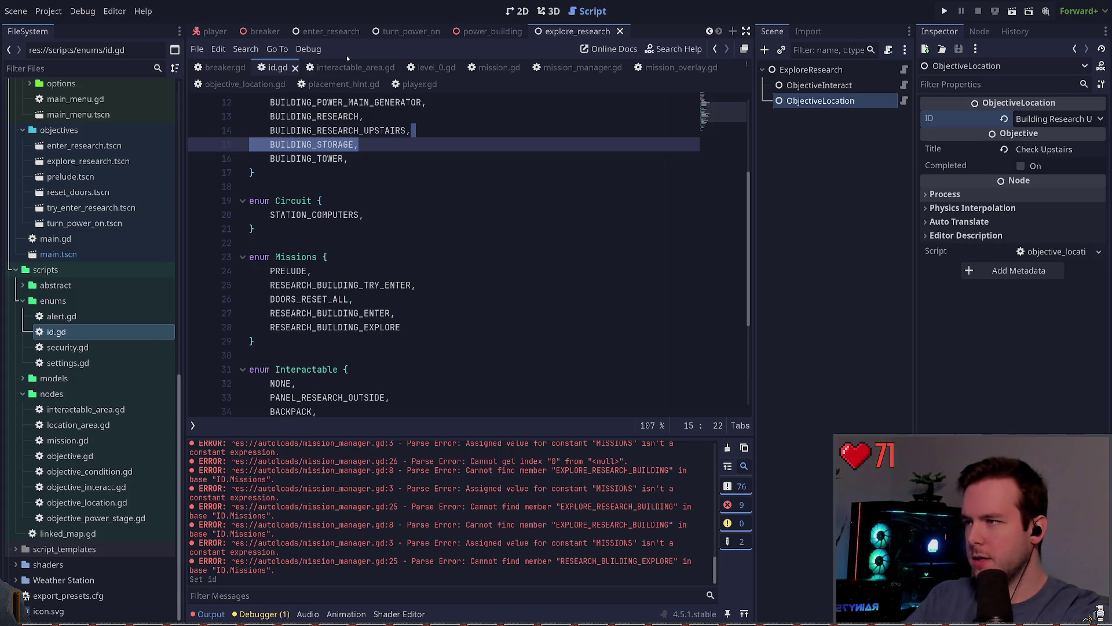
key("ctrl+s")
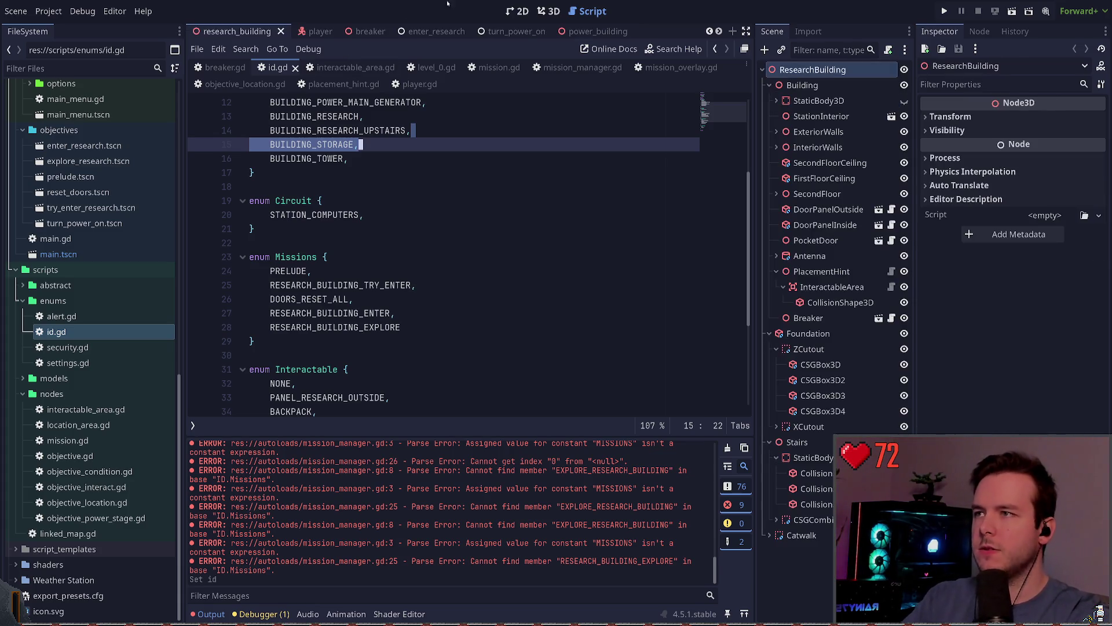
- Fly the 3D view out of and back into the research building, then return to mission_manager.gd
key("w")
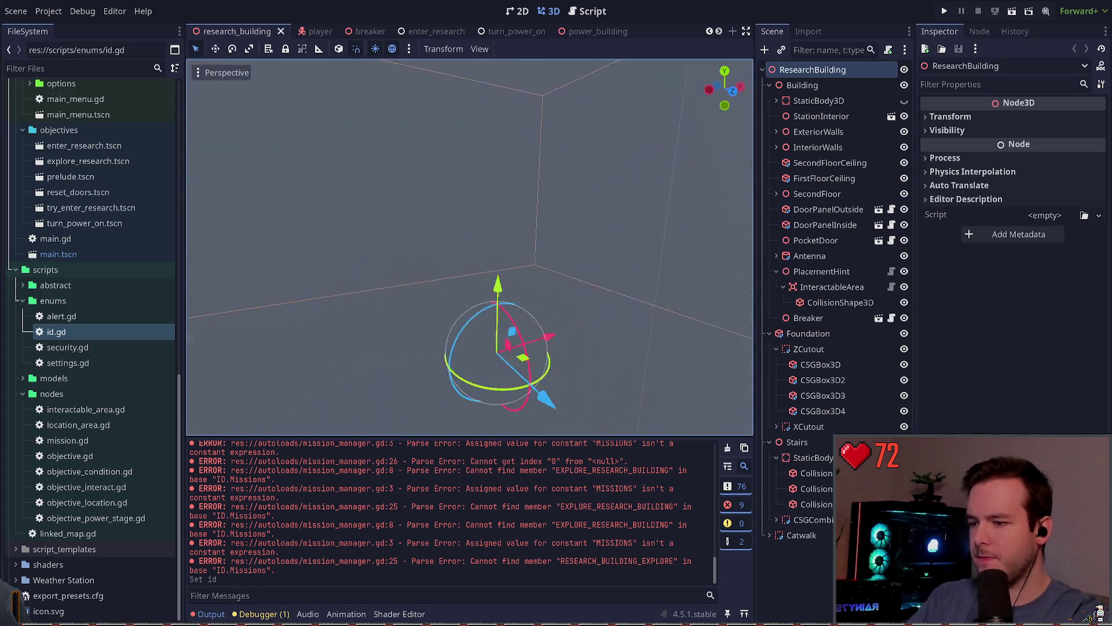
key("w")
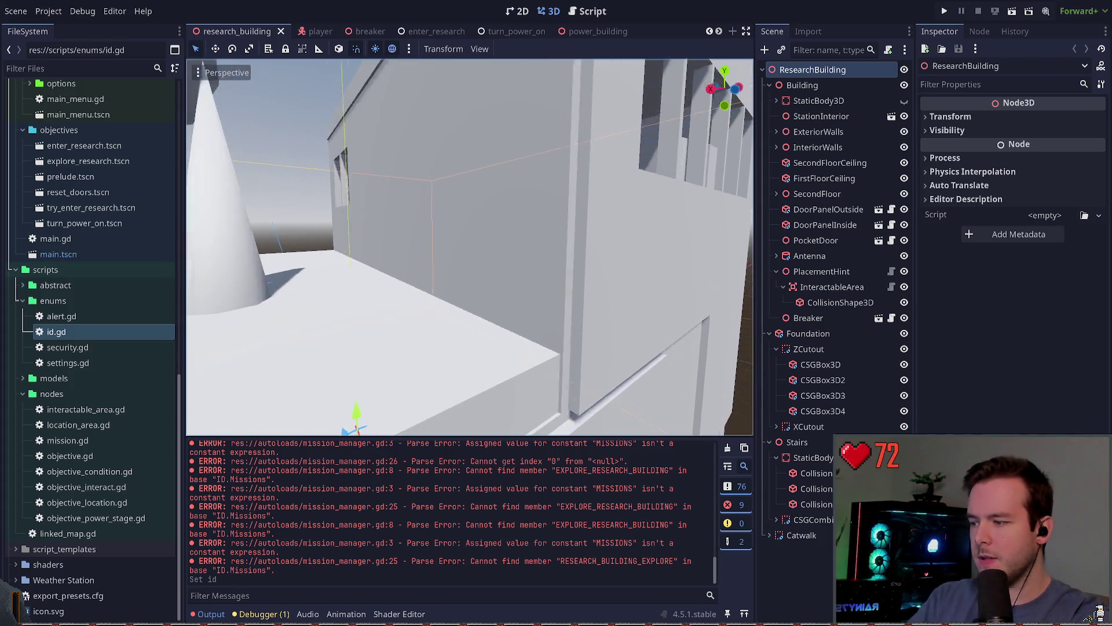
key("w")
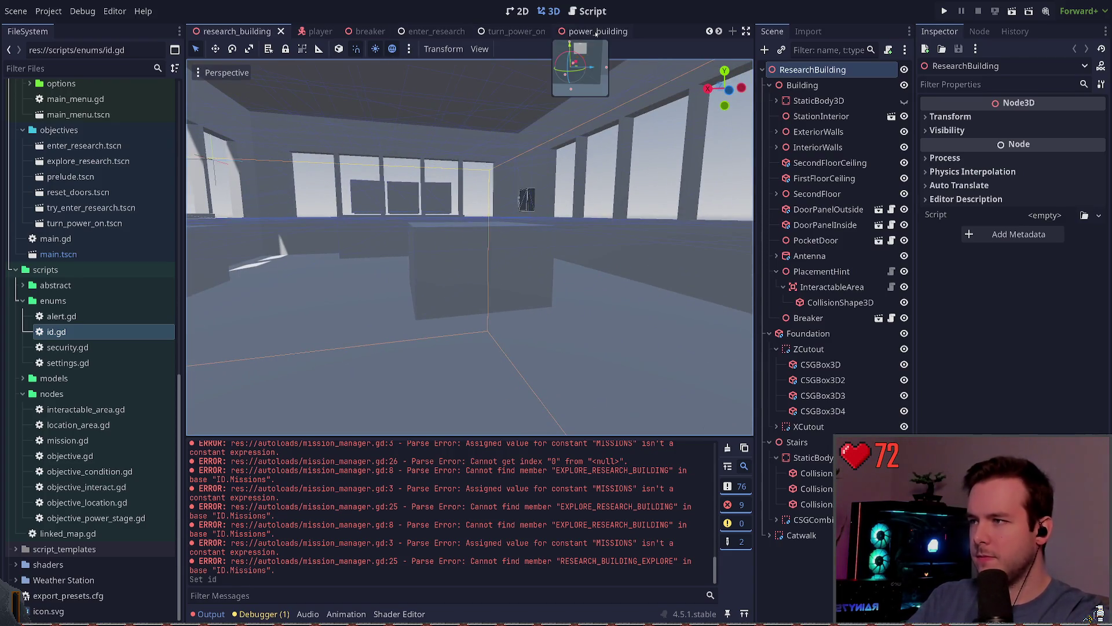
left_click(588, 11)
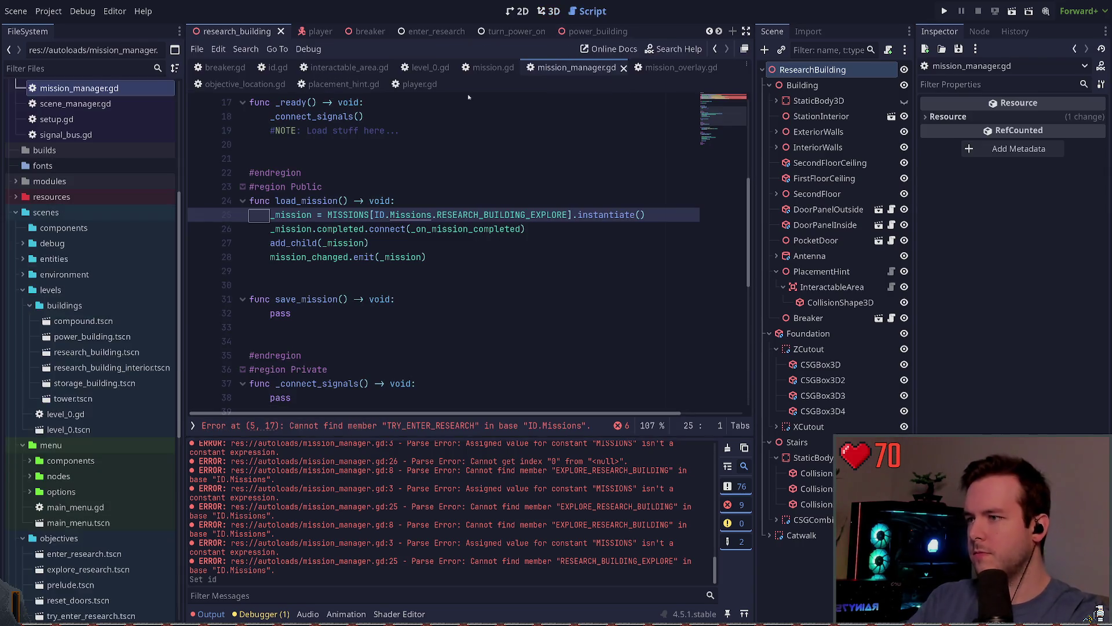
- Set the load_mission key to RESEARCH_BUILDING_EXPLORE via autocomplete and save
left_click(437, 215)
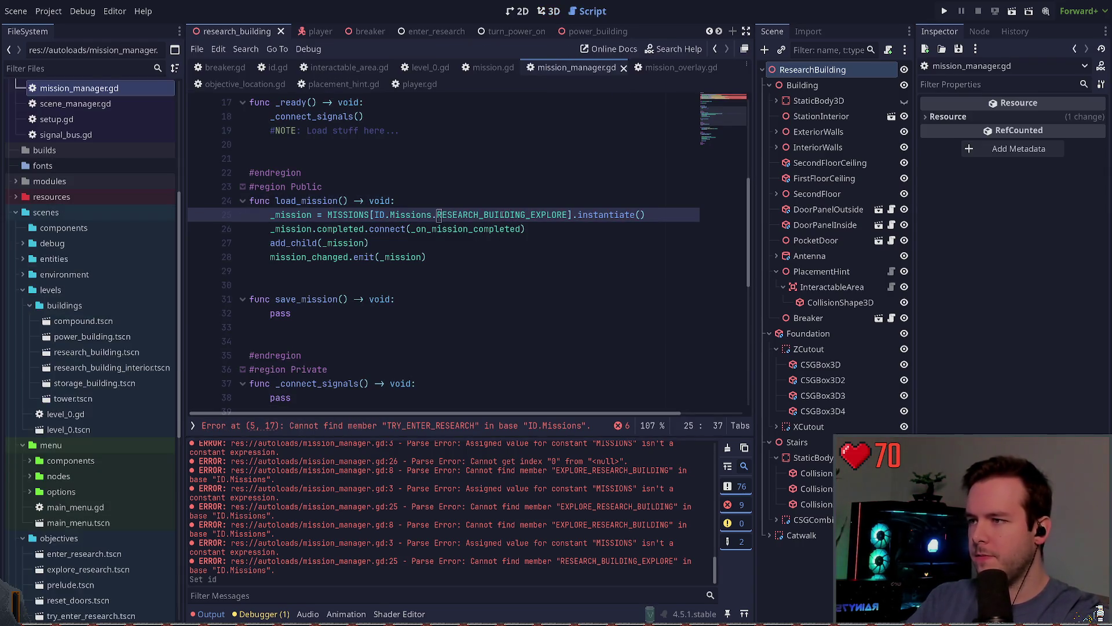
key("ctrl+Delete")
type("RE")
key("Down")
key("Down")
key("Return")
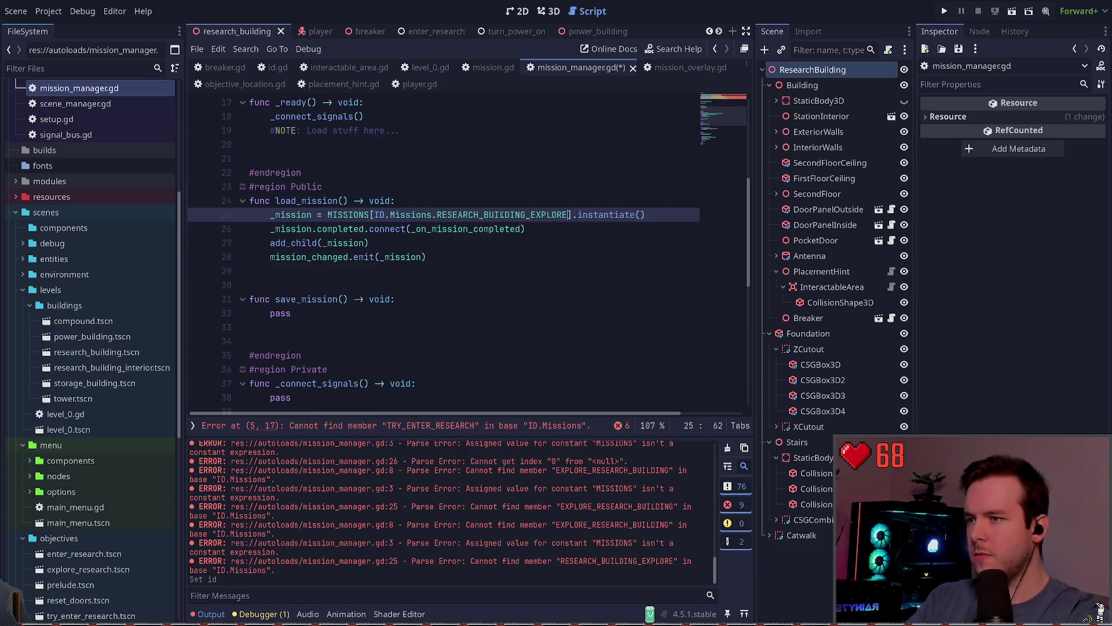
key("ctrl+s")
- Replace the TRY_ENTER_RESEARCH dictionary key with RESEARCH_BUILDING_TRY_ENTER
scroll(461, 217, "up", 5)
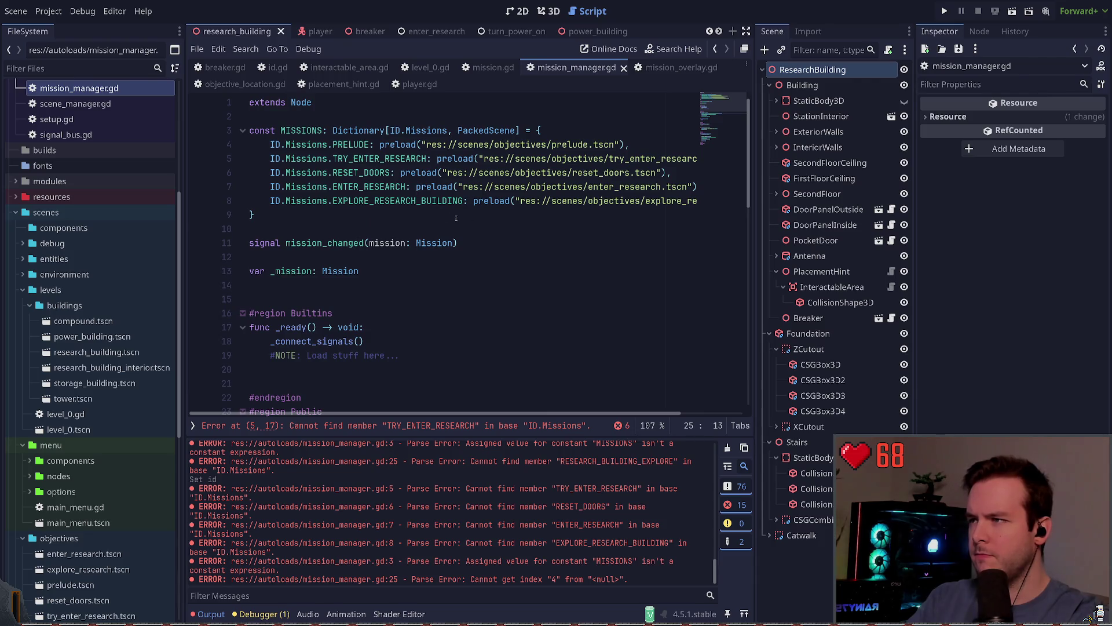
left_click(465, 220)
double_click(347, 158)
key("BackSpace")
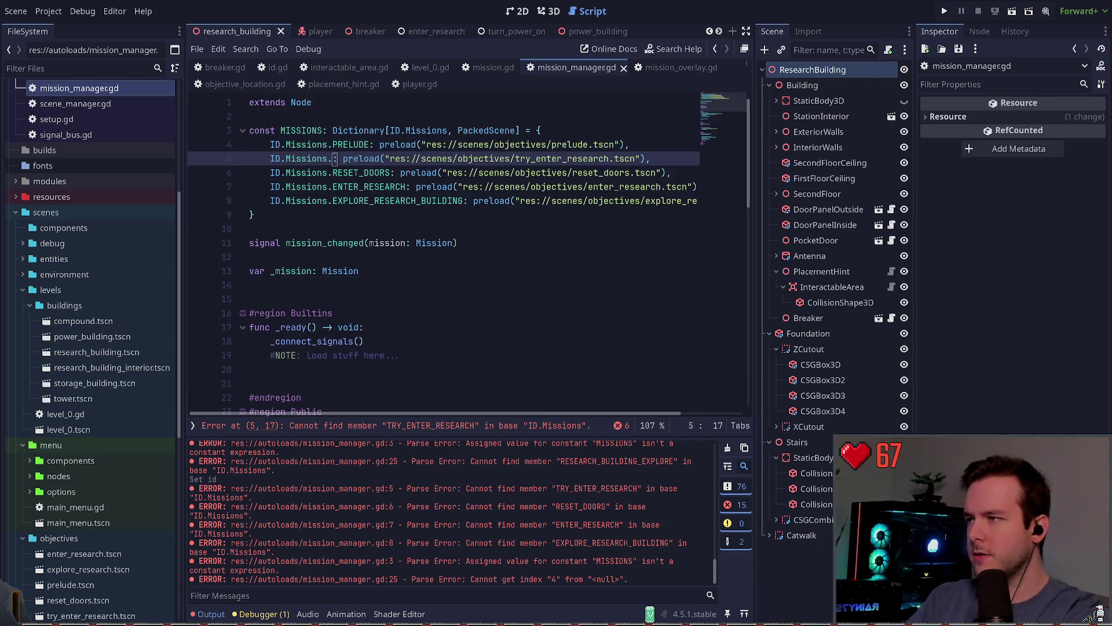
left_click(343, 158)
key("Left")
type("RES")
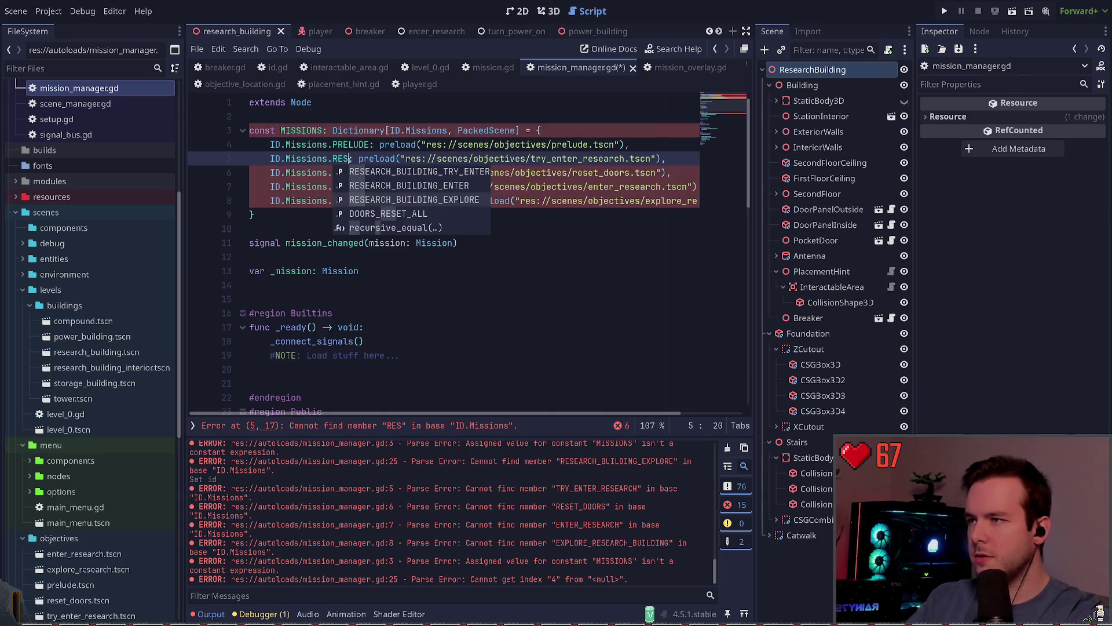
key("Up")
key("Up")
key("Down")
key("Up")
key("Return")
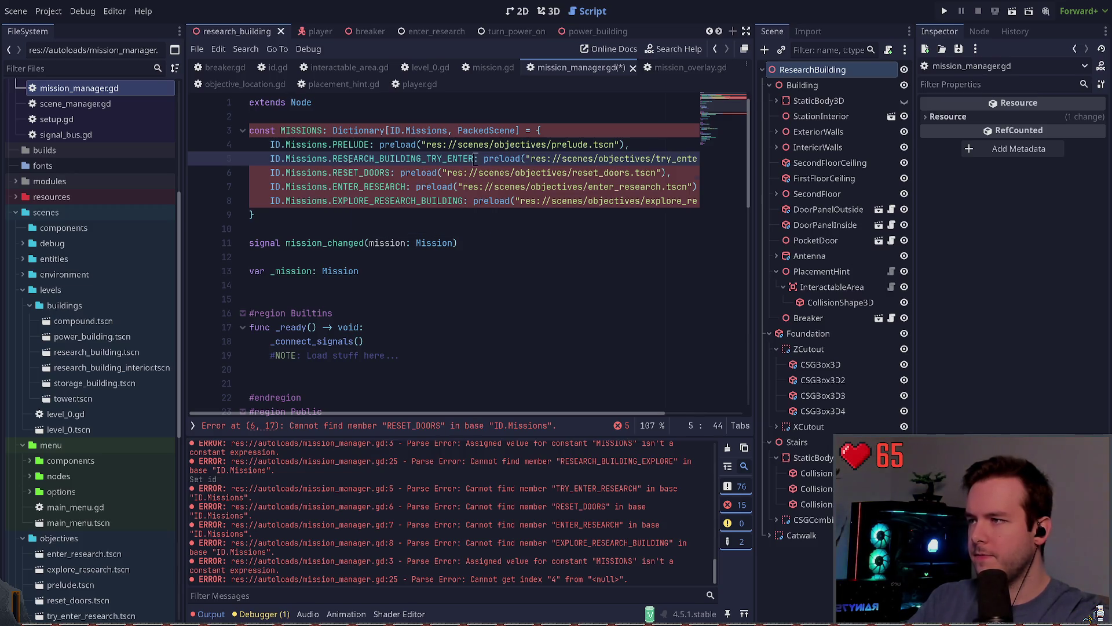
- Replace the ENTER_RESEARCH and EXPLORE_RESEARCH_BUILDING keys with RESEARCH_BUILDING_ENTER and RESEARCH_BUILDING_EXPLORE
key("Down")
key("ctrl+Left")
key("Down")
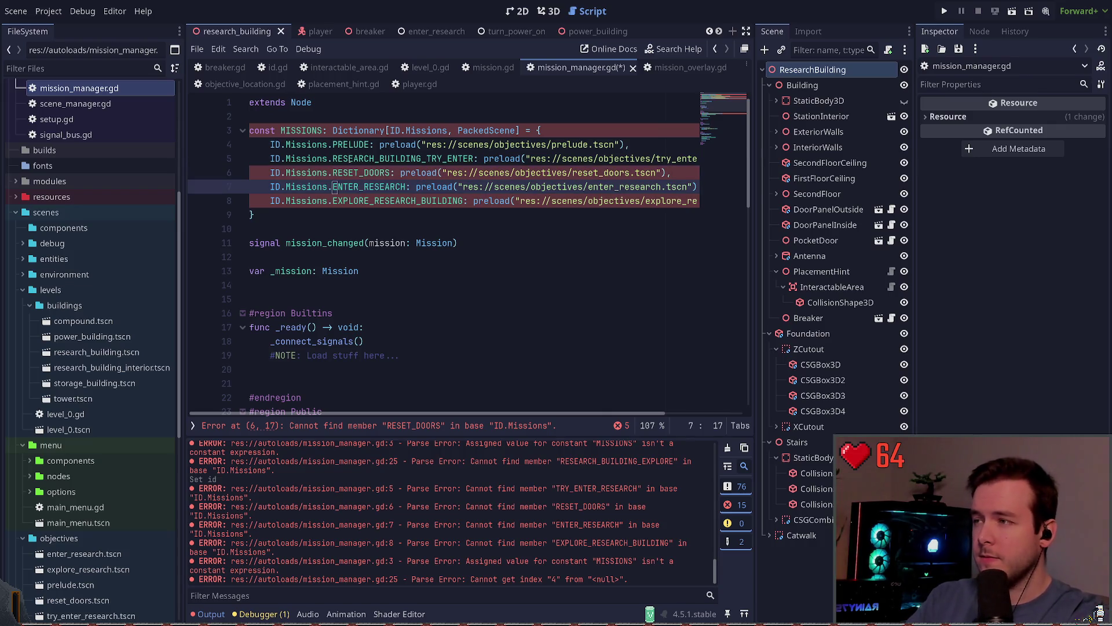
key("ctrl+Delete")
type("RESA")
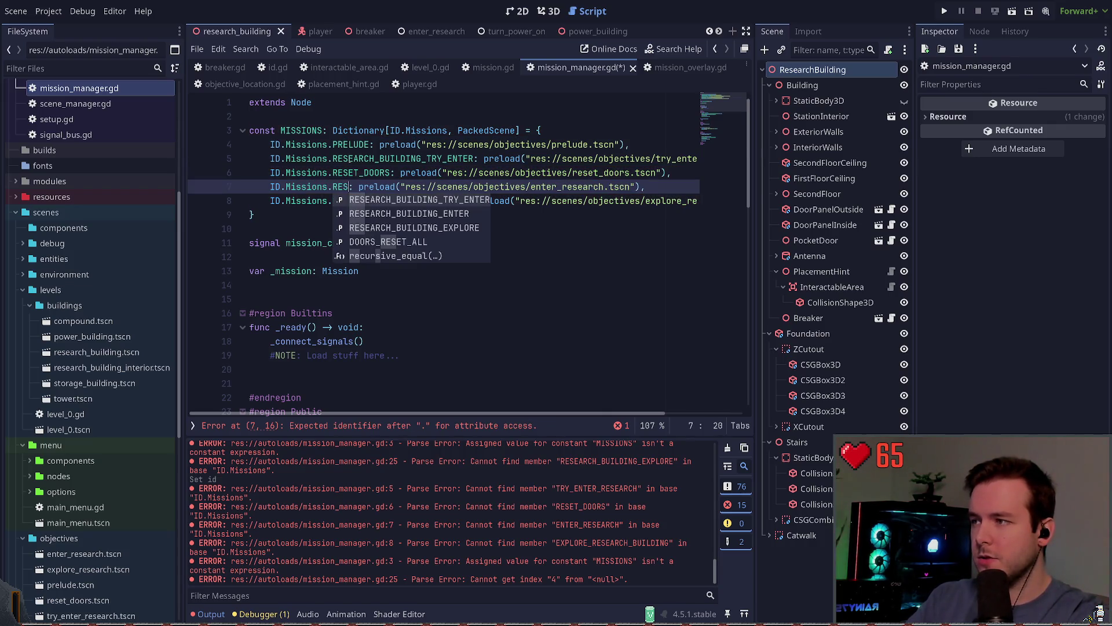
key("Down")
key("Return")
key("Down")
key("ctrl+BackSpace")
type("RE")
key("Down")
key("Down")
key("Return")
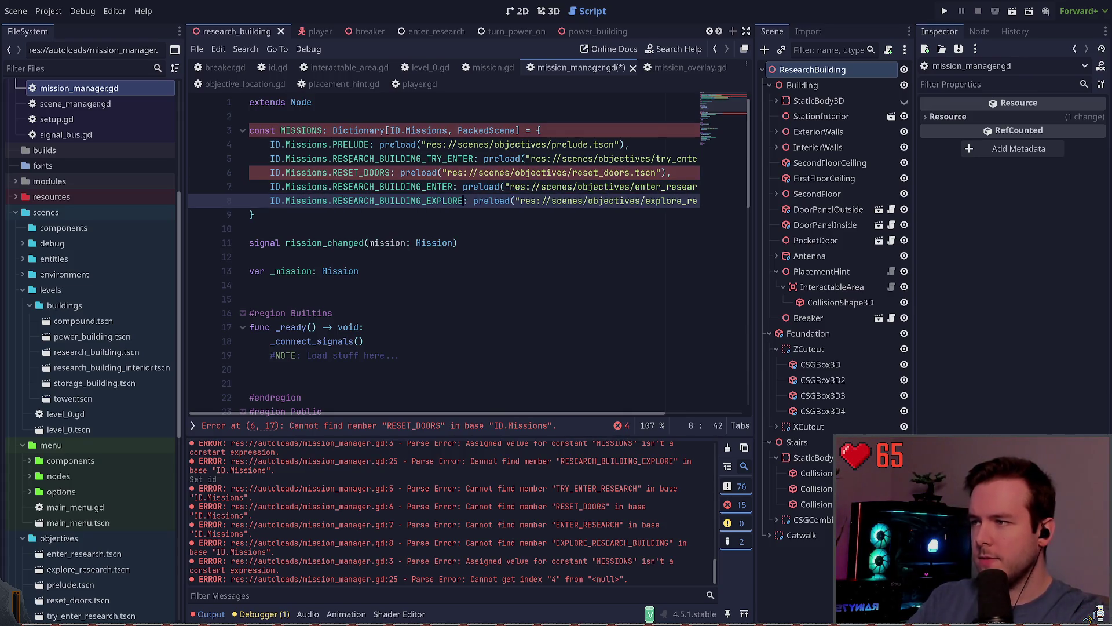
- Replace the RESET_DOORS key with DOORS_RESET_ALL and save the script
key("Up")
key("Up")
key("ctrl+Left")
key("ctrl+Left")
key("ctrl+Left")
key("ctrl+Delete")
type("D")
key("Return")
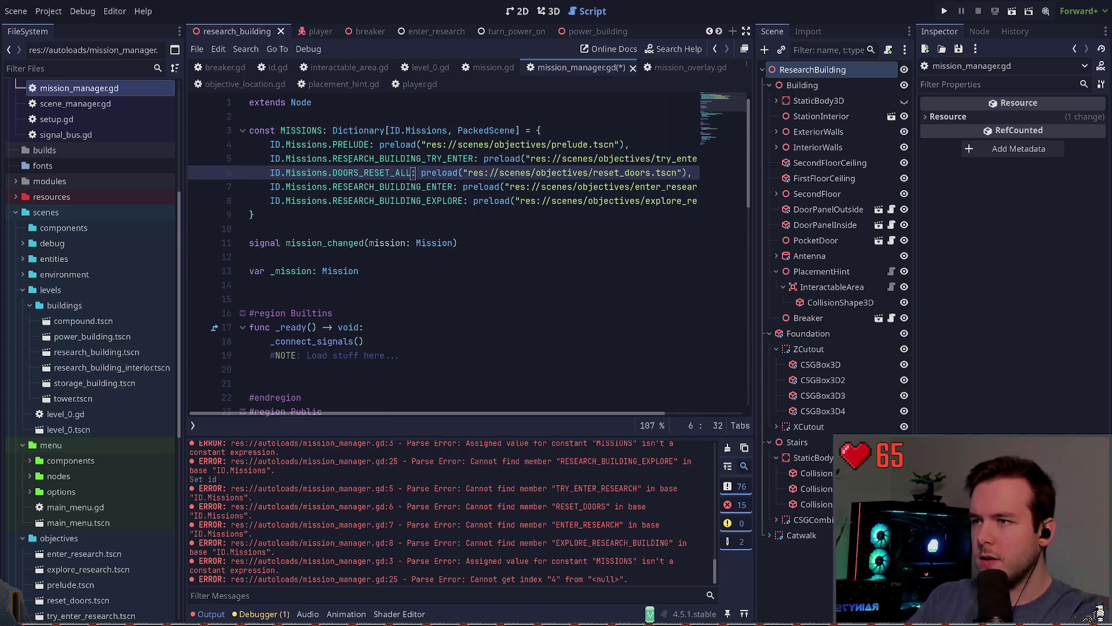
key("Up")
key("ctrl+s")
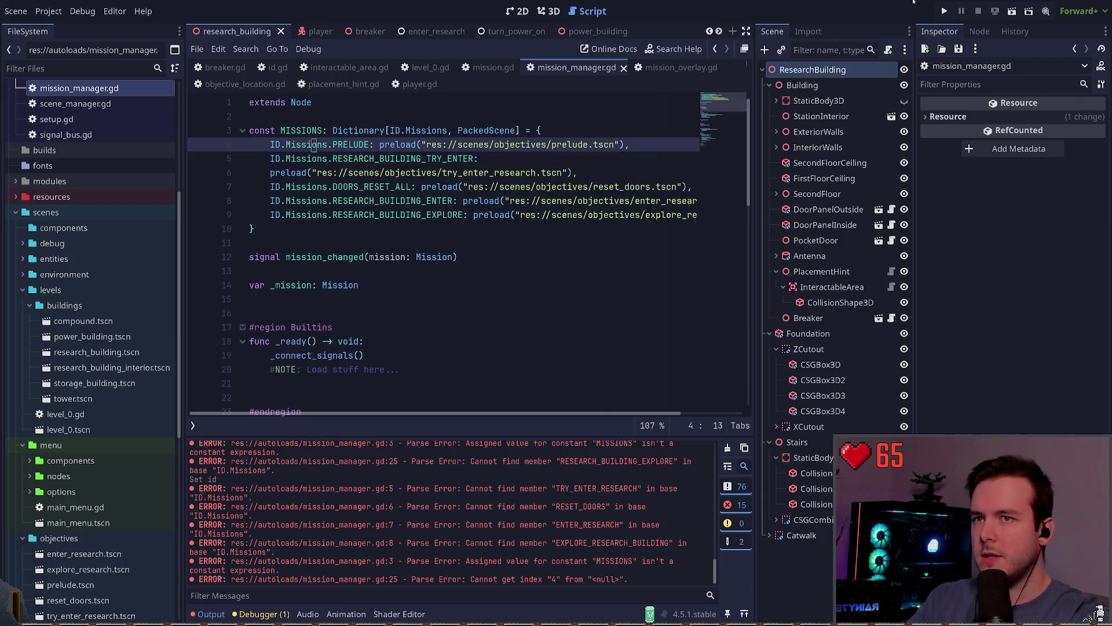
- Run the game and quit from the pause menu twice, checking the RESEARCH_BUILDING_ENTER entry between runs
key("F5")
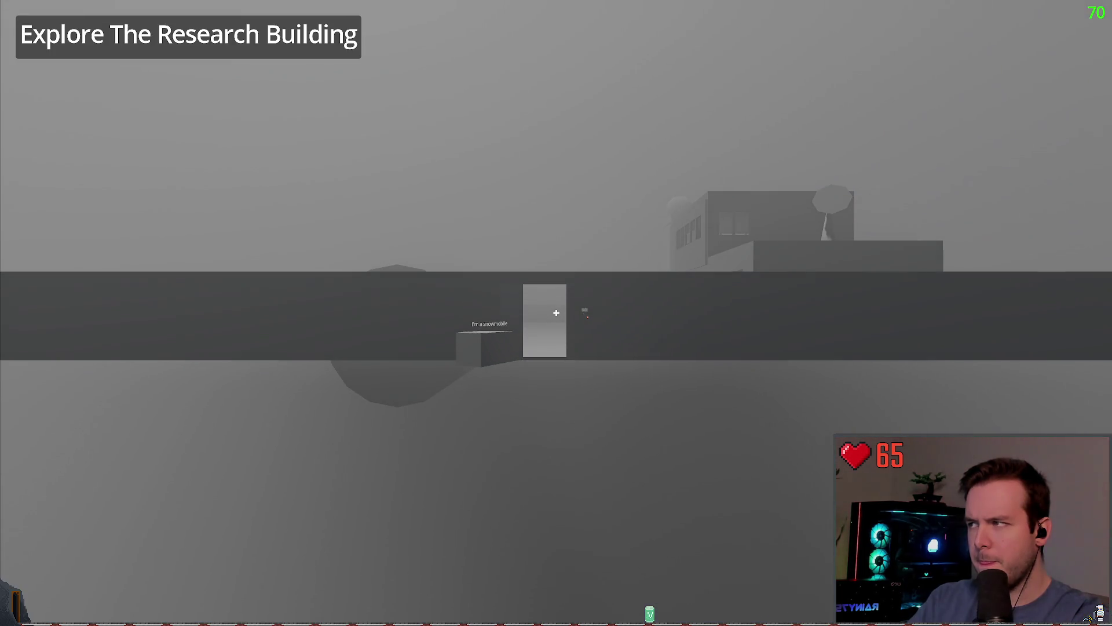
key("Escape")
left_click(113, 359)
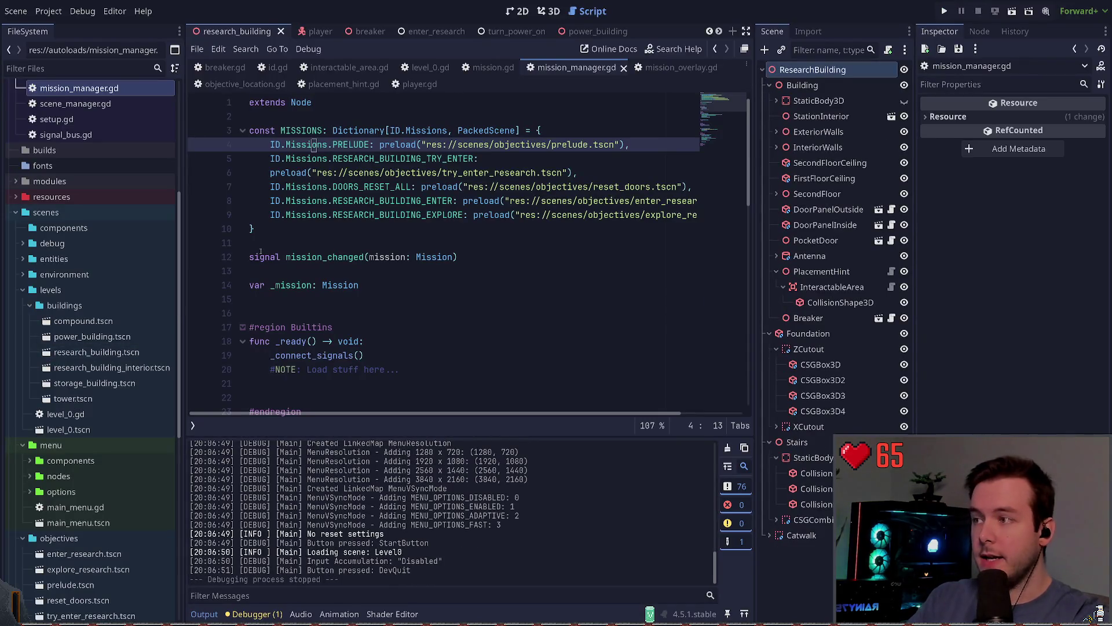
left_click(427, 201)
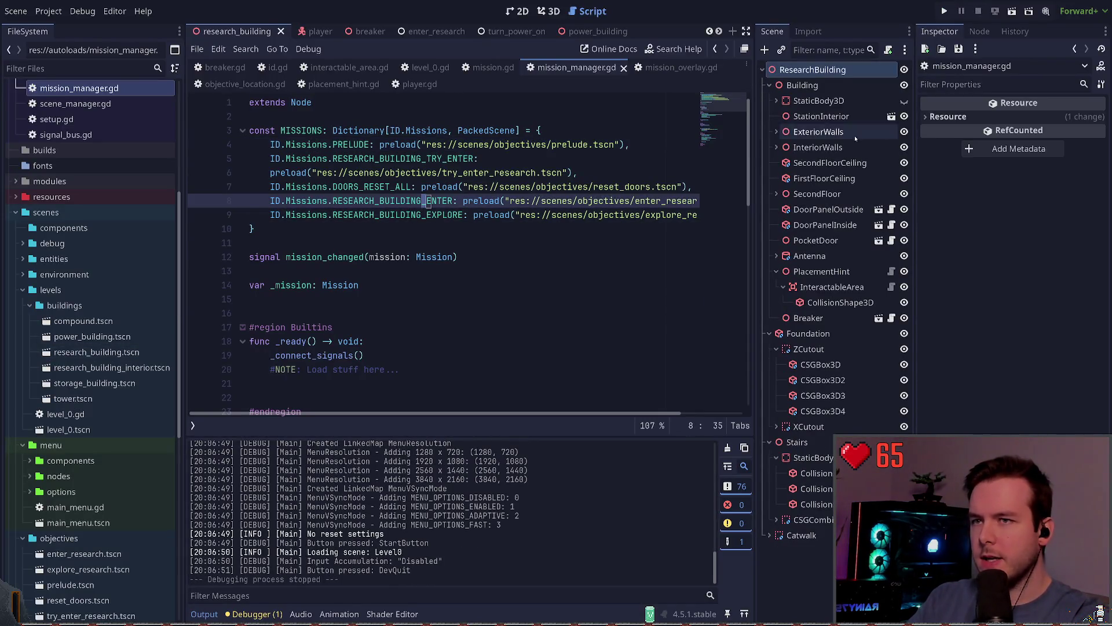
left_click(945, 11)
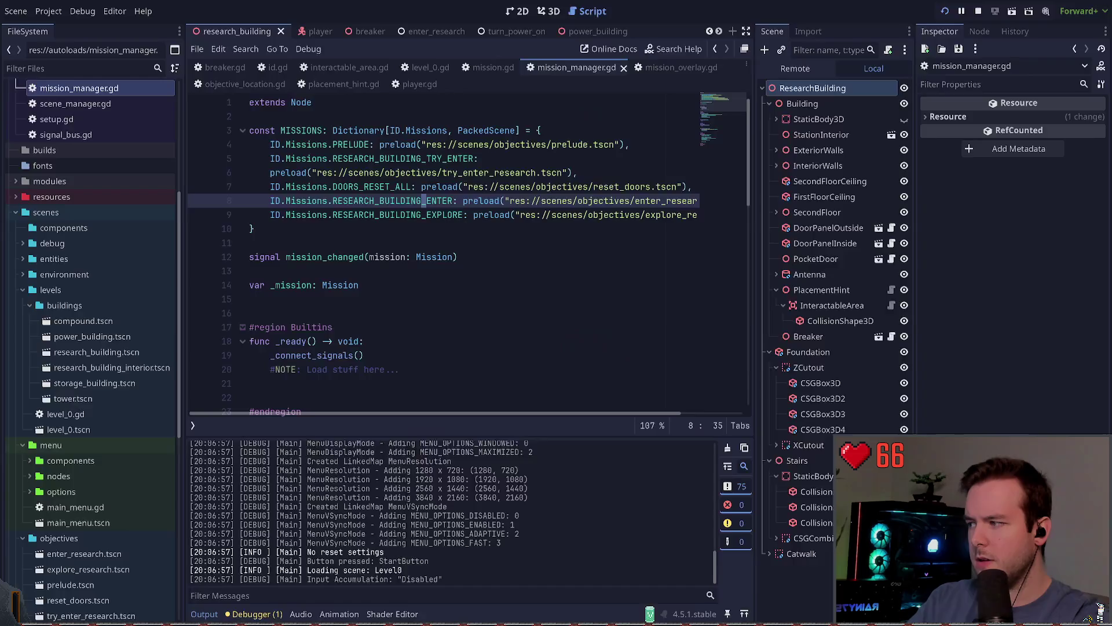
left_click(77, 377)
- Review the RESEARCH_BUILDING_EXPLORE reference in load_mission and open the explore_research mission scene
scroll(412, 241, "down", 4)
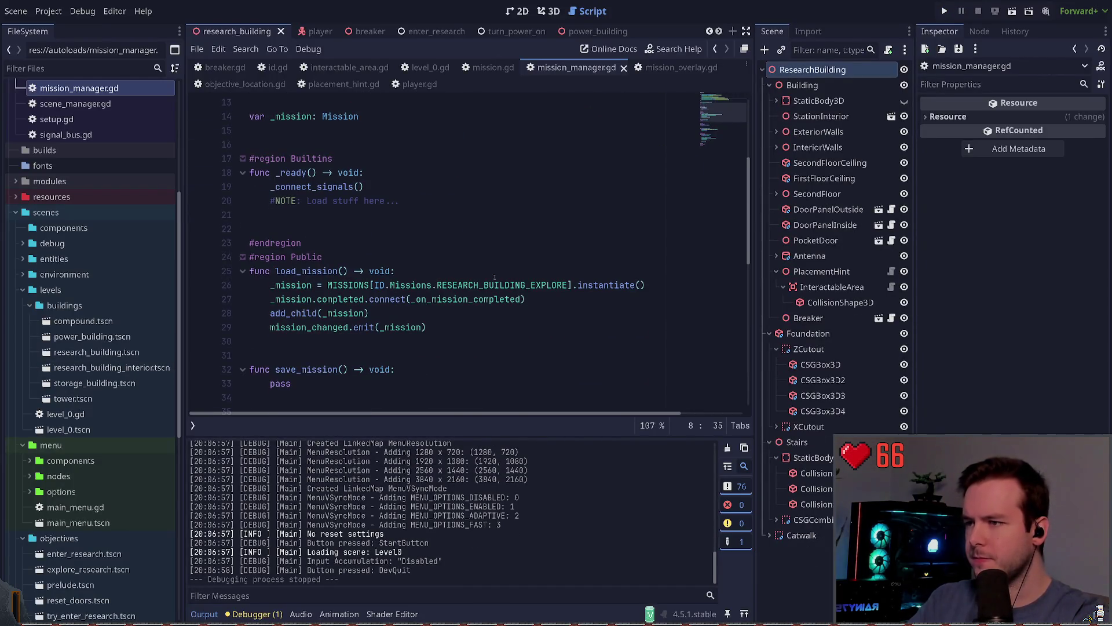
double_click(449, 285)
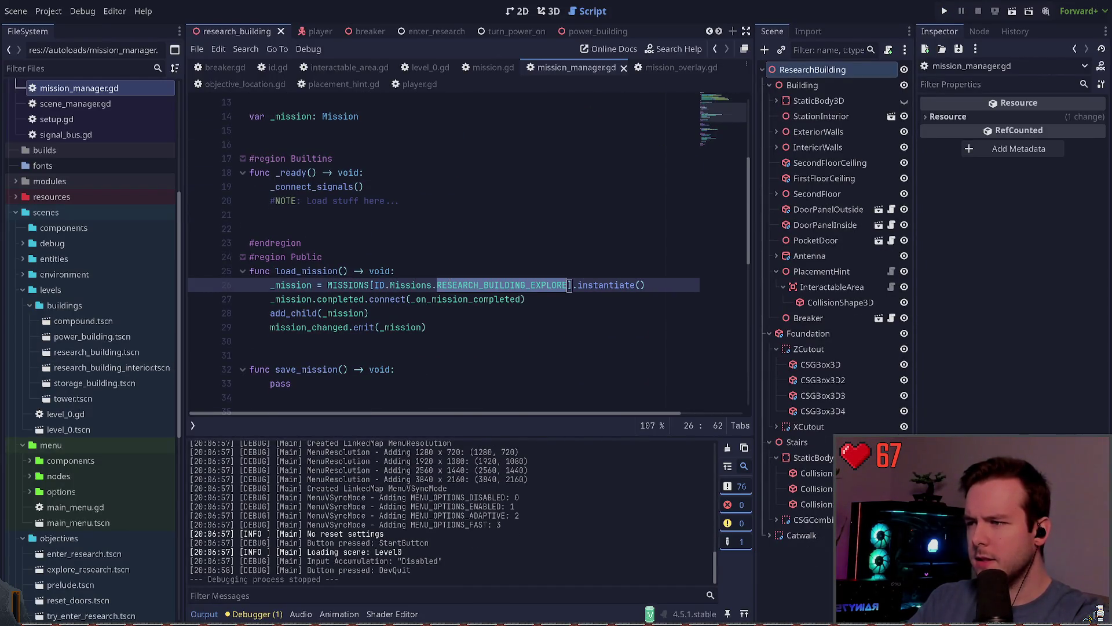
key("Up")
key("Up")
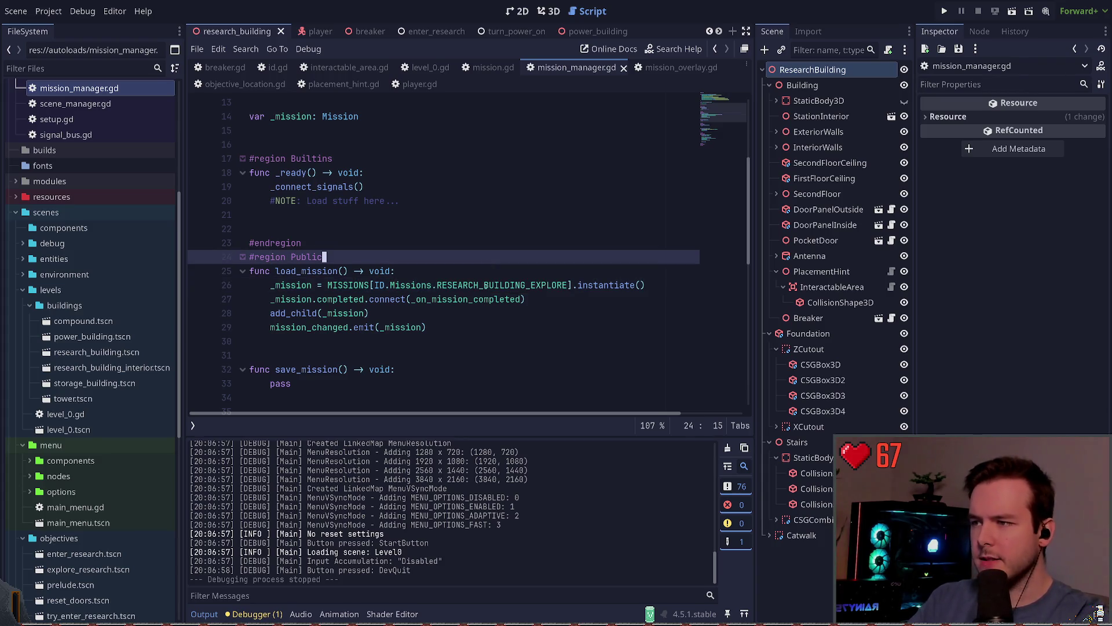
scroll(596, 220, "up", 3)
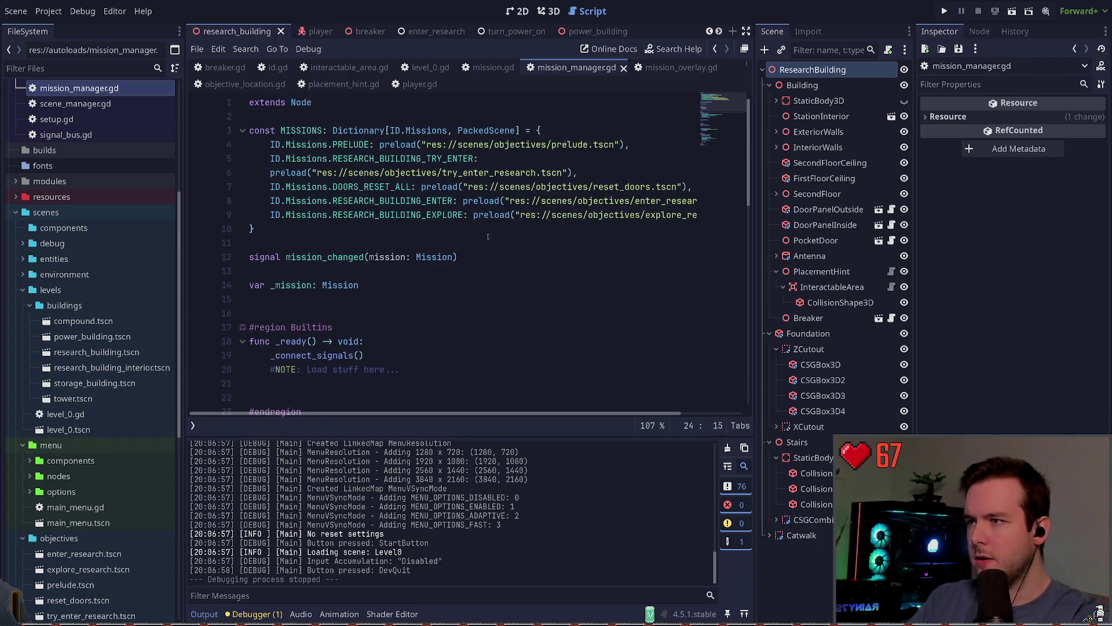
left_click(596, 220, "ctrl")
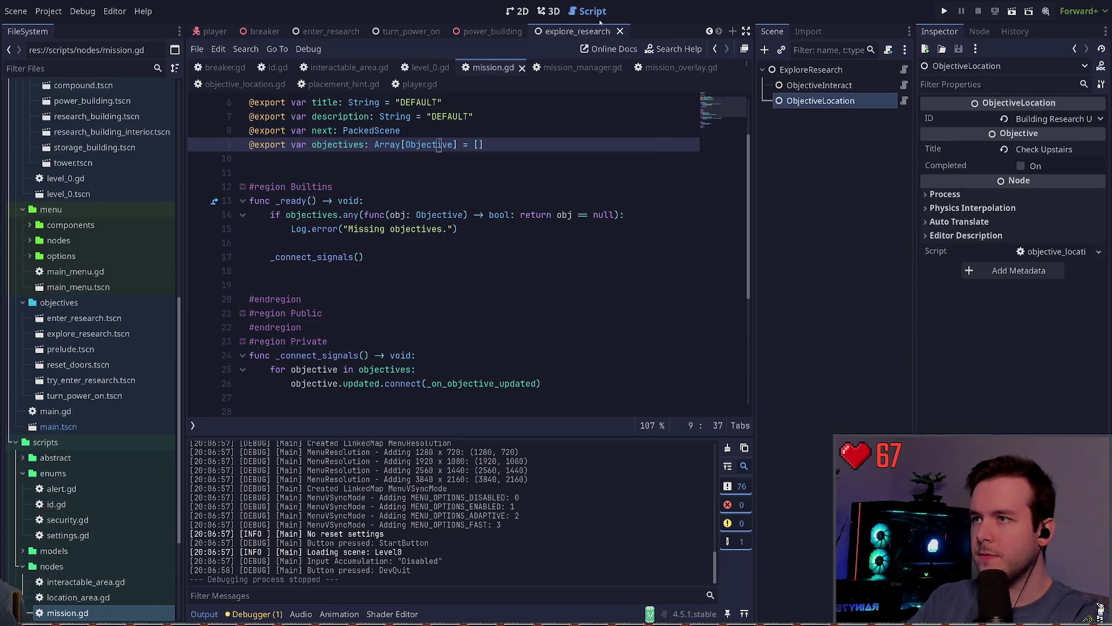
- Review the ExploreResearch mission's properties and its ObjectiveInteract objective
left_click(825, 83)
left_click(826, 71)
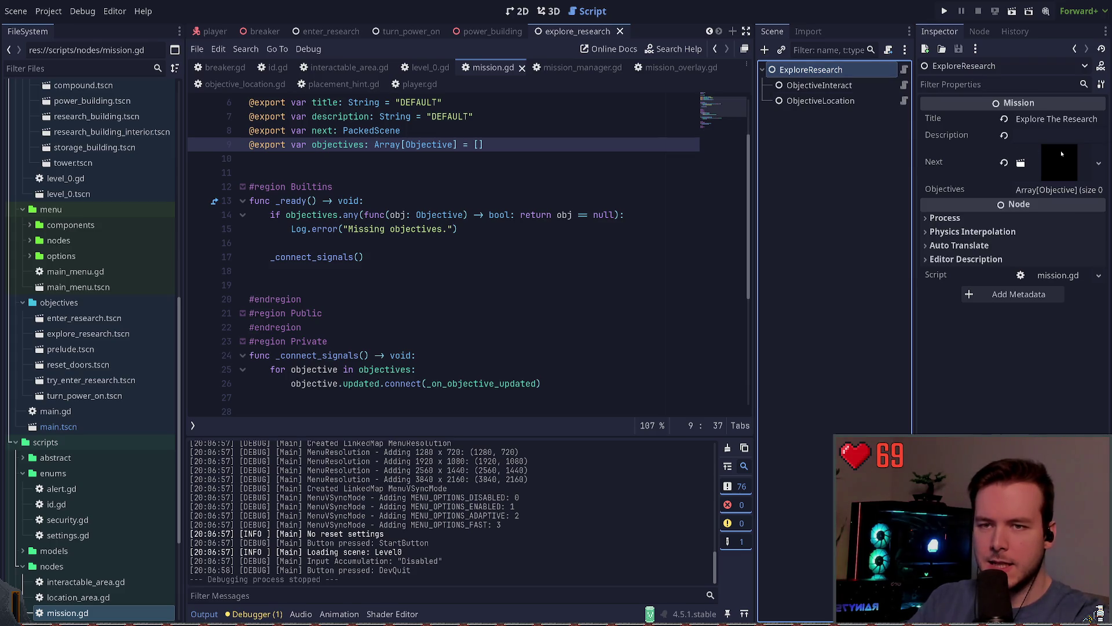
scroll(58, 406, "down", 3)
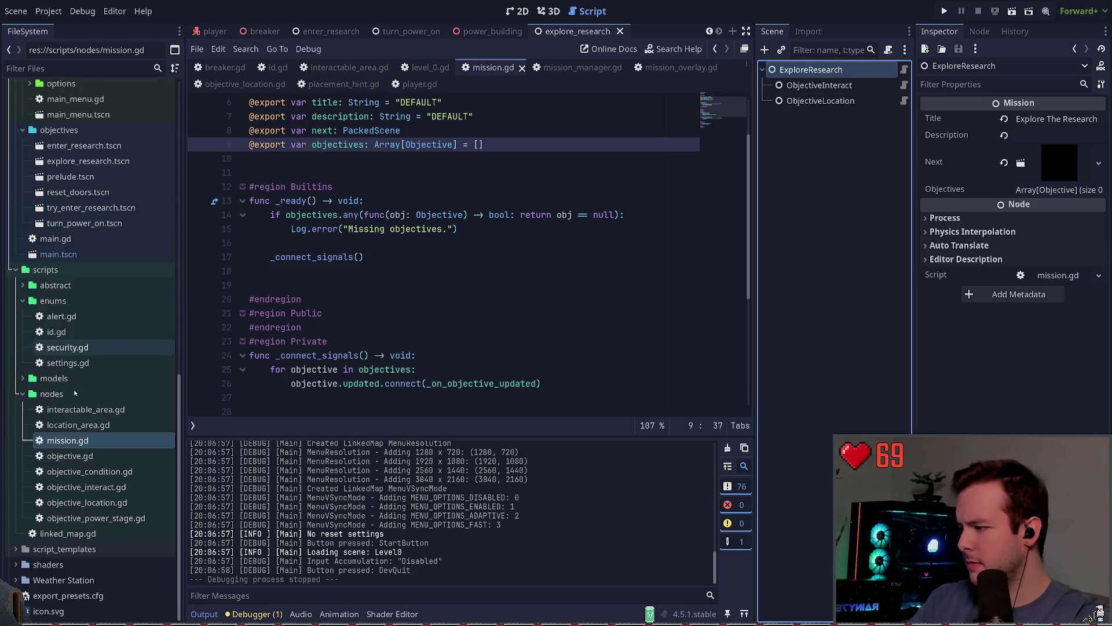
scroll(53, 375, "up", 5)
scroll(53, 375, "down", 5)
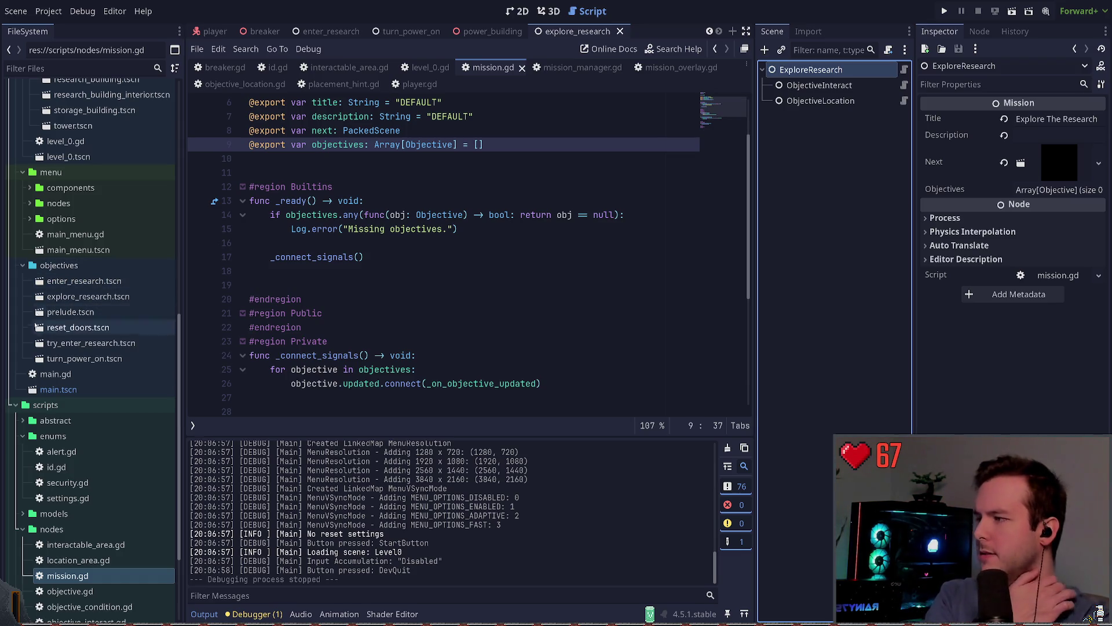
- Check the reset_doors and enter_research mission scenes' objectives and mission properties
double_click(85, 327)
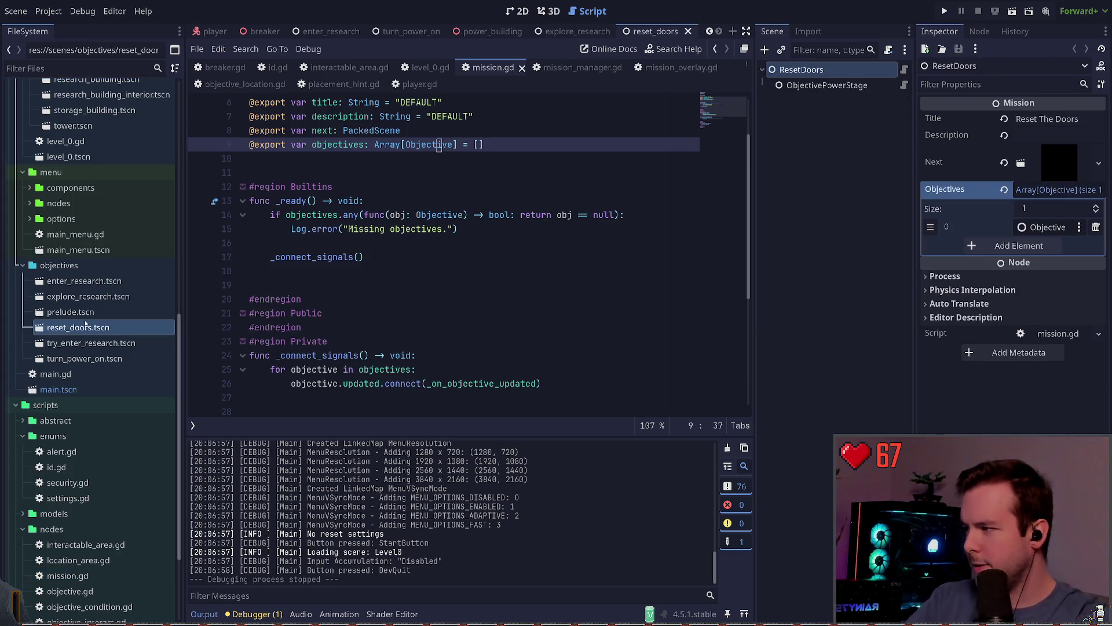
left_click(840, 87)
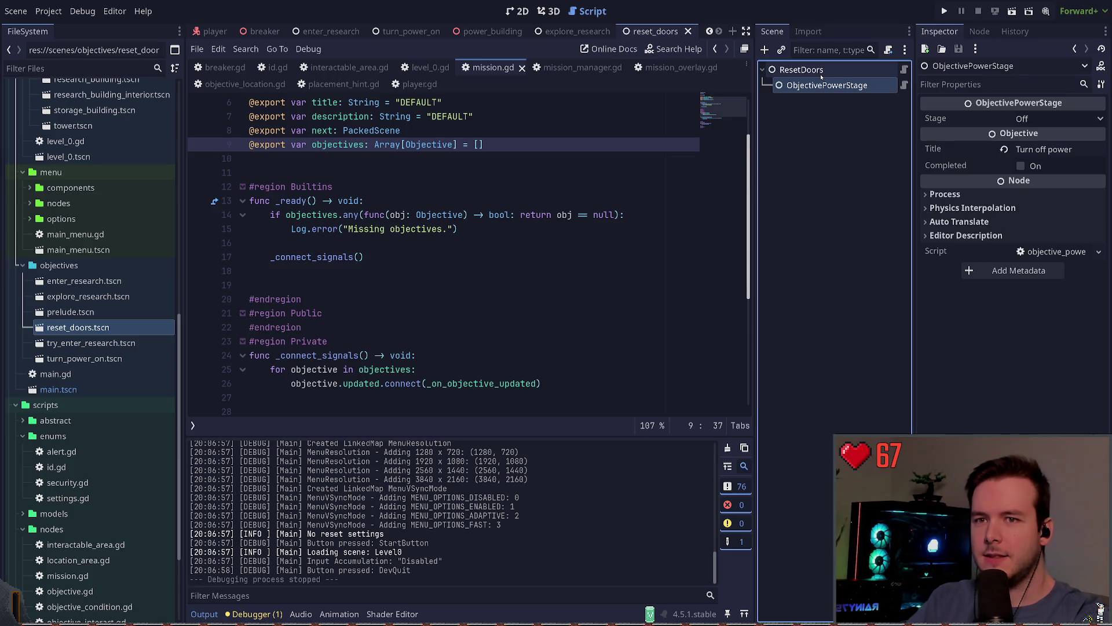
left_click(821, 72)
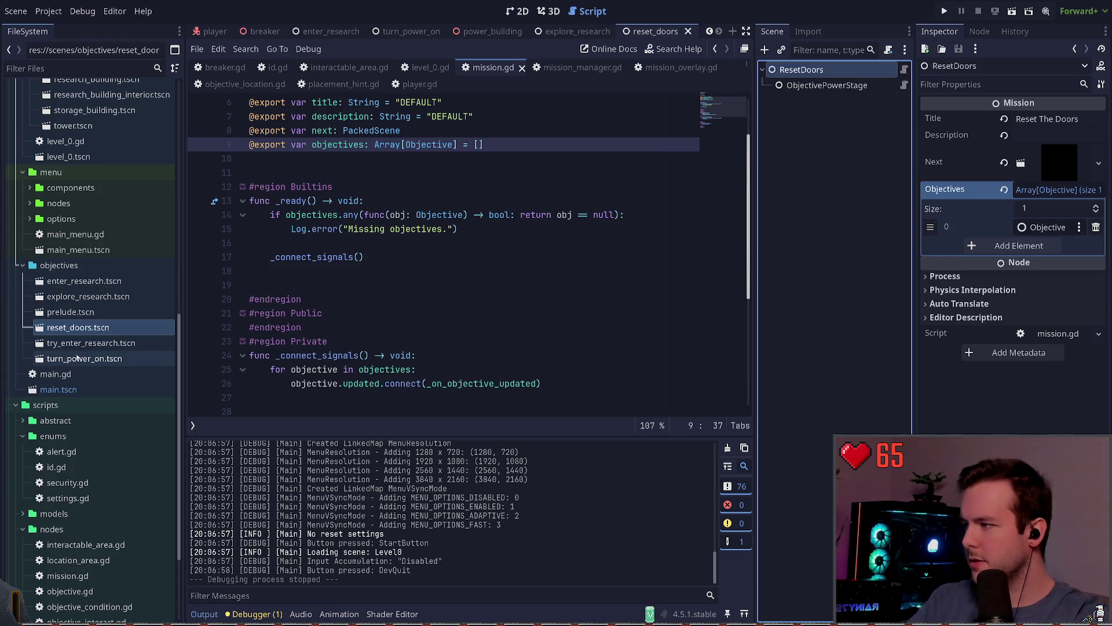
double_click(84, 281)
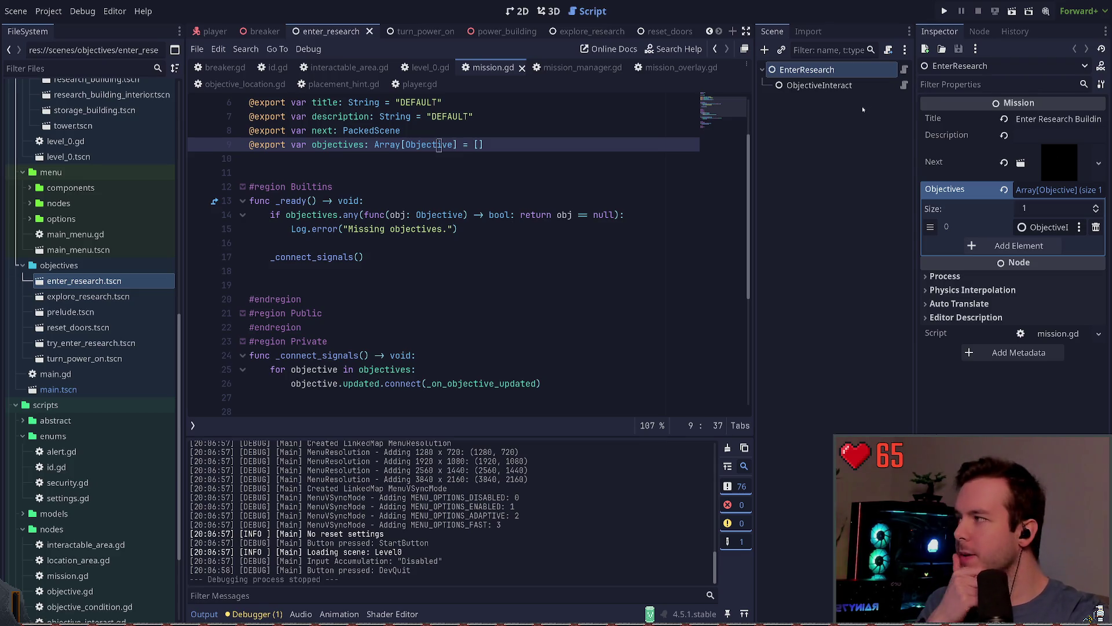
left_click(841, 86)
left_click(823, 69)
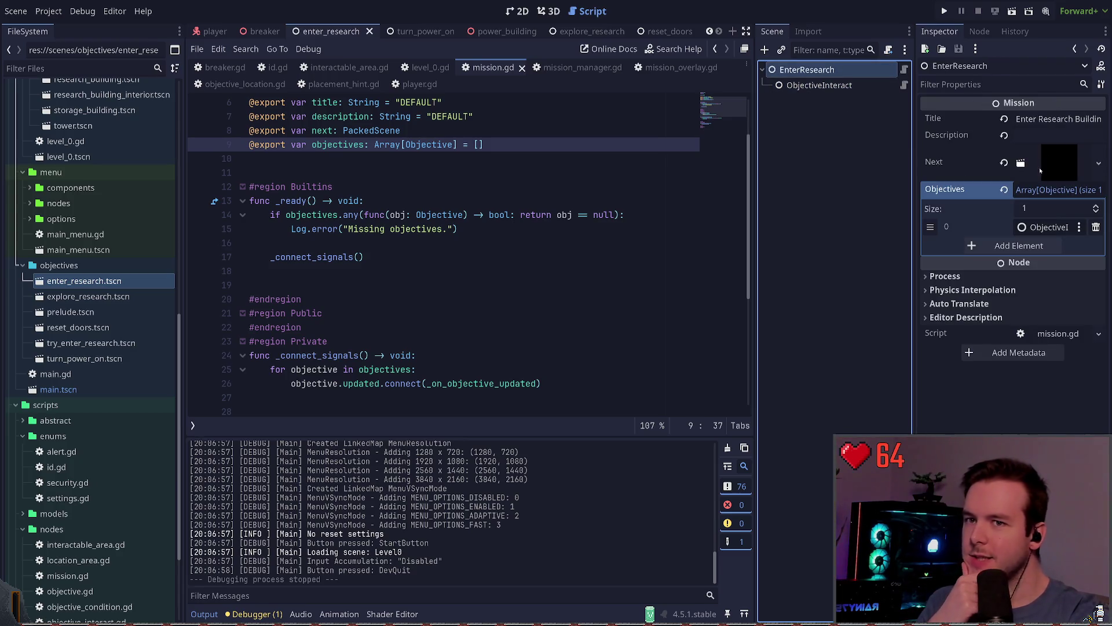
left_click(827, 85)
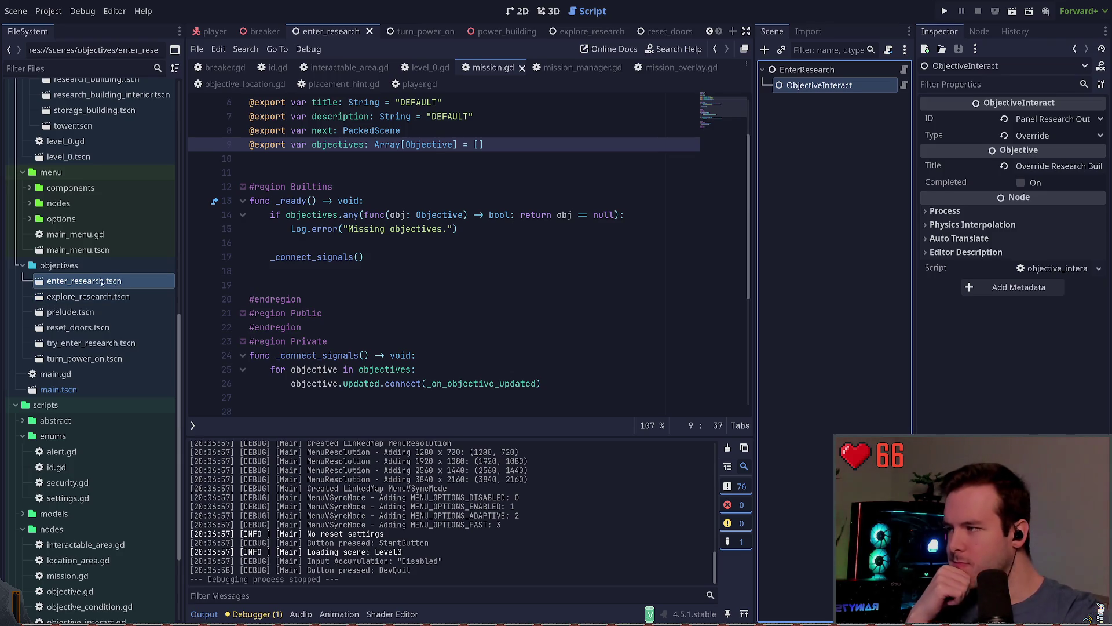
- Review explore_research's Place Backpack and Check Upstairs objectives, then run the game and choose Start
double_click(81, 297)
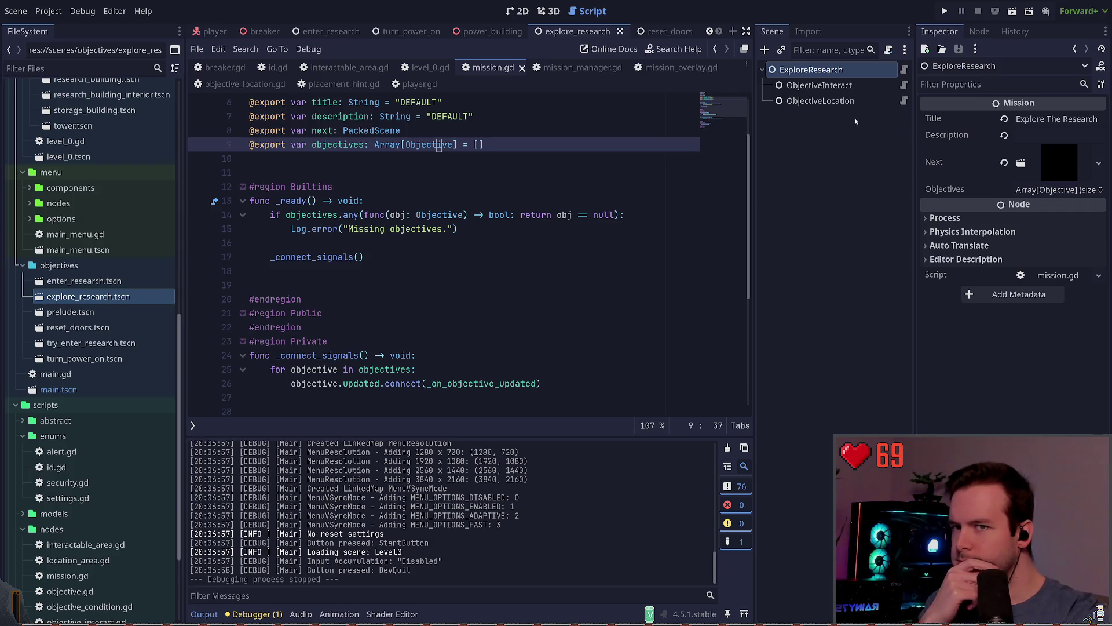
left_click(830, 87)
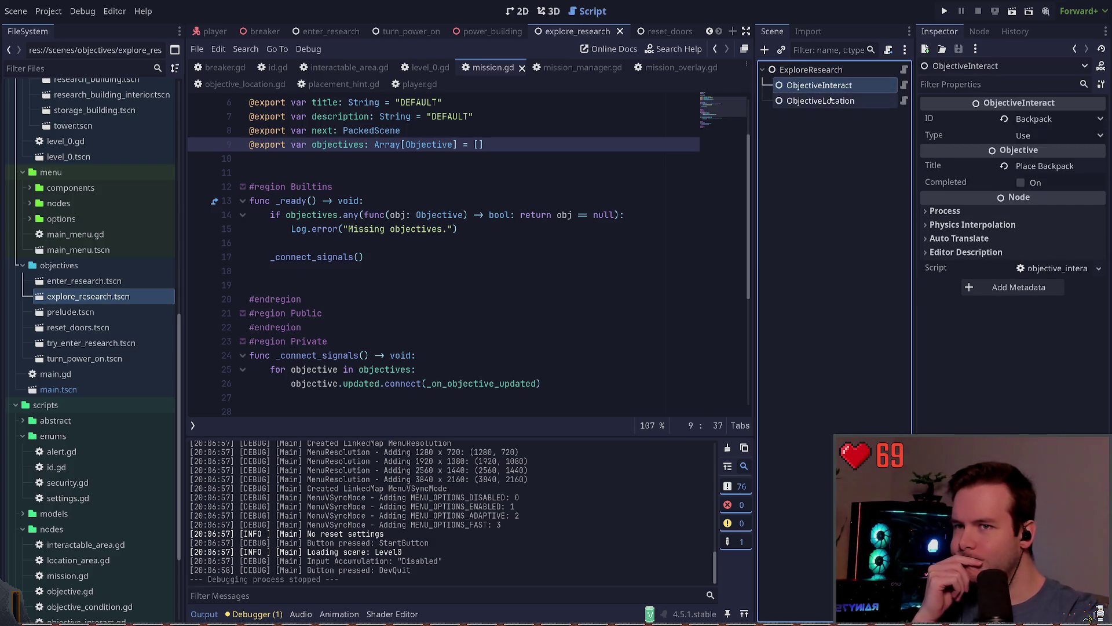
left_click(830, 100)
left_click(830, 85)
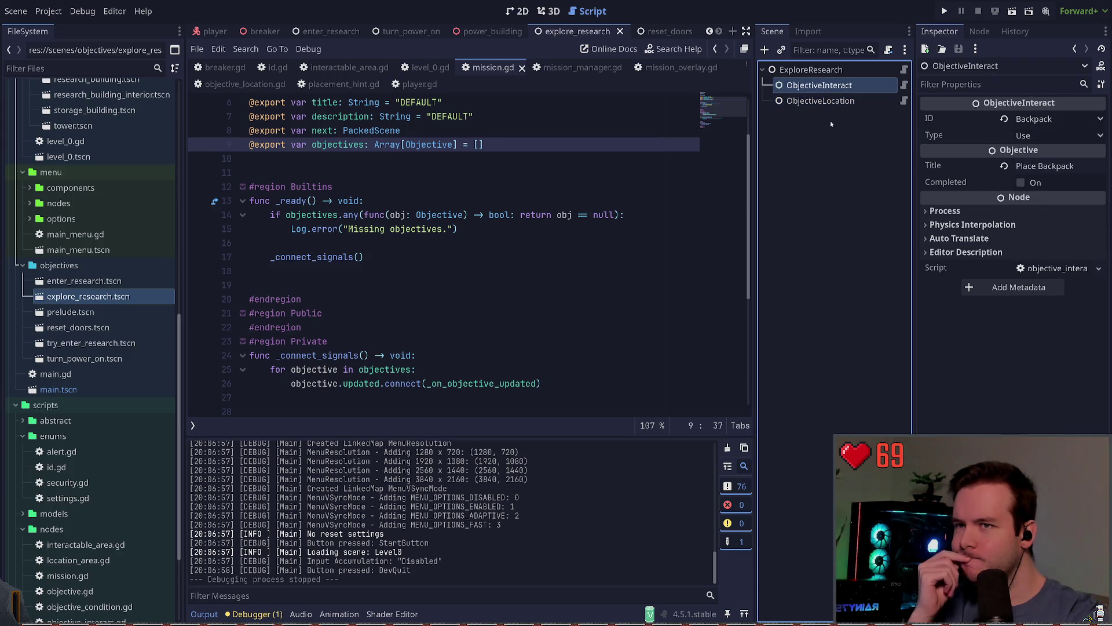
left_click(829, 101)
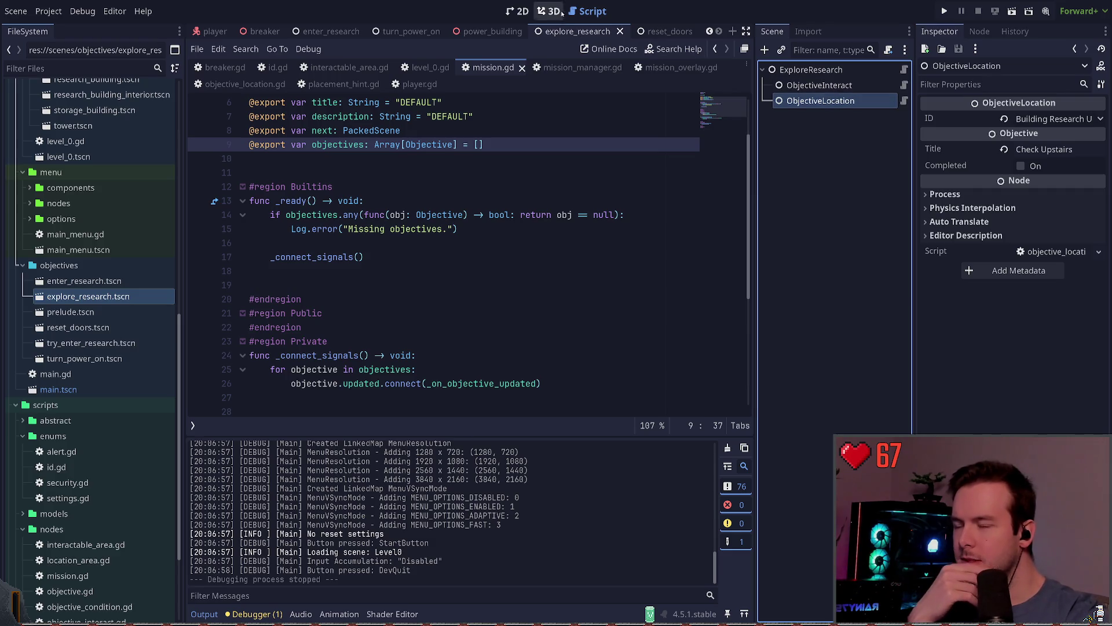
left_click(944, 11)
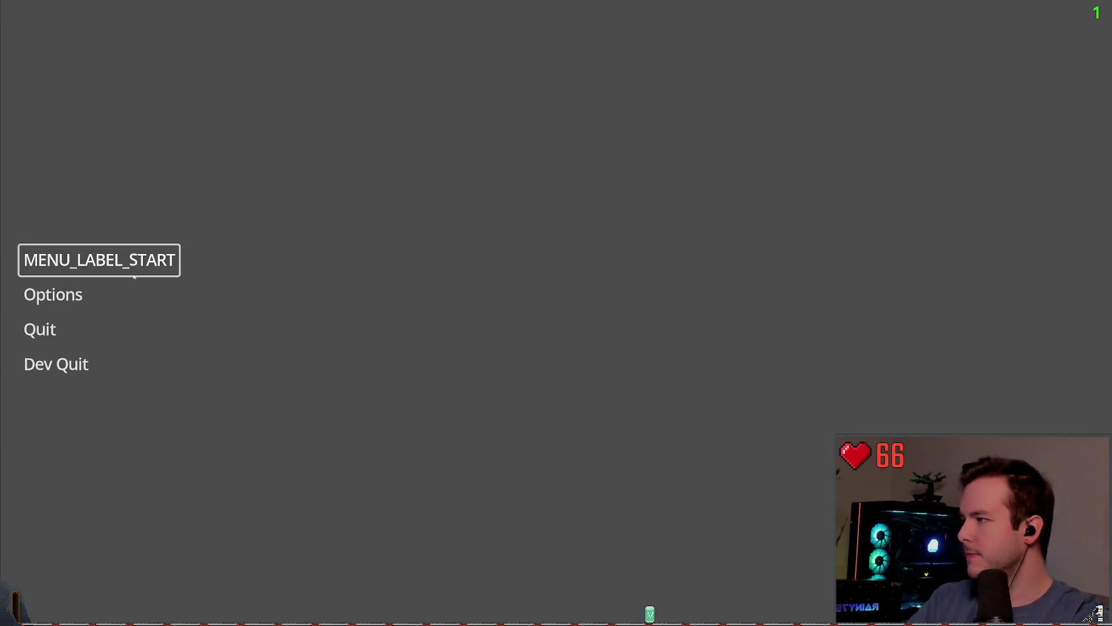
left_click(135, 275)
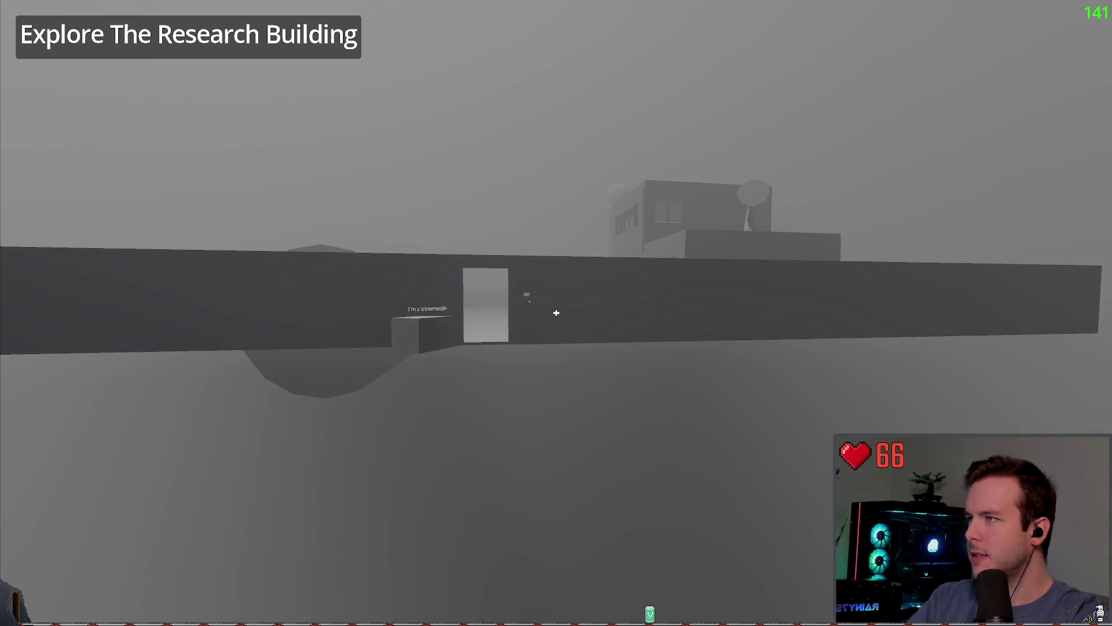
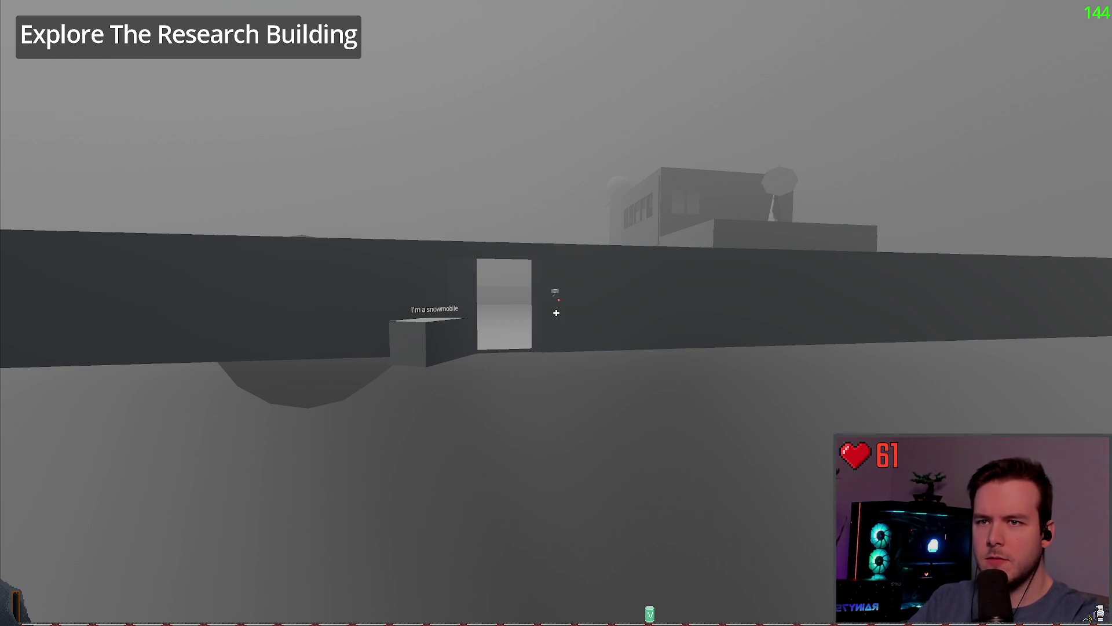
- Stop the running game and click through the objective nodes, ending on ExploreResearch
key("F8")
left_click(835, 85)
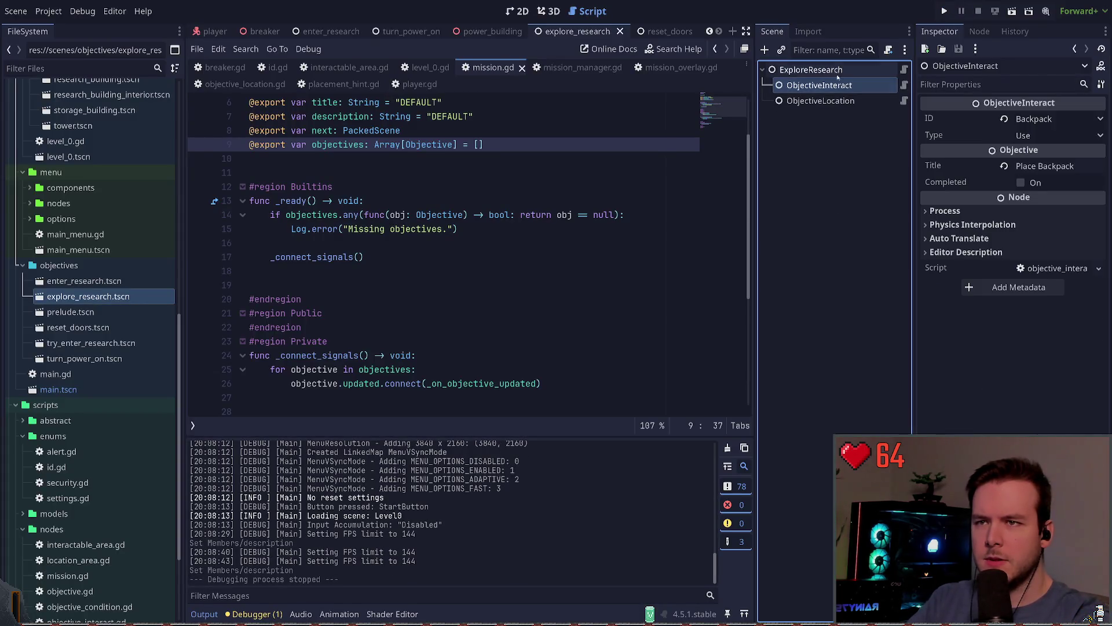
left_click(841, 102)
left_click(811, 70)
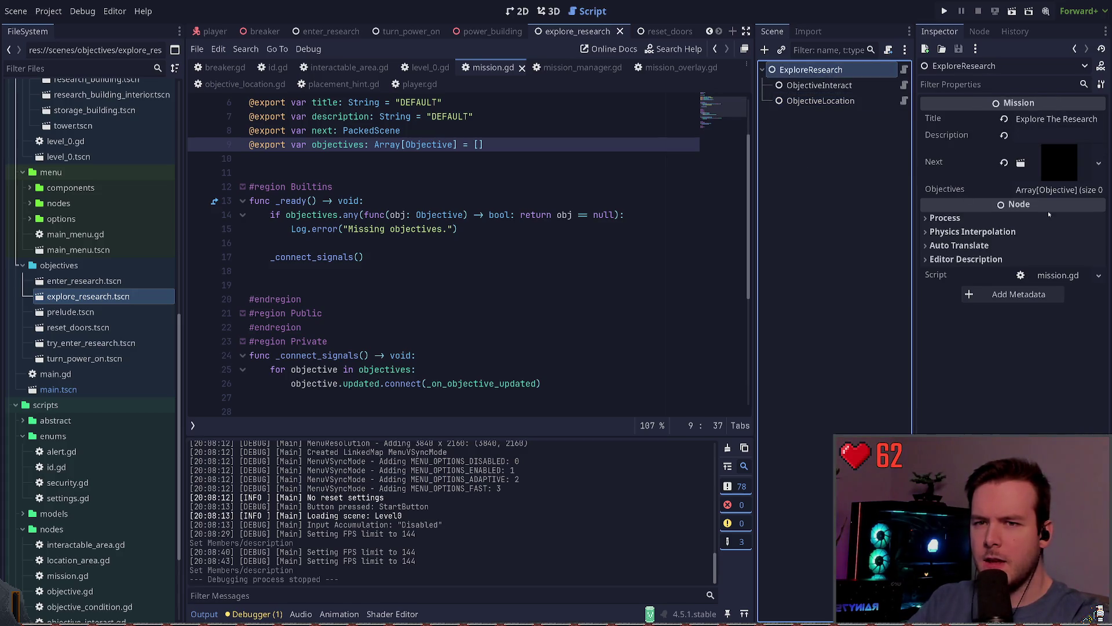
- Expand ExploreResearch's Objectives array (size 0), then return to the Missing objectives line in the script
left_click(1058, 189)
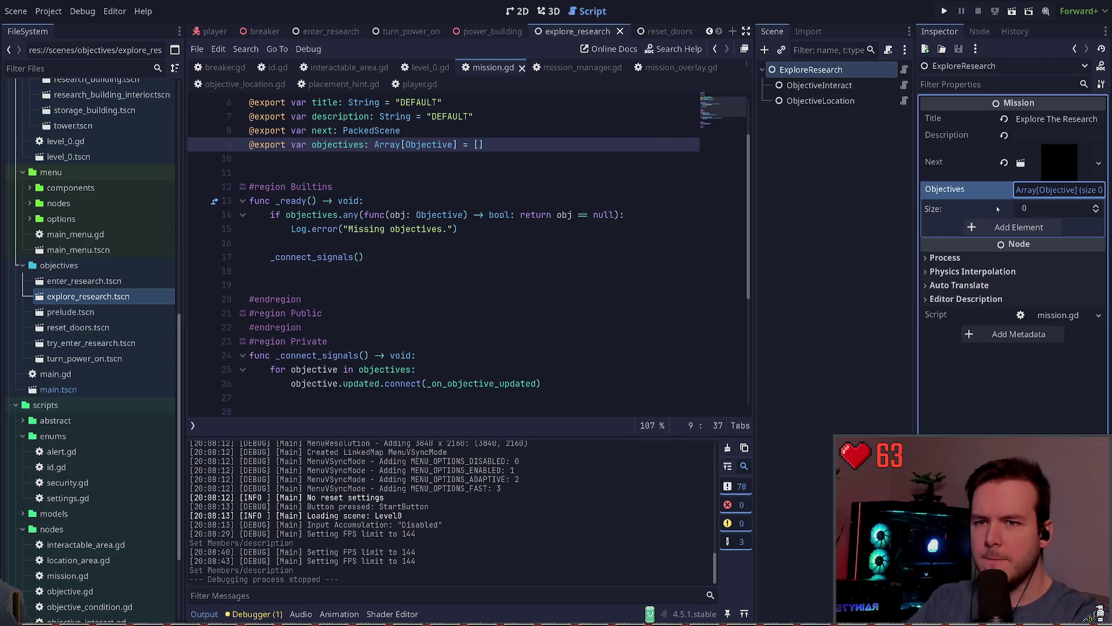
left_click(493, 68)
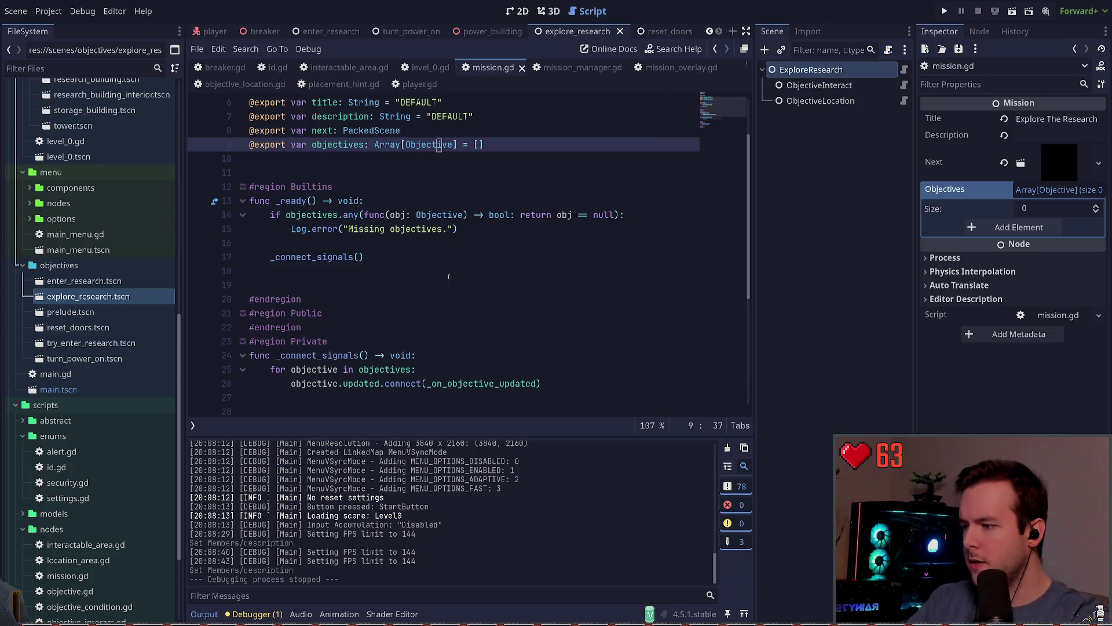
left_click(461, 229)
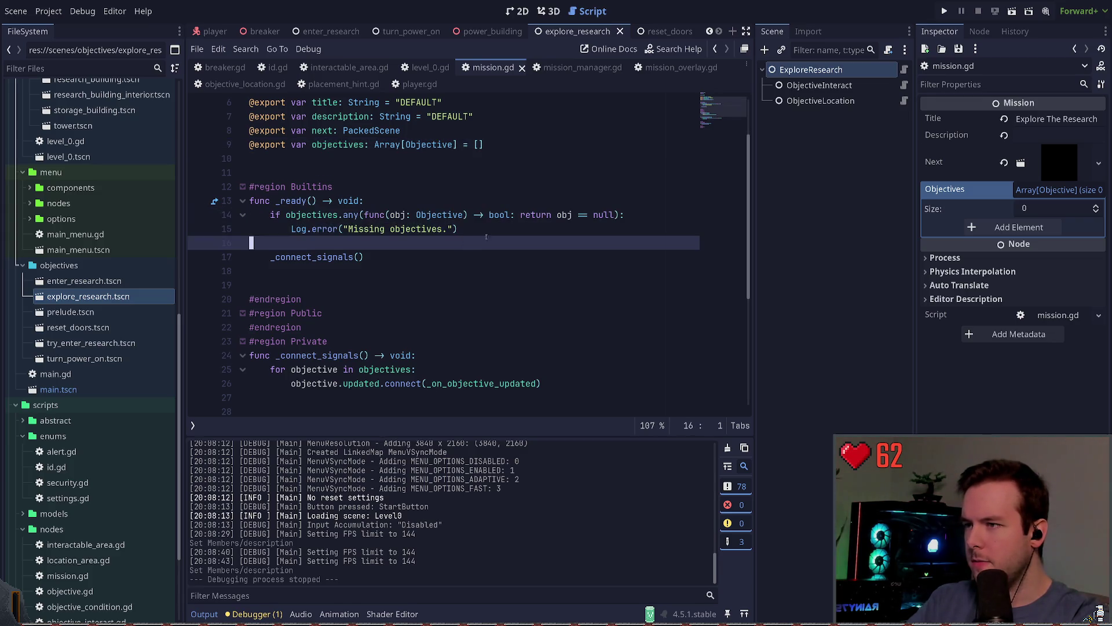
- Duplicate the objectives.any null check and its log line in _ready
left_click(478, 215)
key("Up")
key("Return")
key("shift+Down")
key("shift+Down")
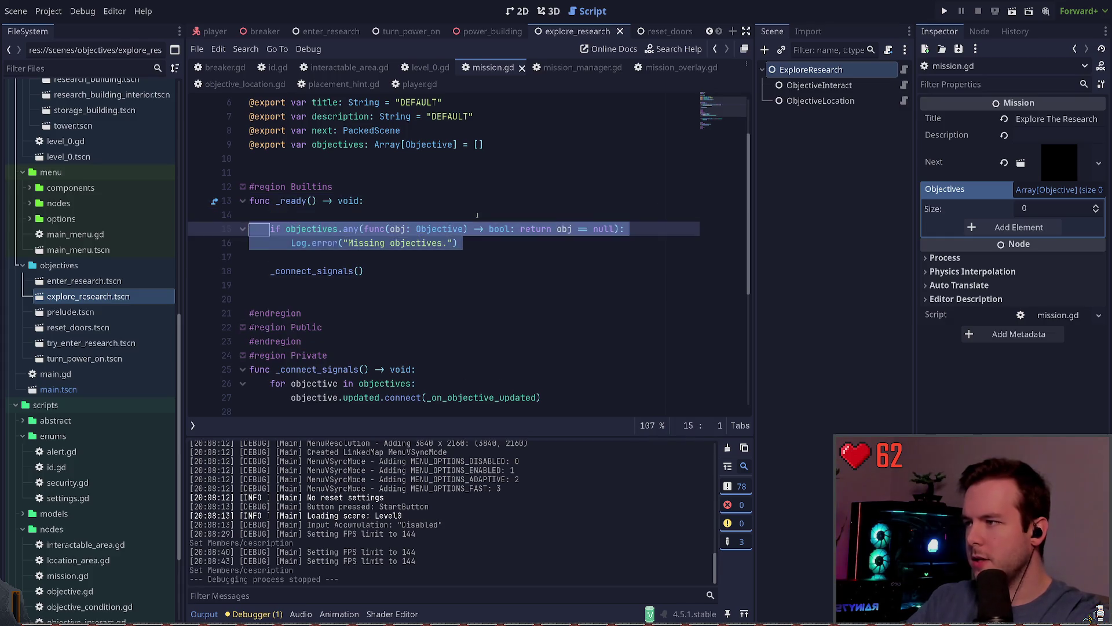
key("ctrl+shift+d")
key("ctrl+shift+k")
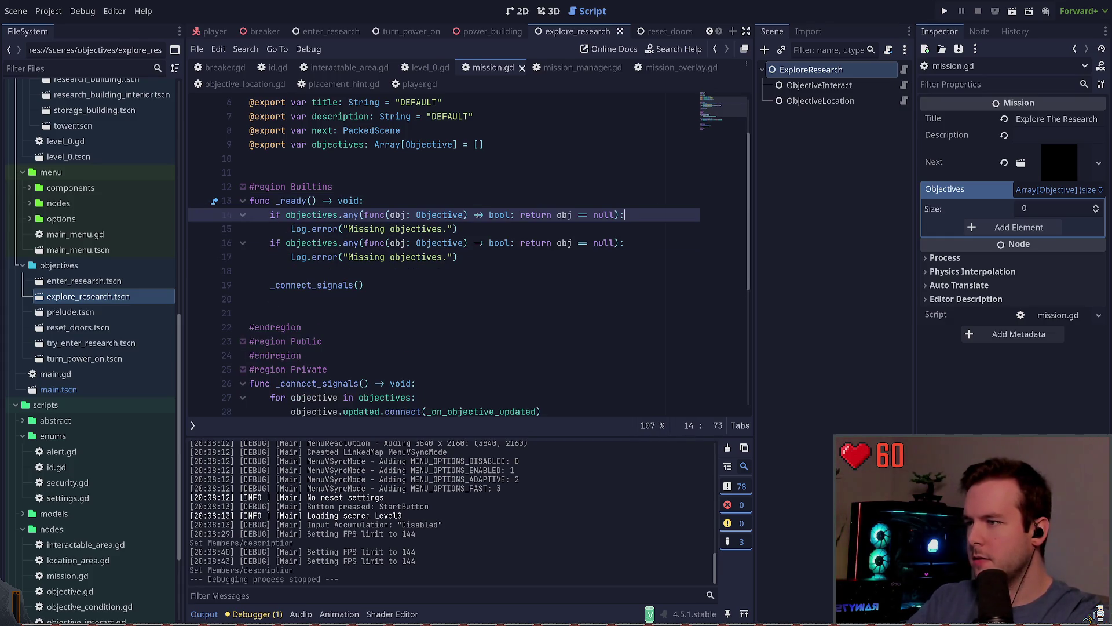
key("Down")
key("End")
key("Return")
- Change the first check to objectives.is_empty(), save mission.gd, and run the game
left_click(594, 215)
left_click(490, 215)
left_click(360, 215)
key("ctrl+shift+Right")
key("ctrl+shift+Right")
key("ctrl+shift+Right")
type("is_empty(")
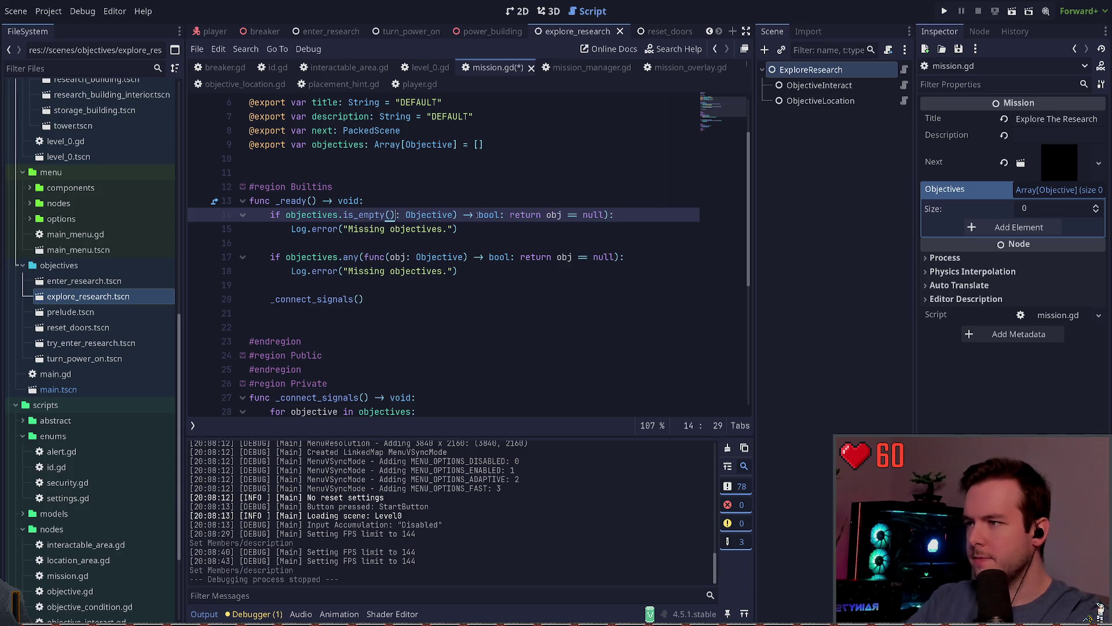
key("ctrl+Delete")
key("ctrl+Delete")
key("ctrl+Delete")
key("ctrl+Delete")
key("ctrl+Delete")
key("ctrl+Delete")
key("ctrl+Left")
key("ctrl+Left")
key("ctrl+s")
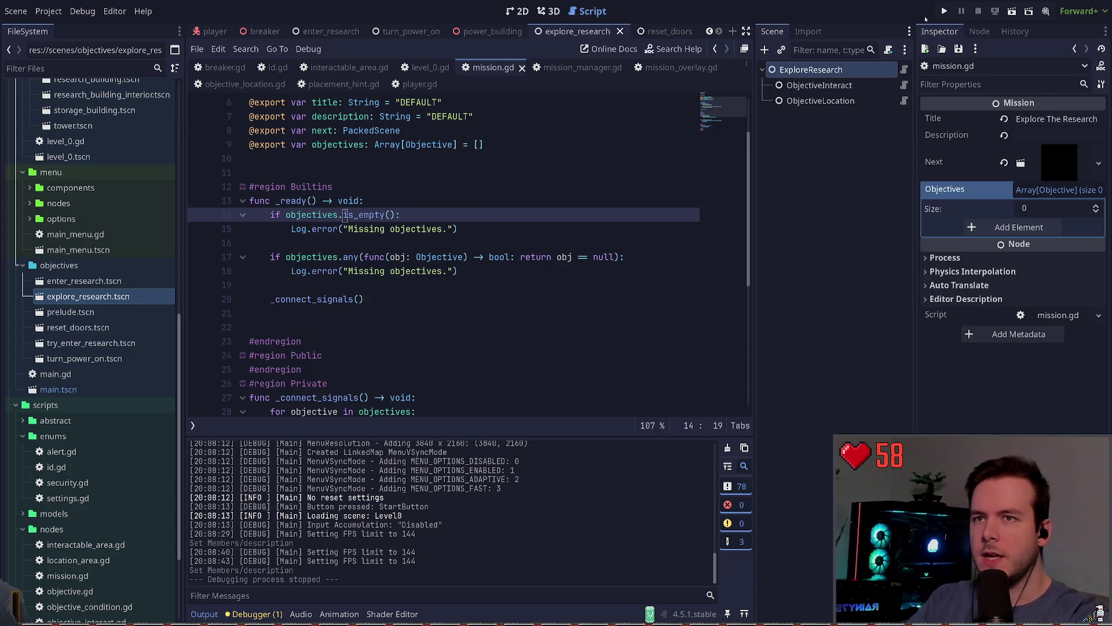
key("F5")
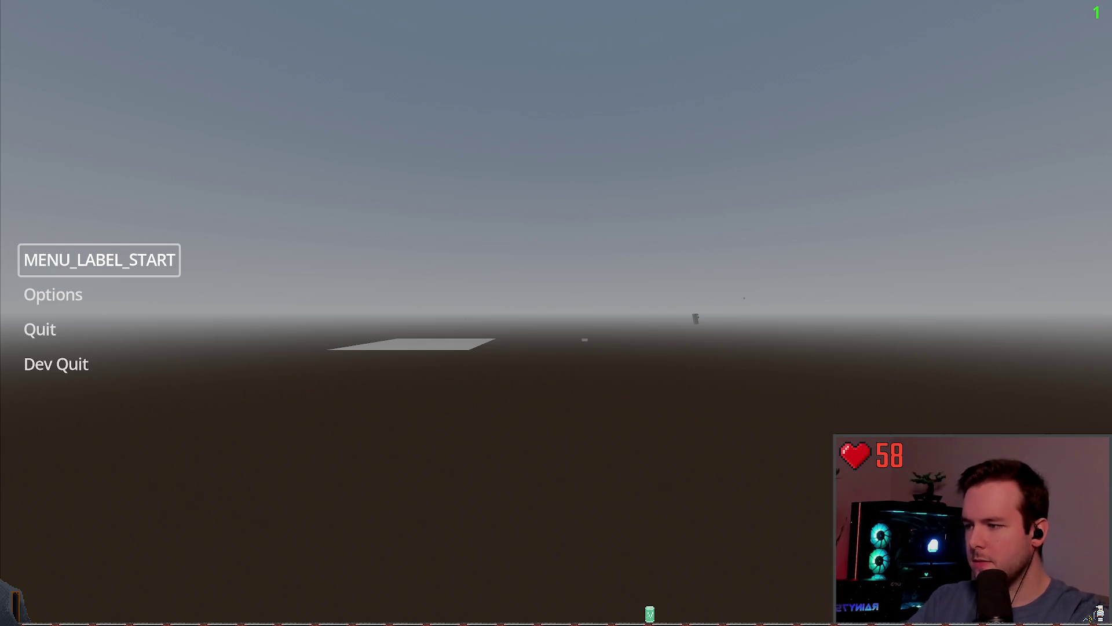
- Add two Objectives slots, assign ObjectiveInteract and ObjectiveLocation, and save the scene
key("Return")
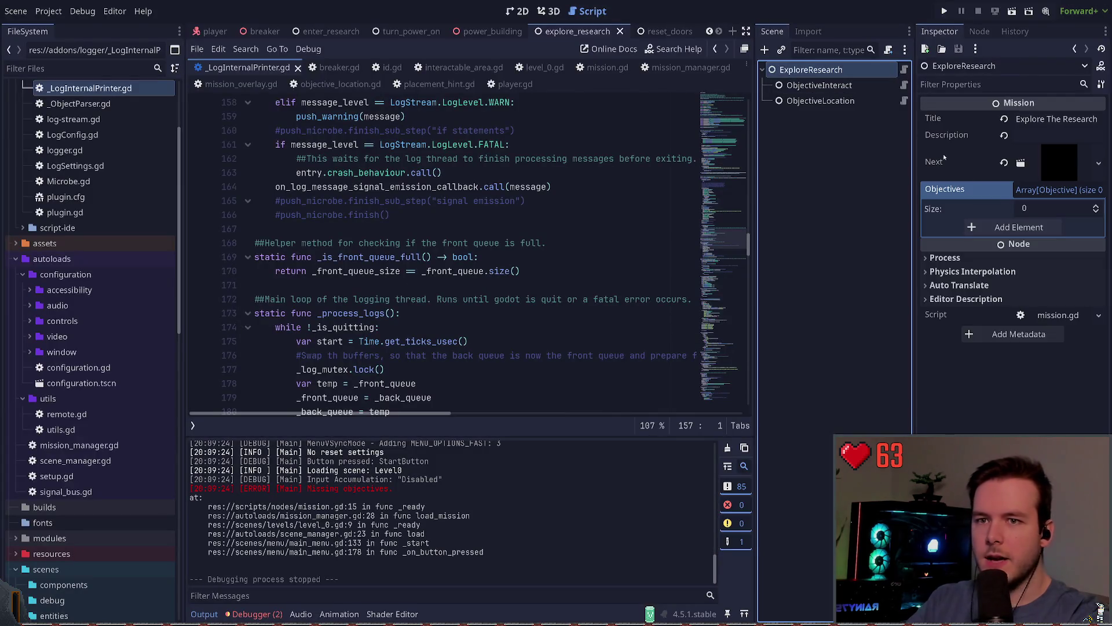
left_click(1014, 227)
left_click(1015, 246)
mouse_move(819, 86)
left_mouse_down()
mouse_move(1046, 229)
mouse_move(1043, 245)
left_mouse_up()
key("ctrl+s")
- Run the project to confirm Place Backpack and Check Upstairs are listed, then quit
left_click(946, 12)
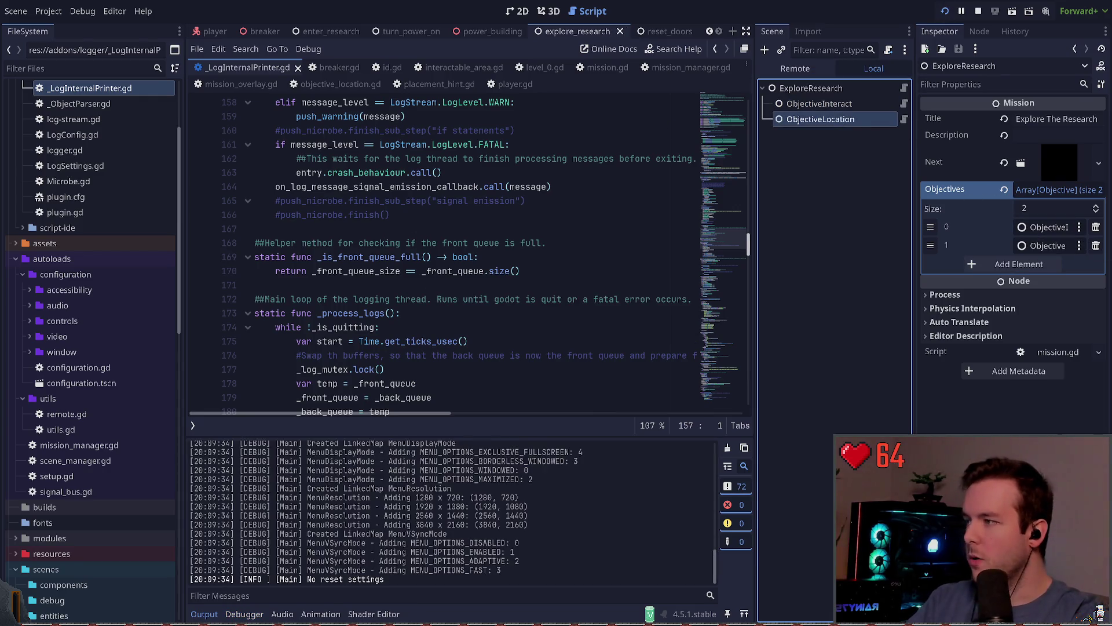
key("w")
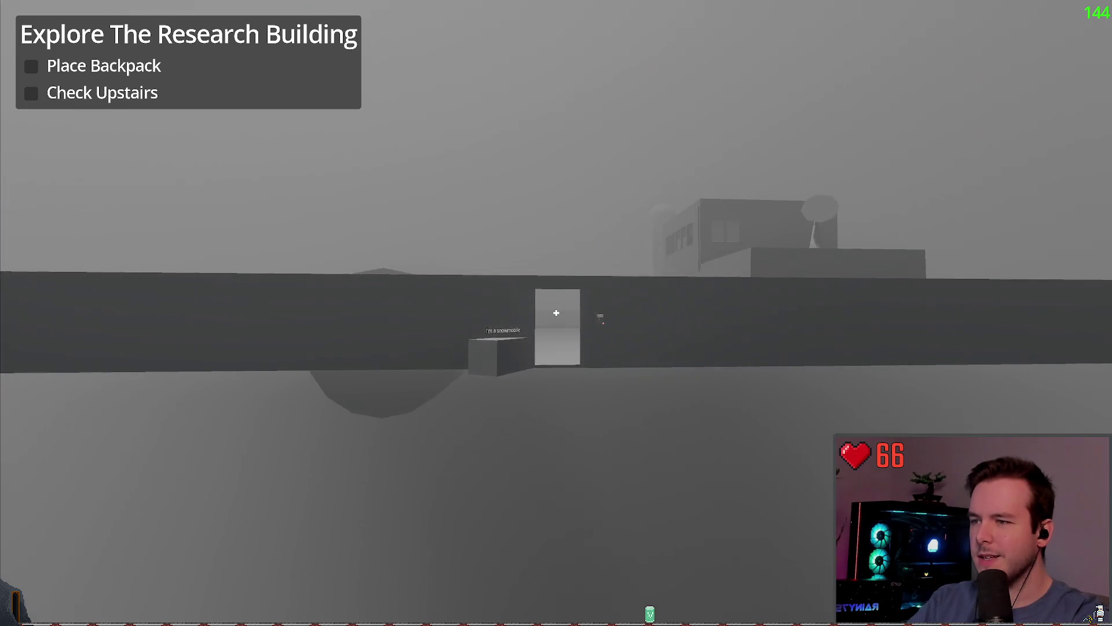
key("Escape")
left_click(36, 377)
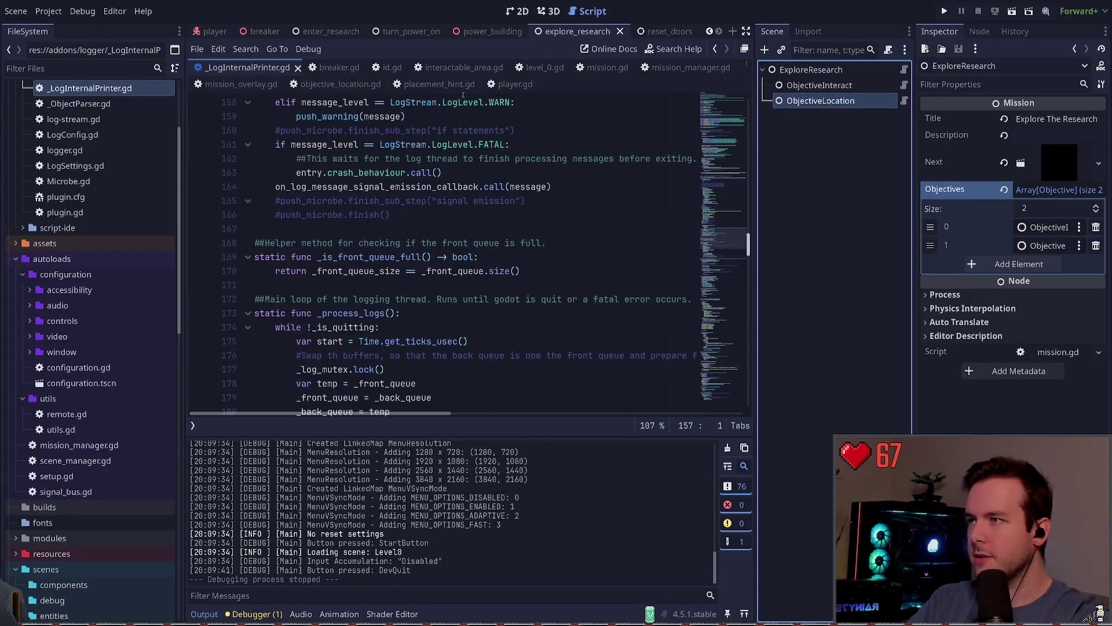
- Add a _load_objectives() call inside _ready in mission.gd
left_click(904, 70)
left_click(460, 266)
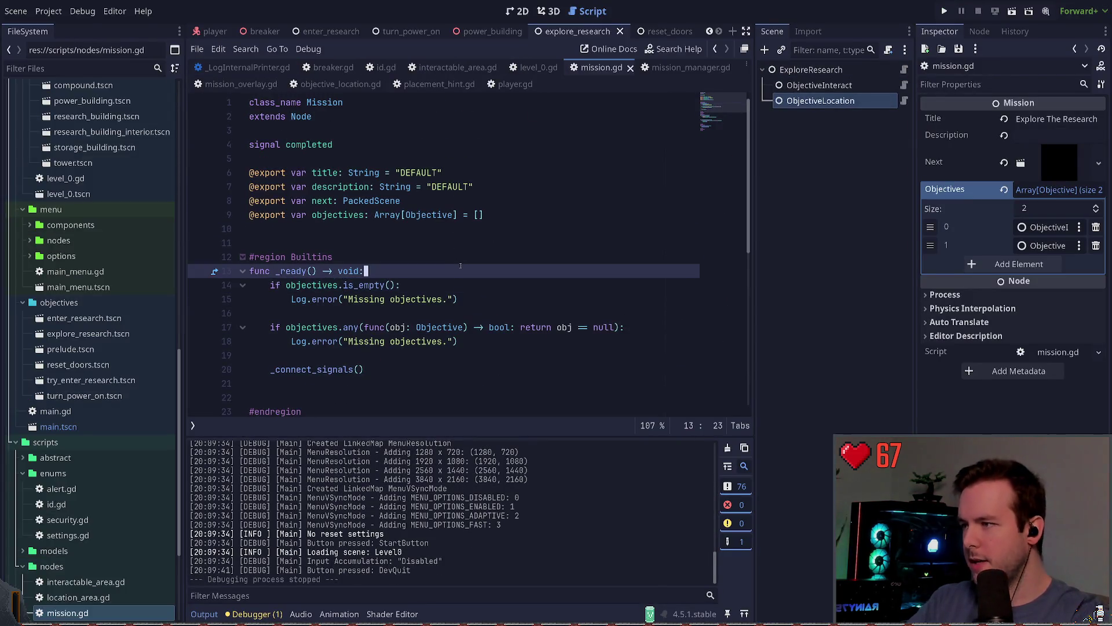
key("Return")
key("Return")
key("Up")
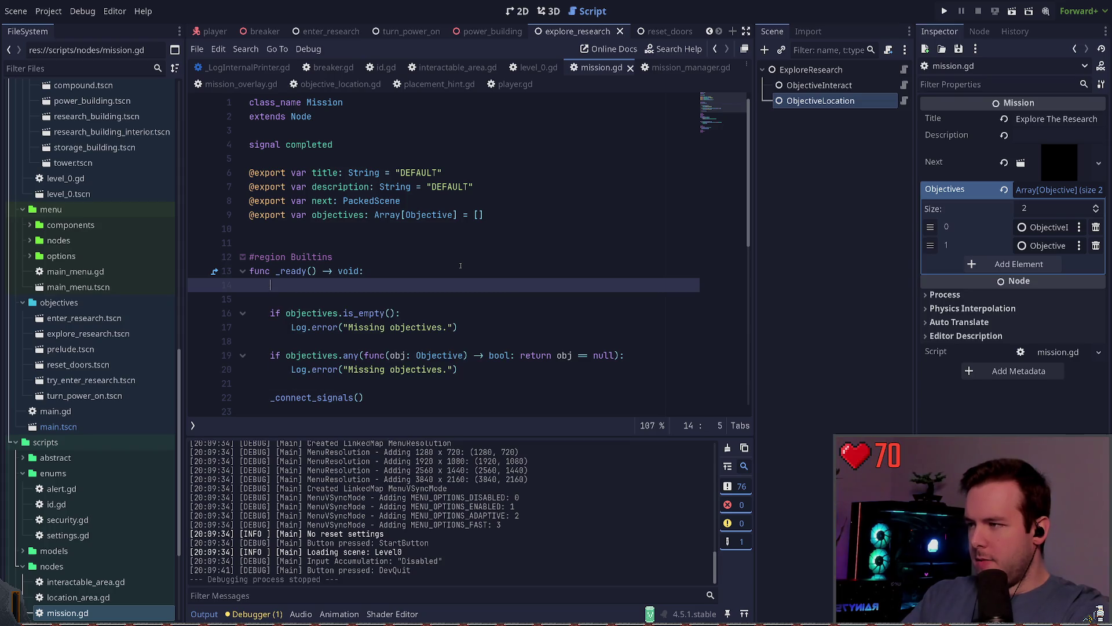
key("BackSpace")
key("BackSpace")
key("BackSpace")
type("_load_")
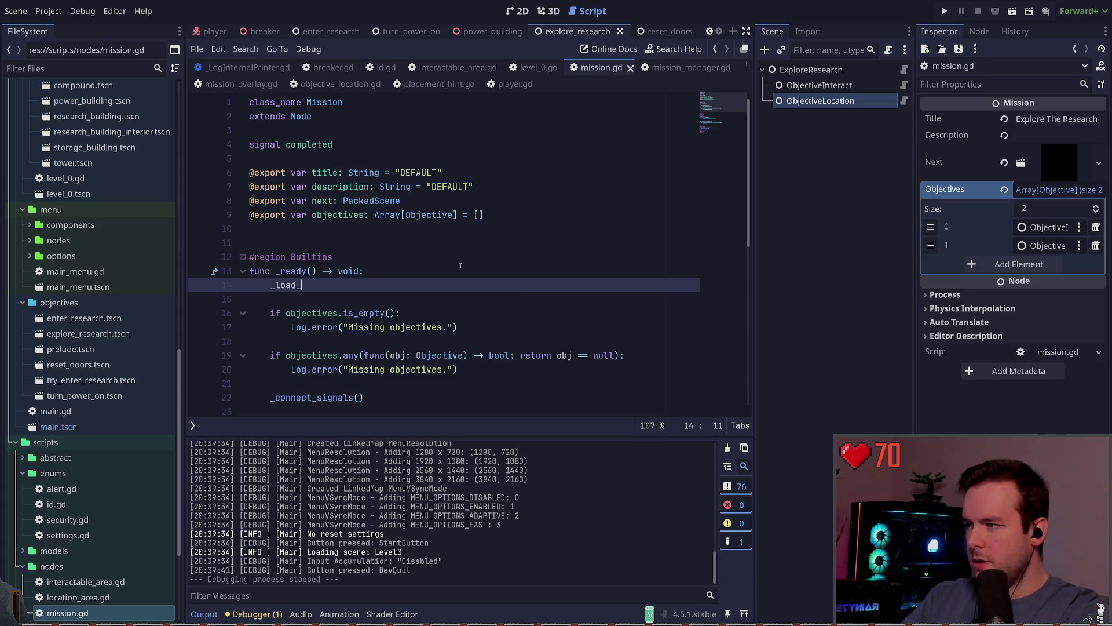
type("objectives(")
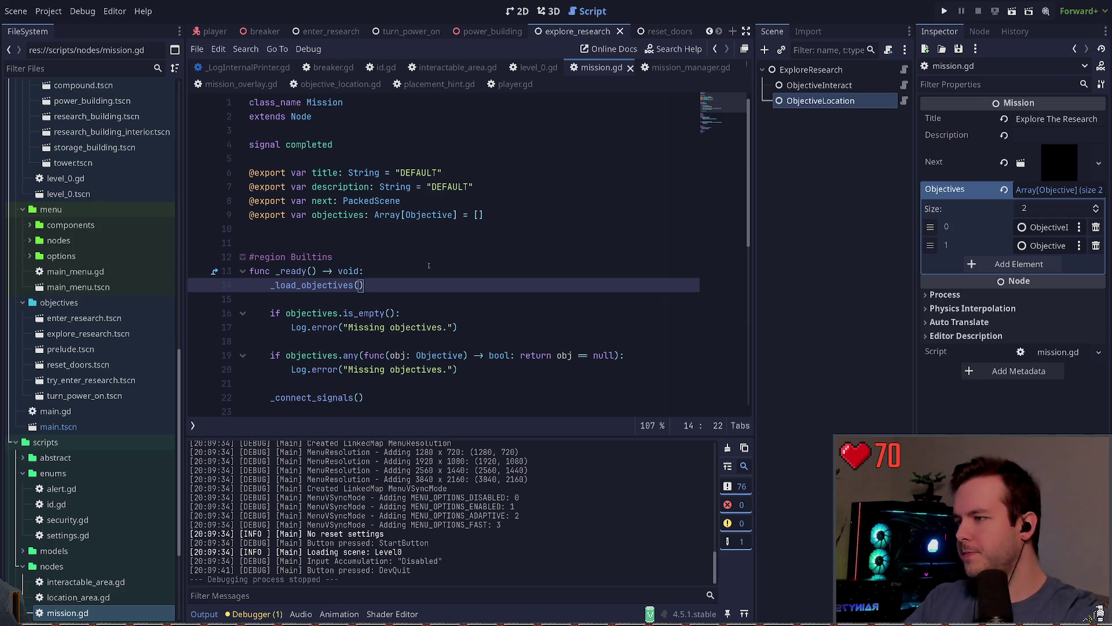
- Define a new func _load_objectives() -> void below _connect_signals
scroll(436, 269, "down", 8)
left_click(413, 220)
key("Up")
key("Return")
type("func _load_objectives() -> void")
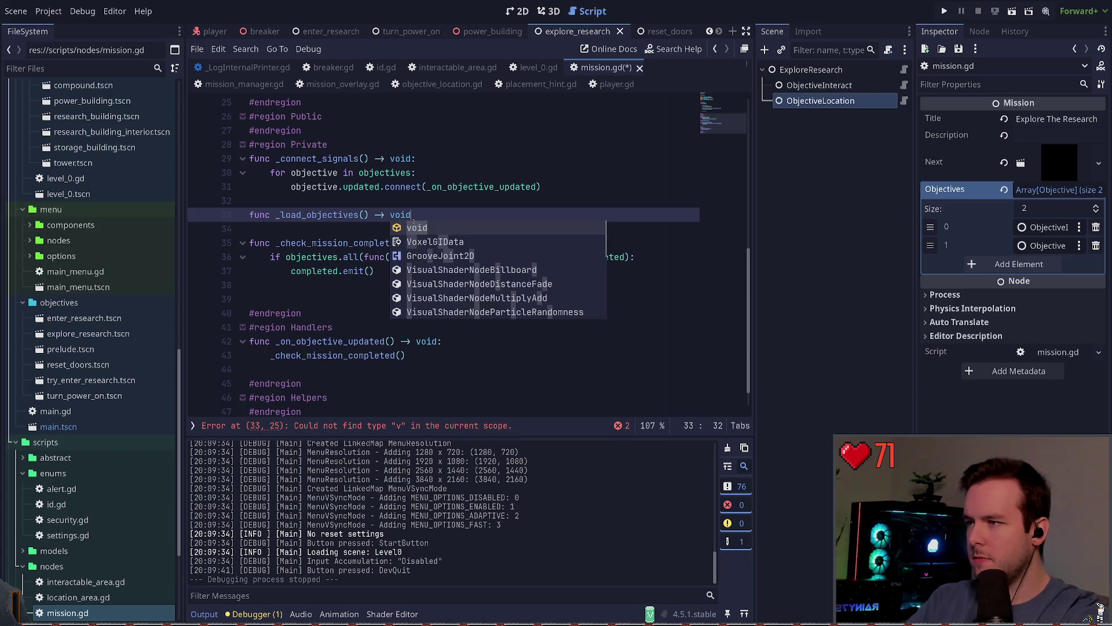
key("Return")
type(":")
key("Return")
type("get_")
type("chil")
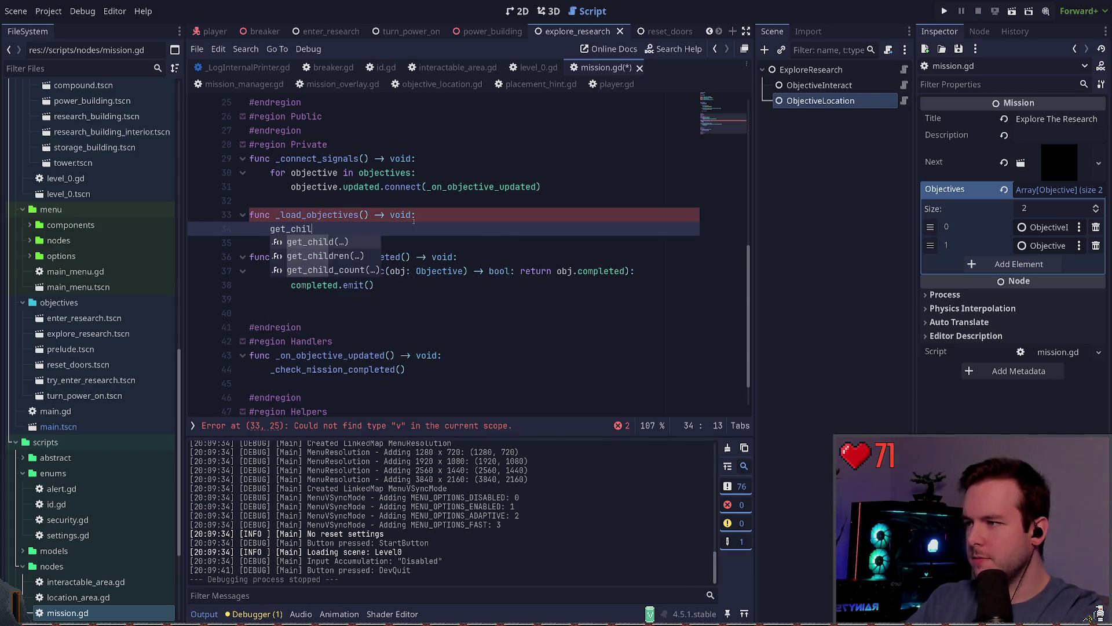
key("Return")
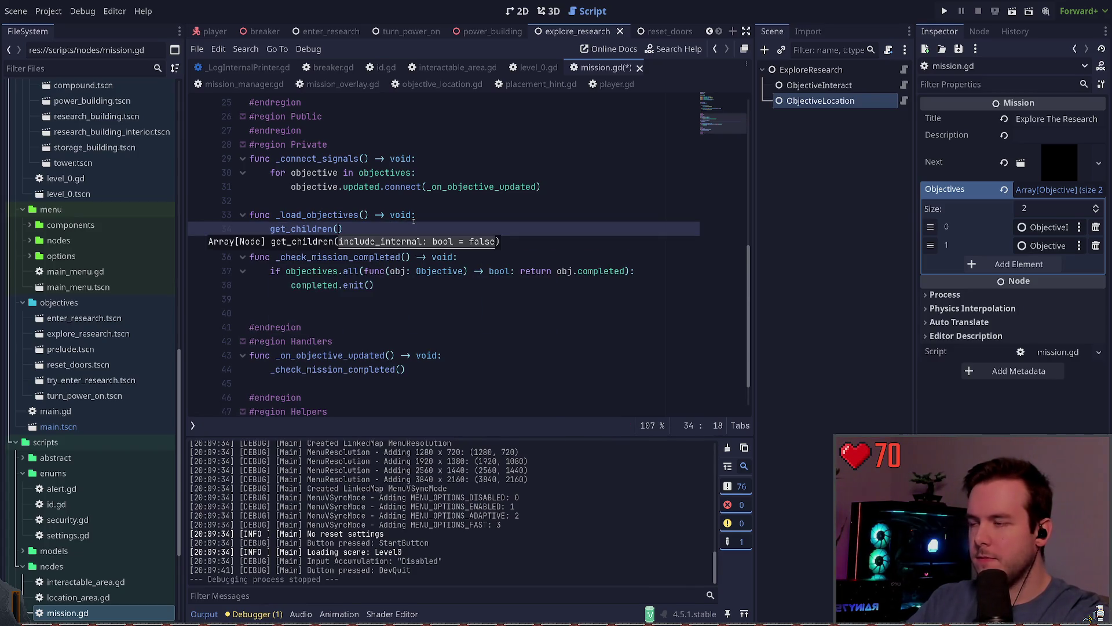
- Add a 'for child in get_children():' loop with an 'if child is Objective:' check
key("Home")
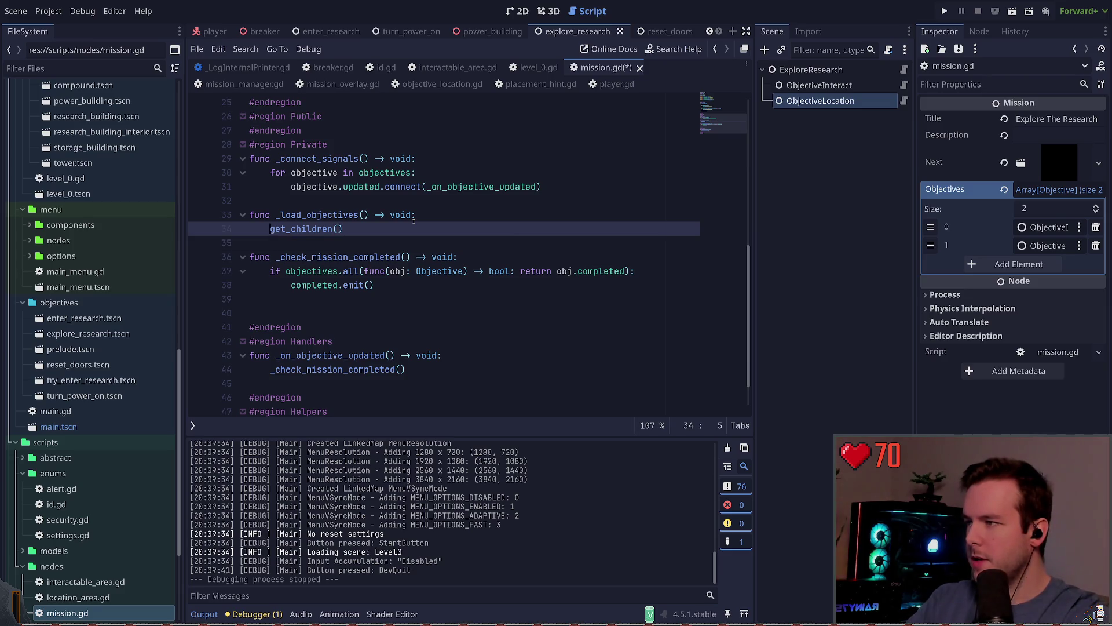
type("for child in get_children()")
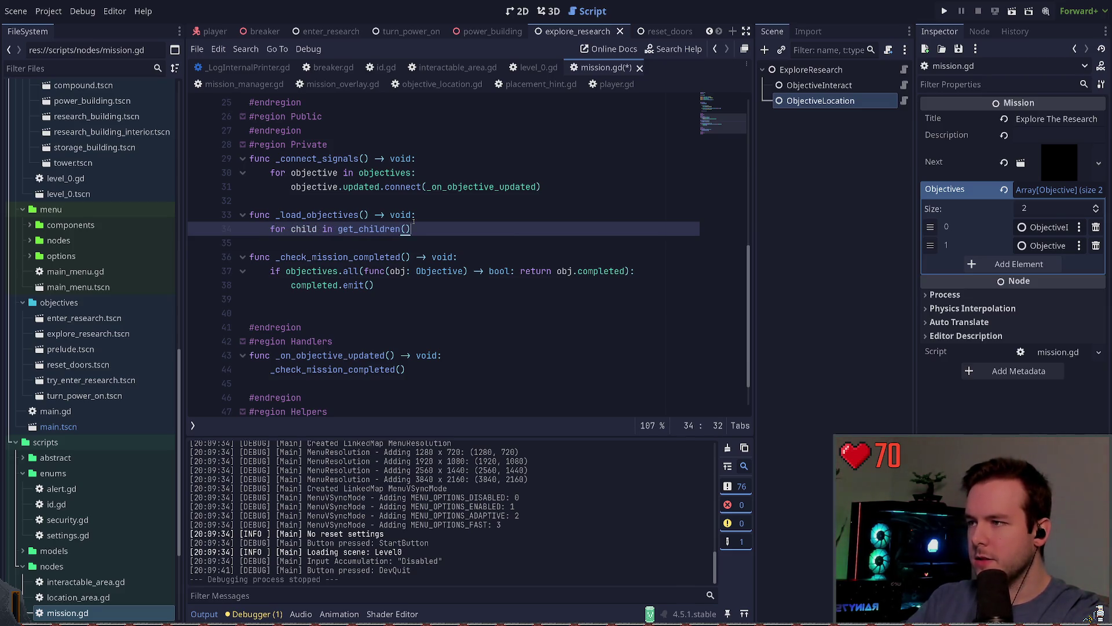
type(":")
key("Return")
type("hild ")
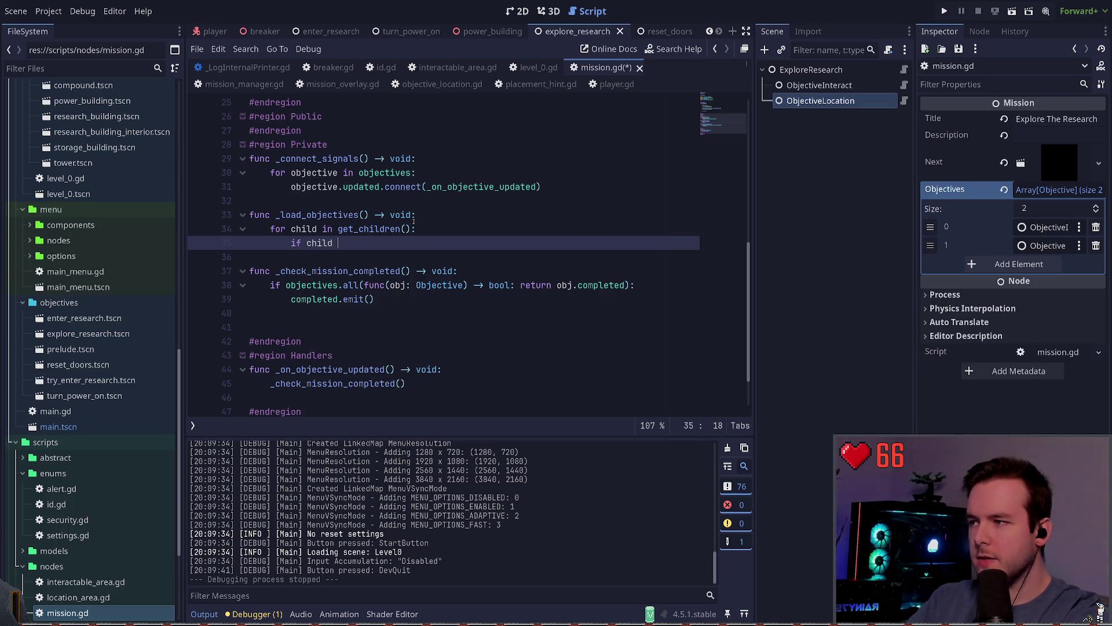
type("is Objective:")
key("Return")
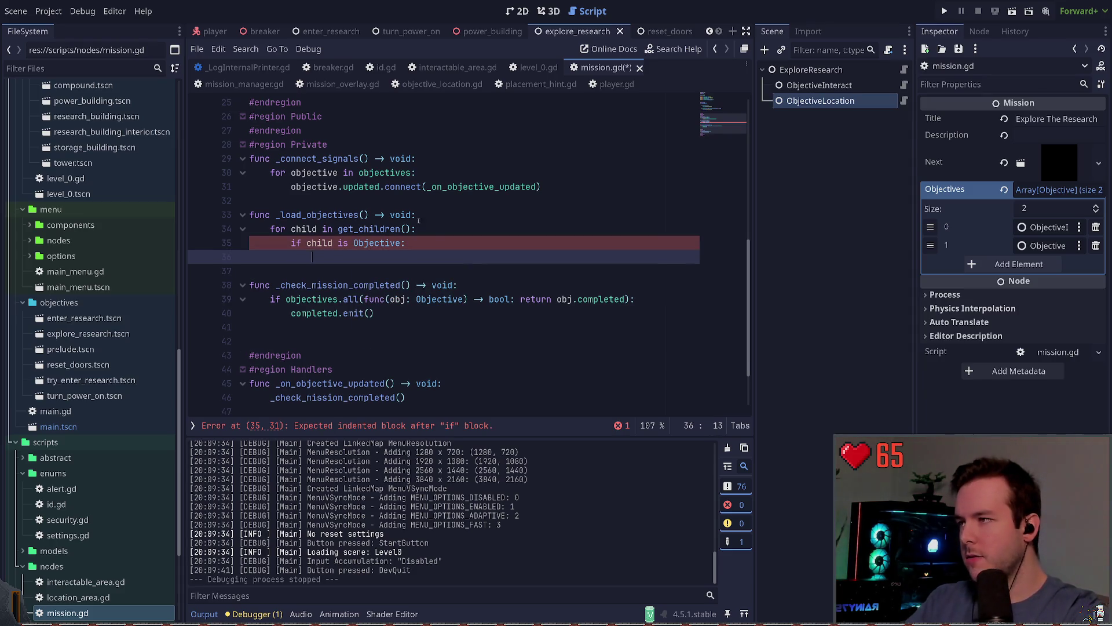
- Append each Objective child with objectives.append(child) and save the script
scroll(464, 262, "up", 6)
scroll(464, 262, "down", 6)
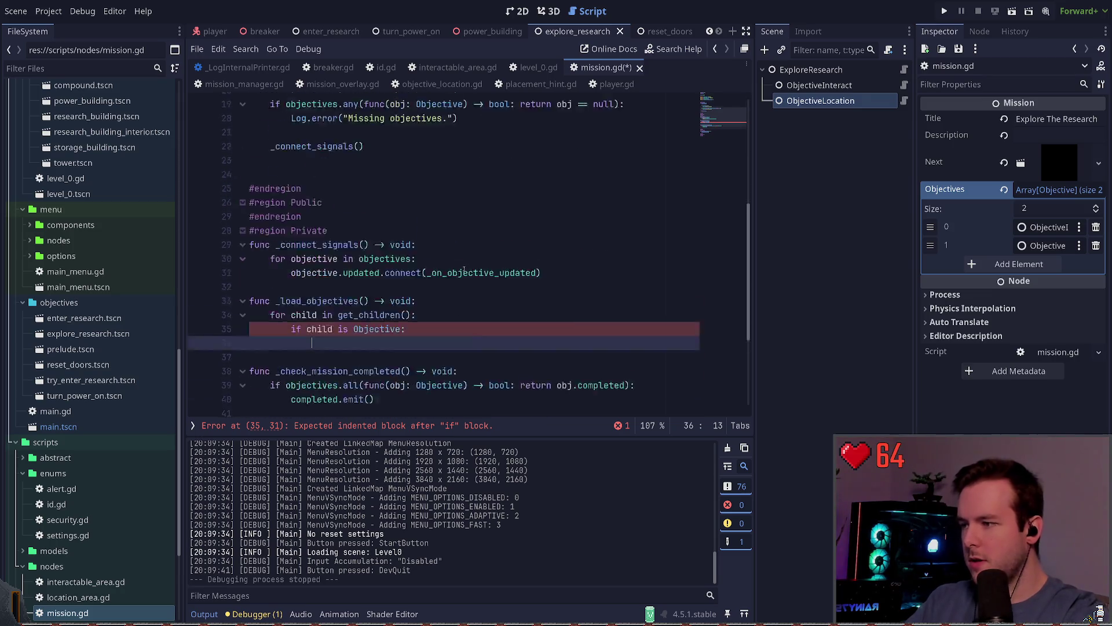
type("objectives.")
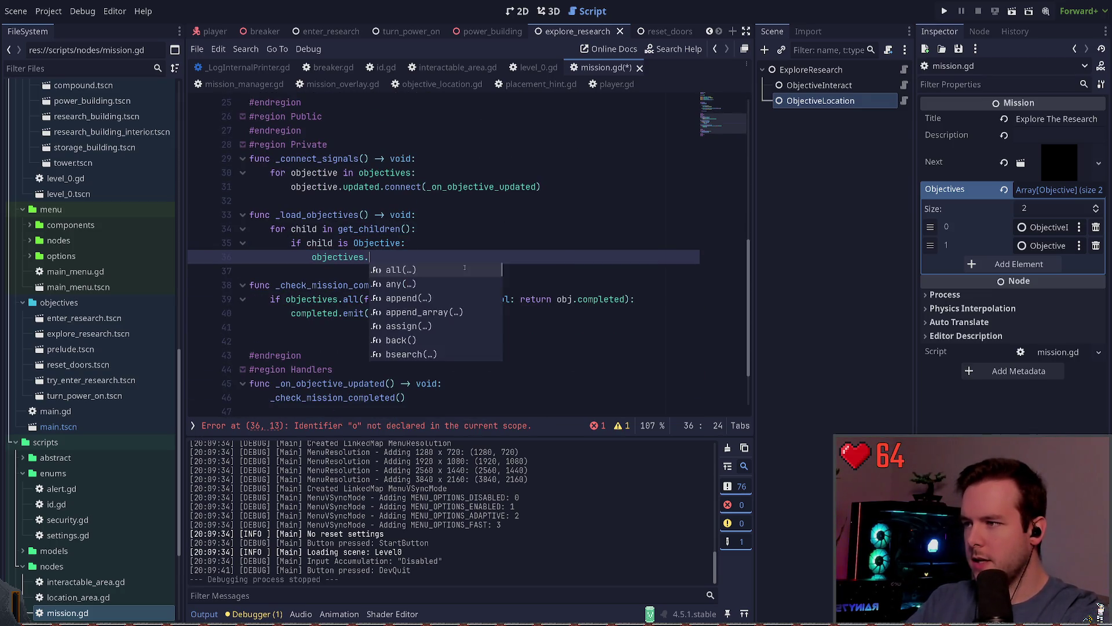
type("app")
key("Return")
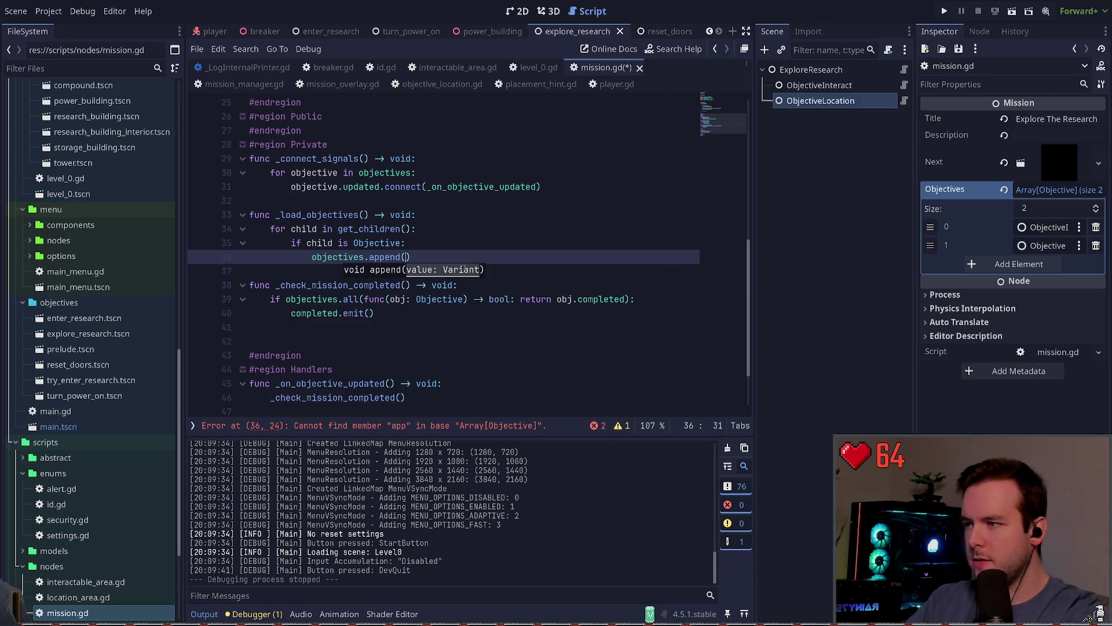
type("child")
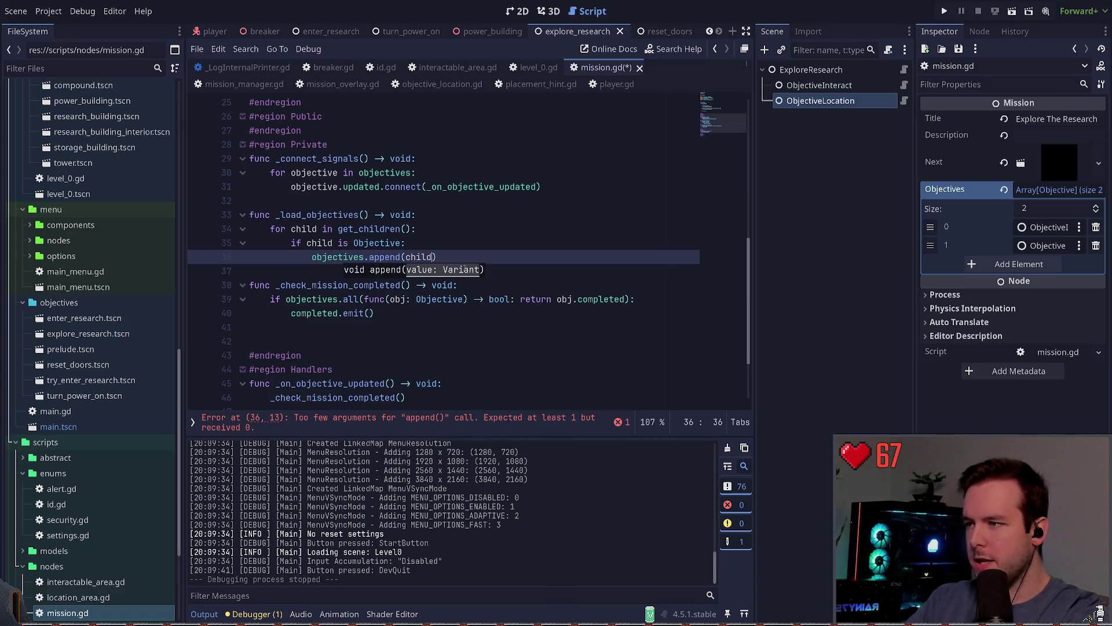
key("ctrl+s")
key("Up")
key("Up")
key("Up")
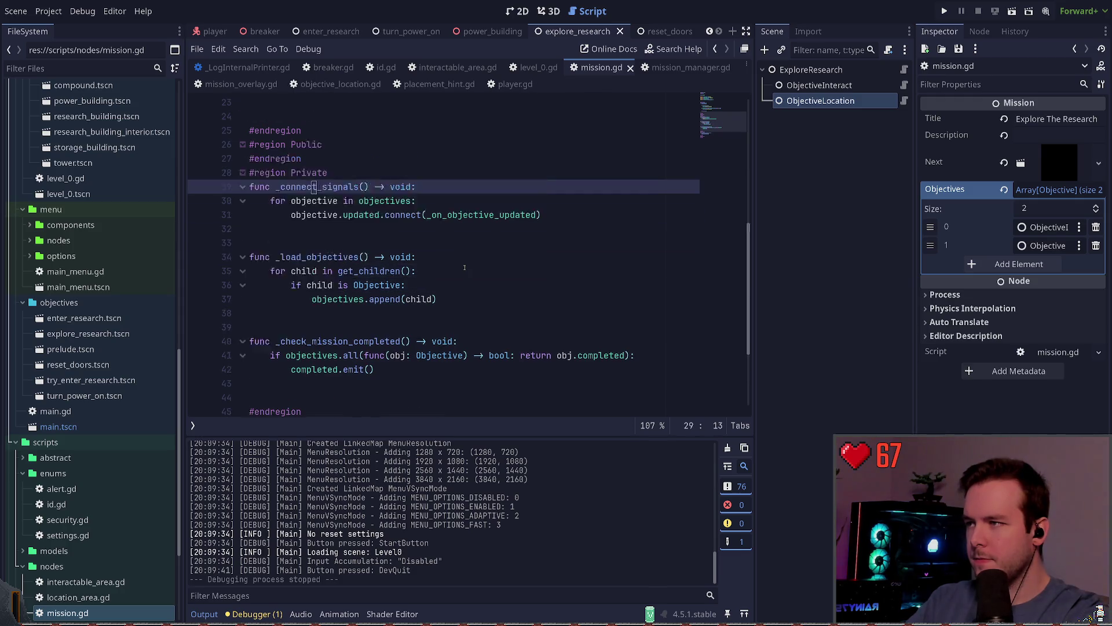
scroll(464, 267, "up", 5)
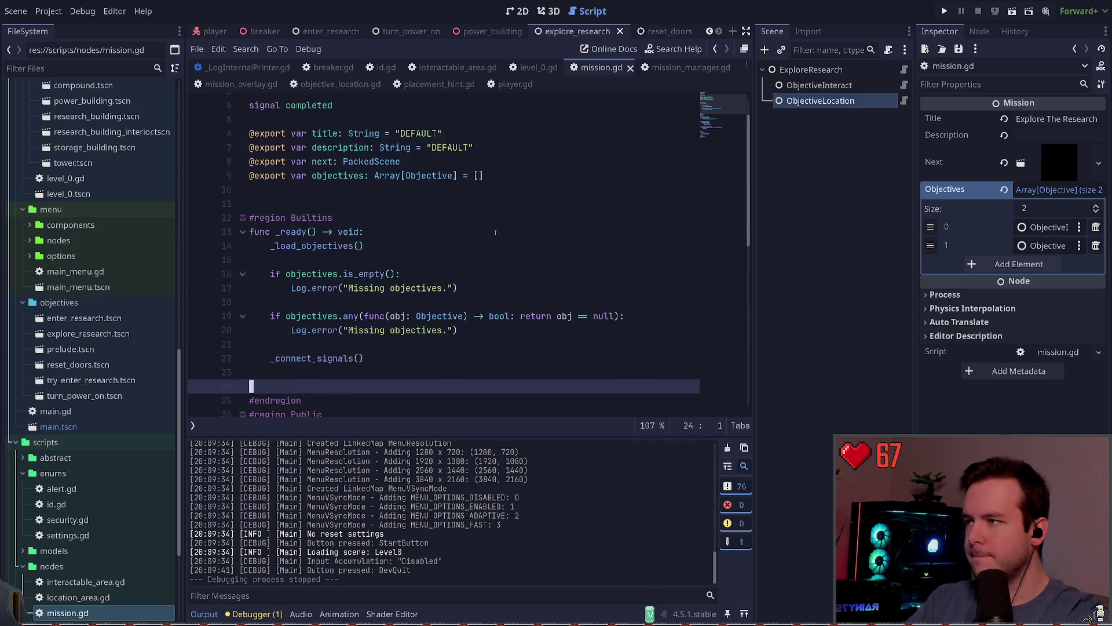
scroll(642, 284, "down", 3)
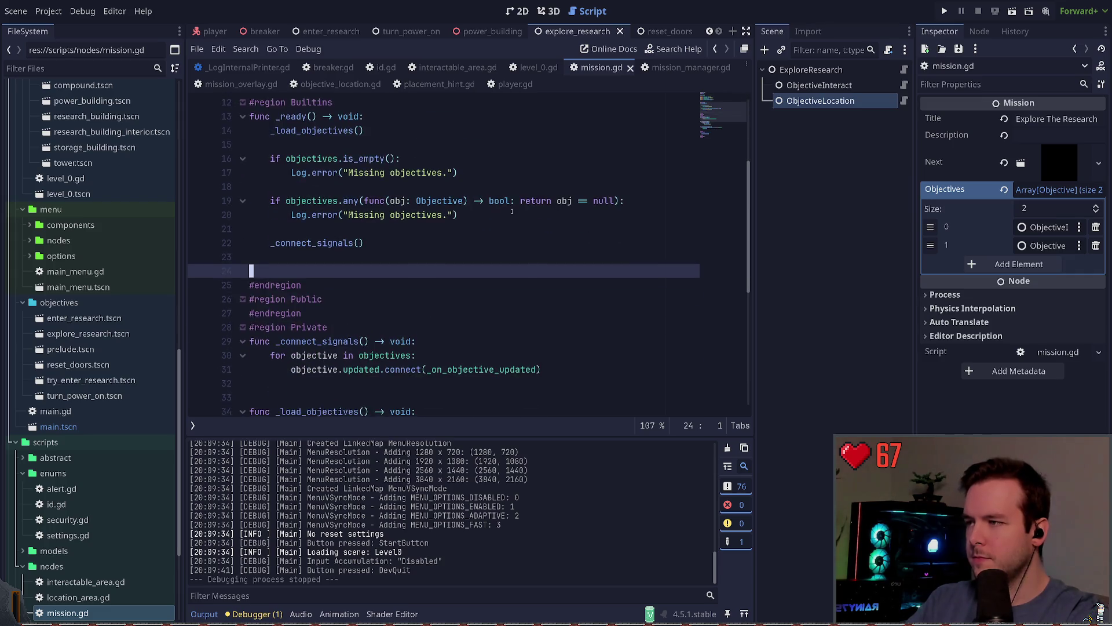
scroll(555, 207, "up", 1)
left_click(453, 176)
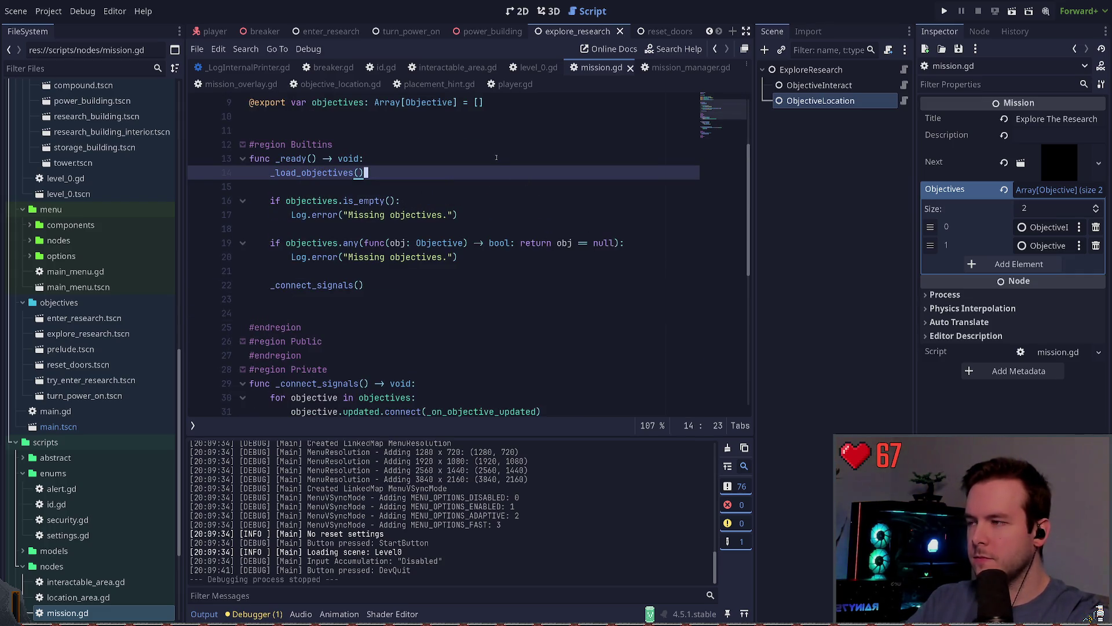
scroll(527, 194, "up", 3)
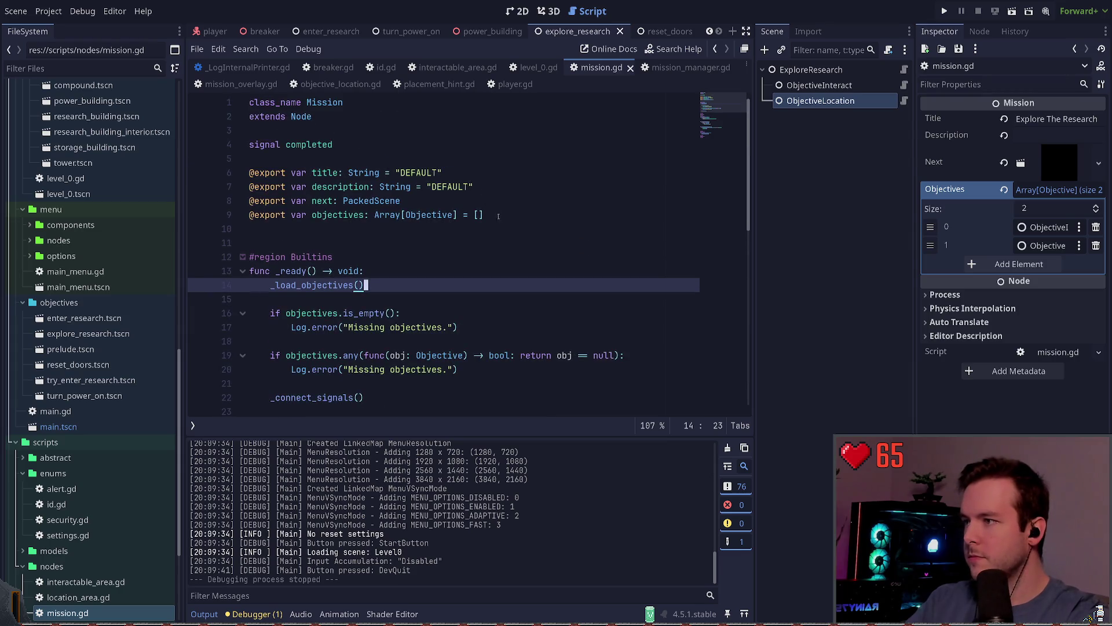
left_click(250, 215)
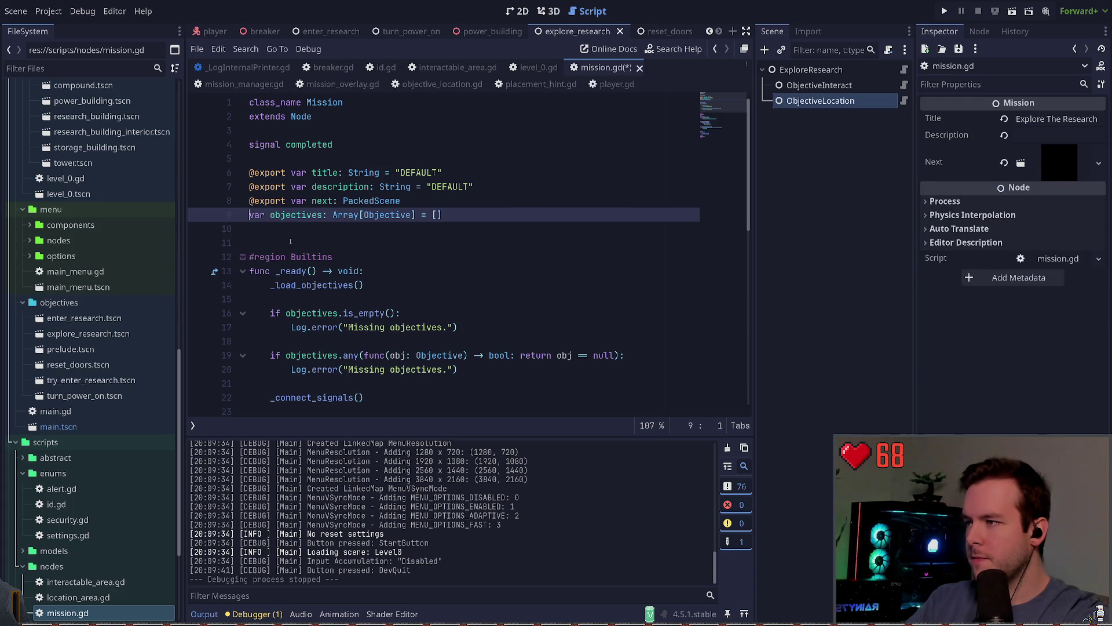
key("ctrl+s")
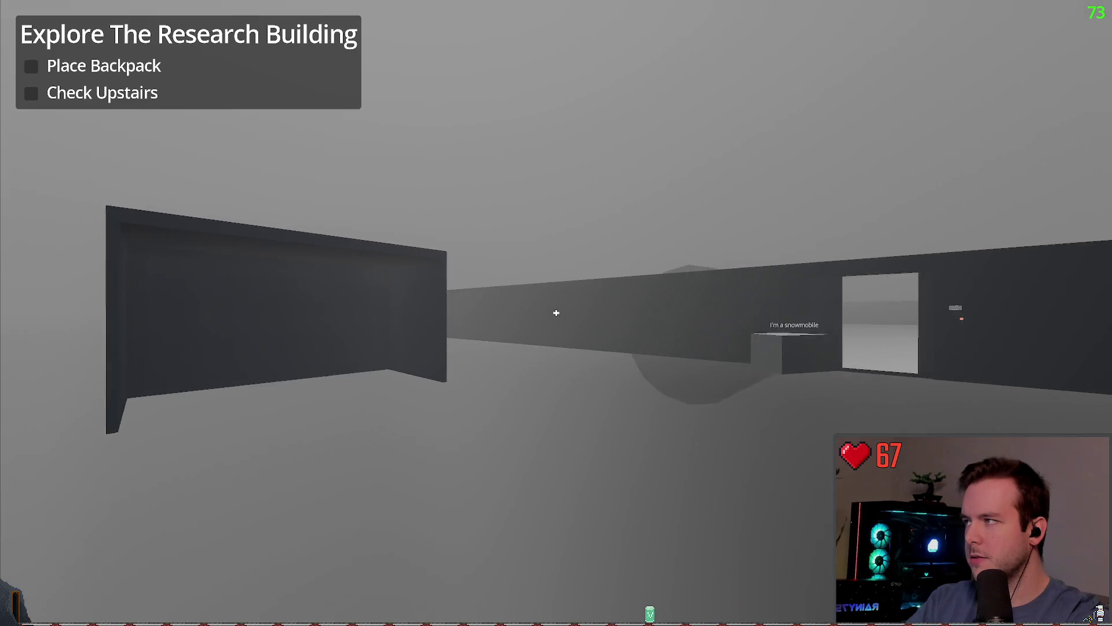
- Quit the running game and review the objective nodes, reselecting ExploreResearch
key("Escape")
left_click(54, 362)
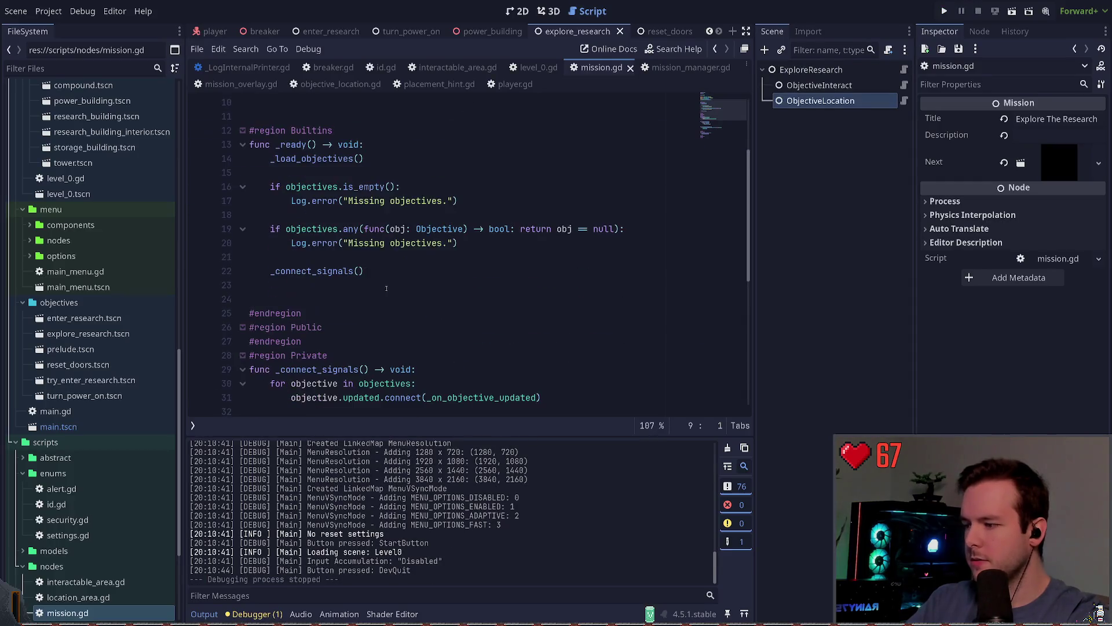
scroll(394, 283, "up", 2)
left_click(811, 69)
left_click(819, 85)
left_click(812, 101)
left_click(811, 70)
- Playtest by walking upstairs into the research building, placing the backpack, then quitting
key("F5")
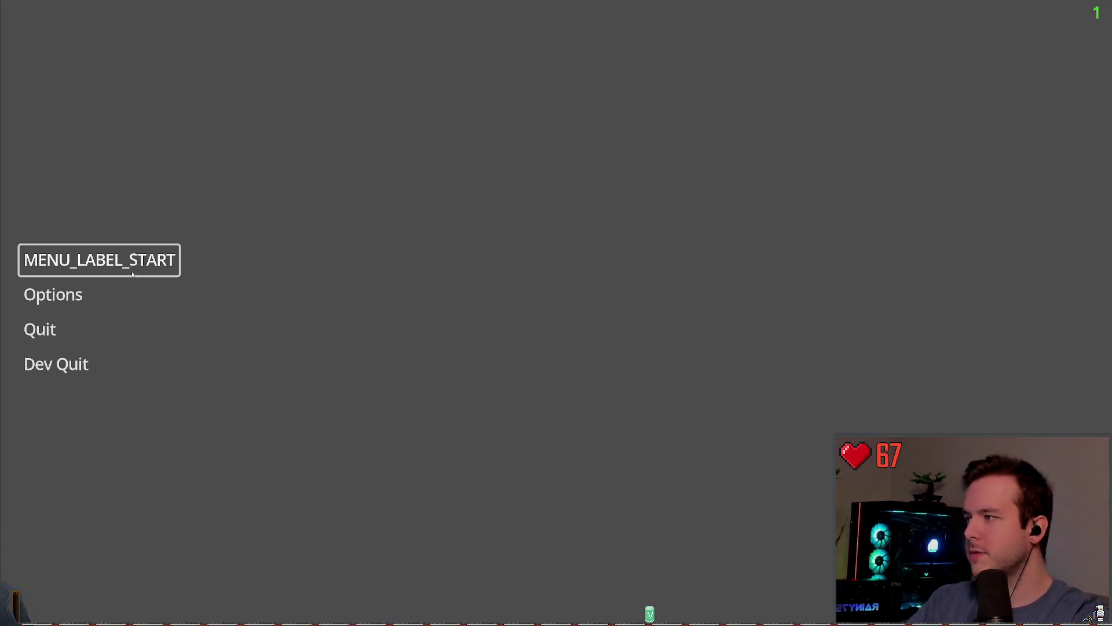
key("w")
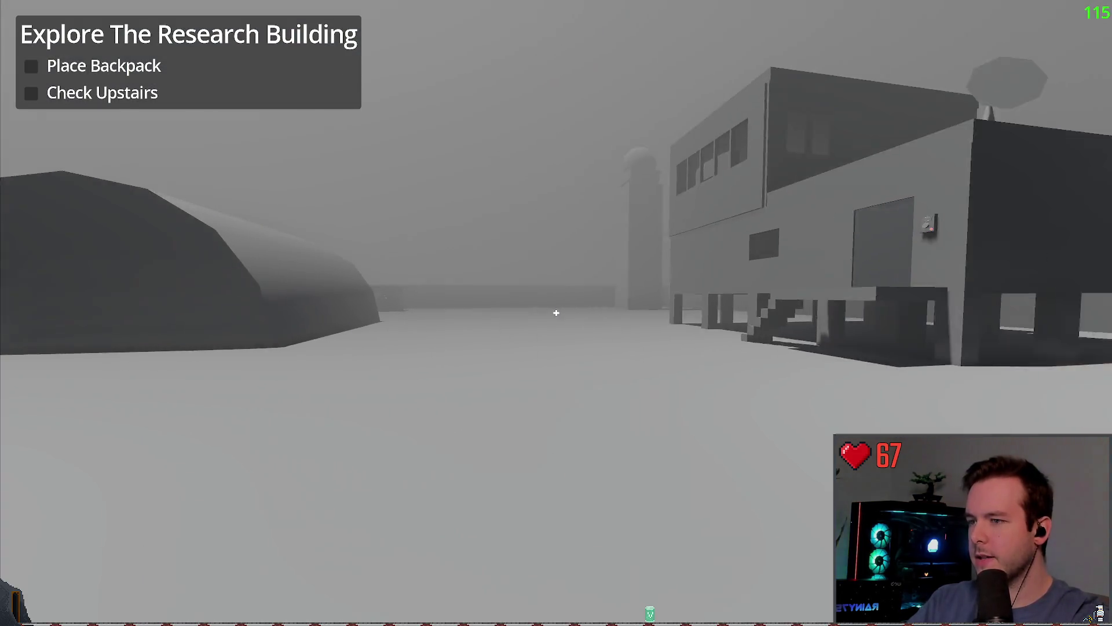
key("w")
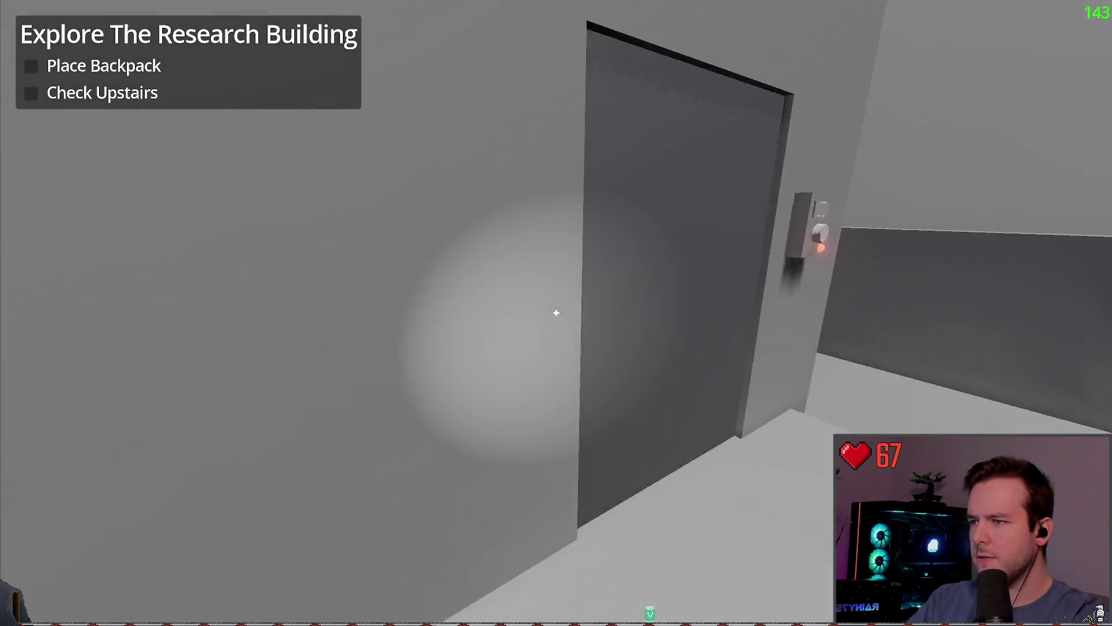
key("w")
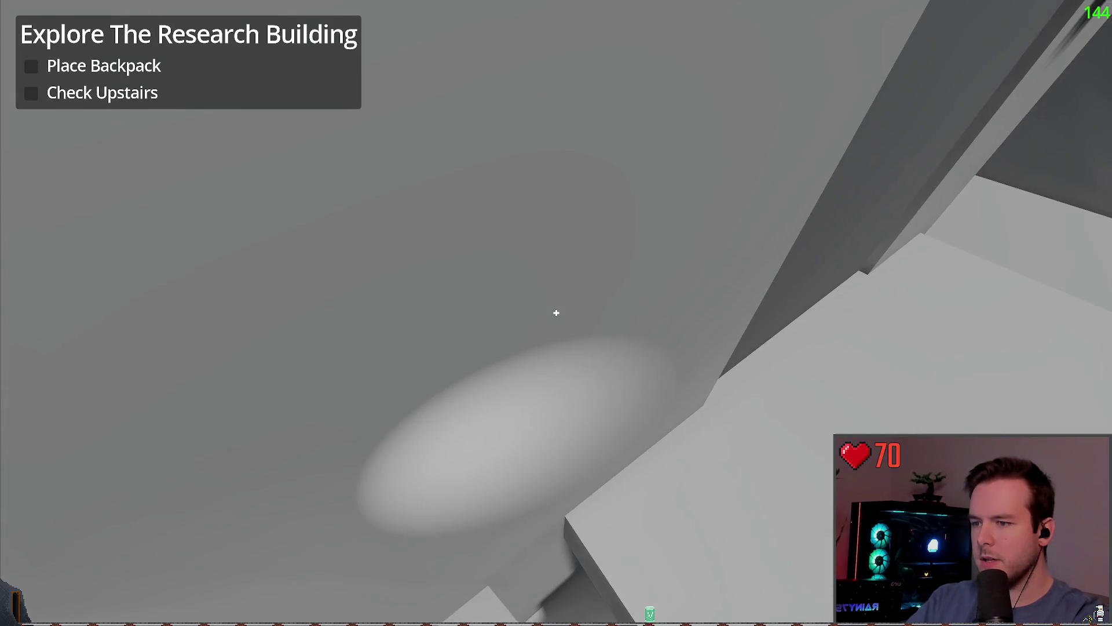
key("w")
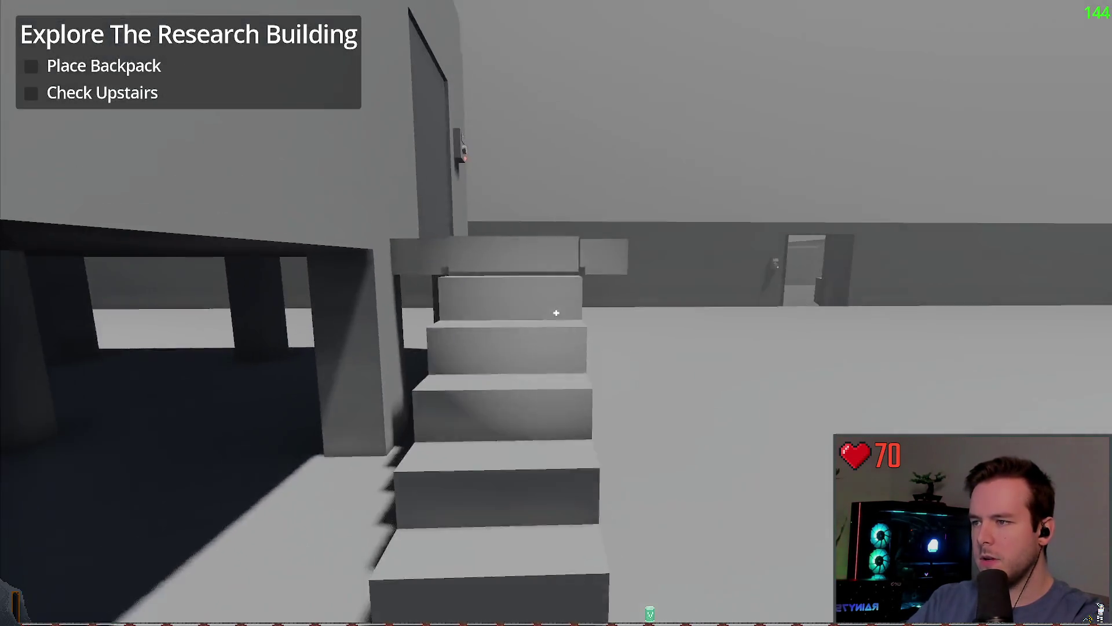
key("w")
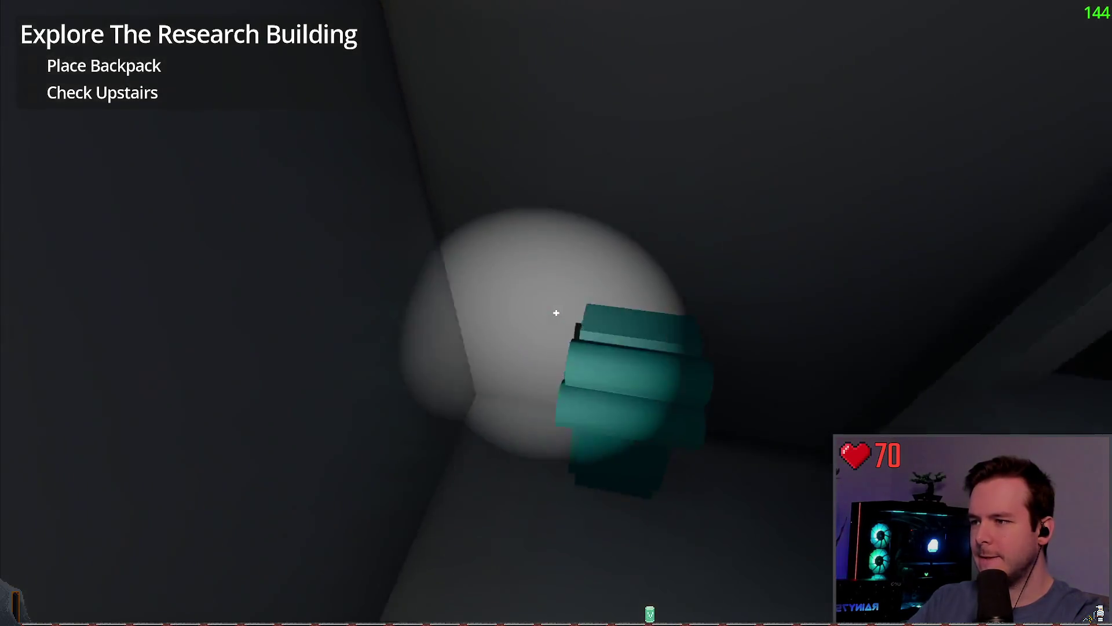
left_click(556, 313)
key("w")
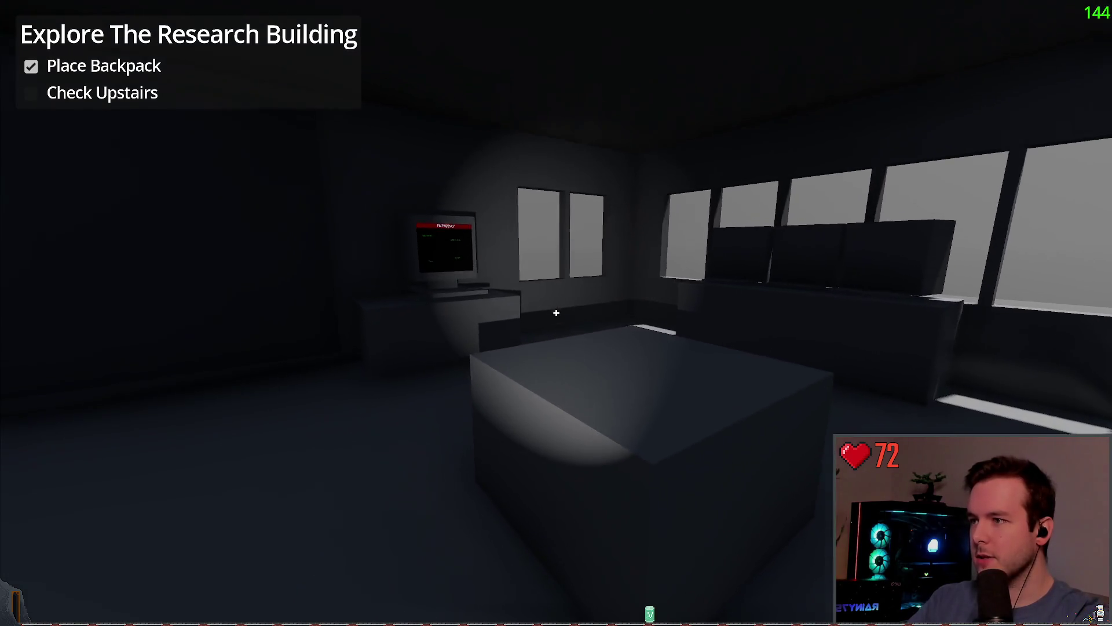
key("Escape")
left_click(56, 364)
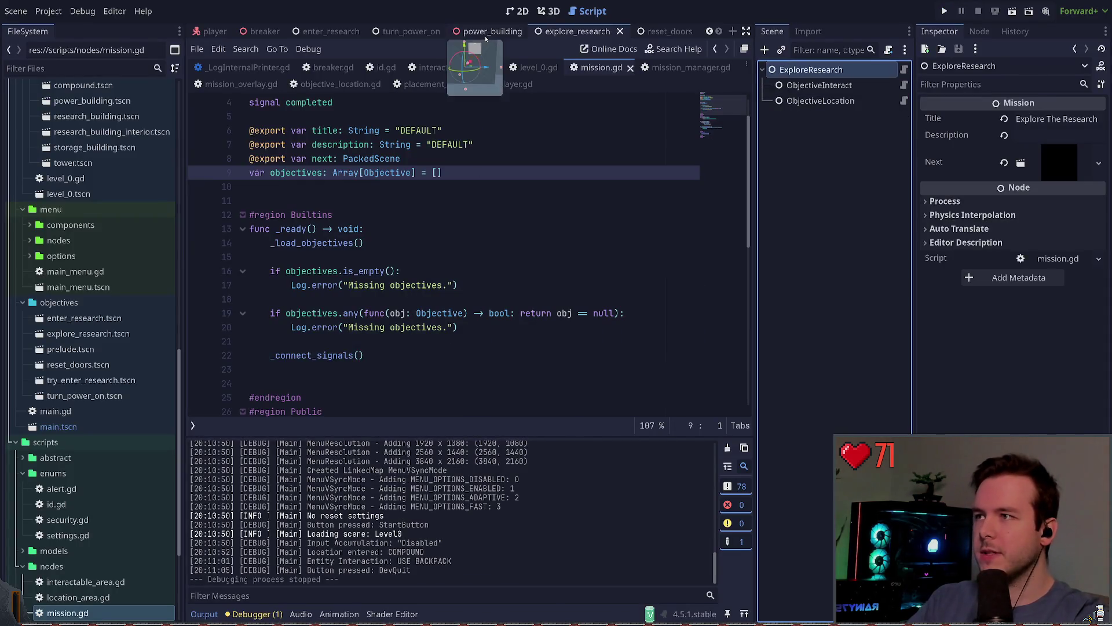
- Switch among the enter_research, power_building and explore_research tabs to reach the research_building scene
key("s")
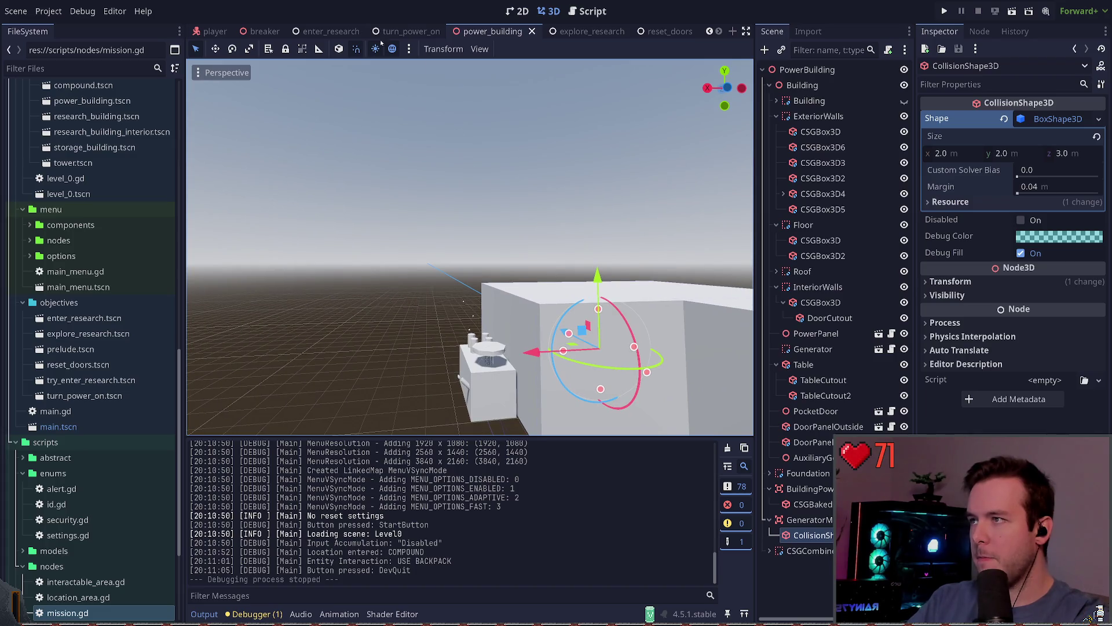
left_click(405, 32)
left_click(327, 31)
left_click(831, 175)
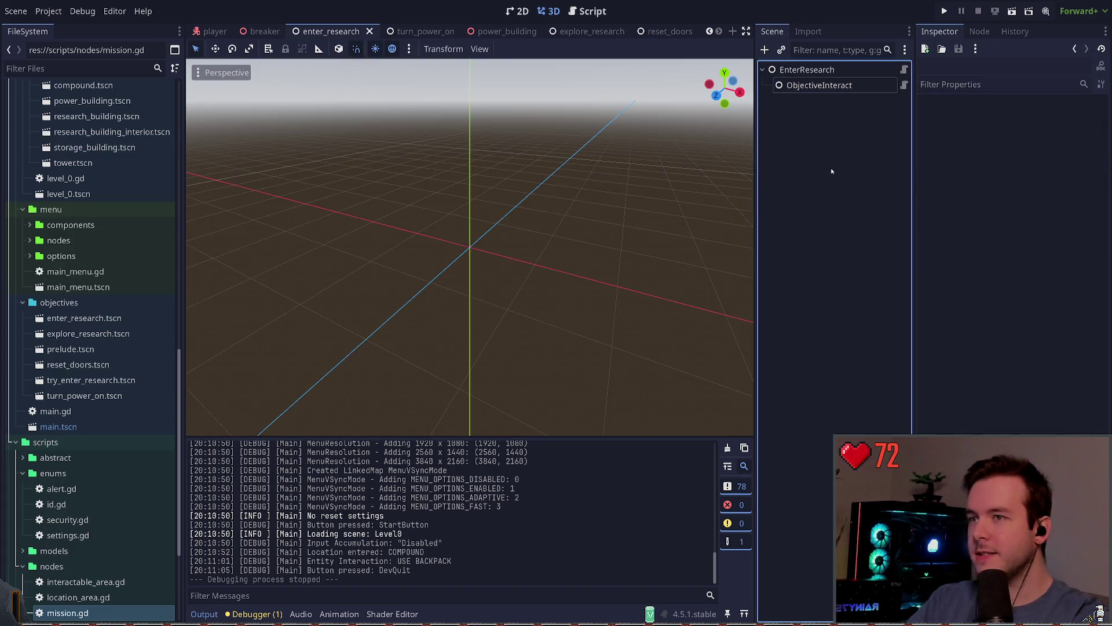
left_click(495, 31)
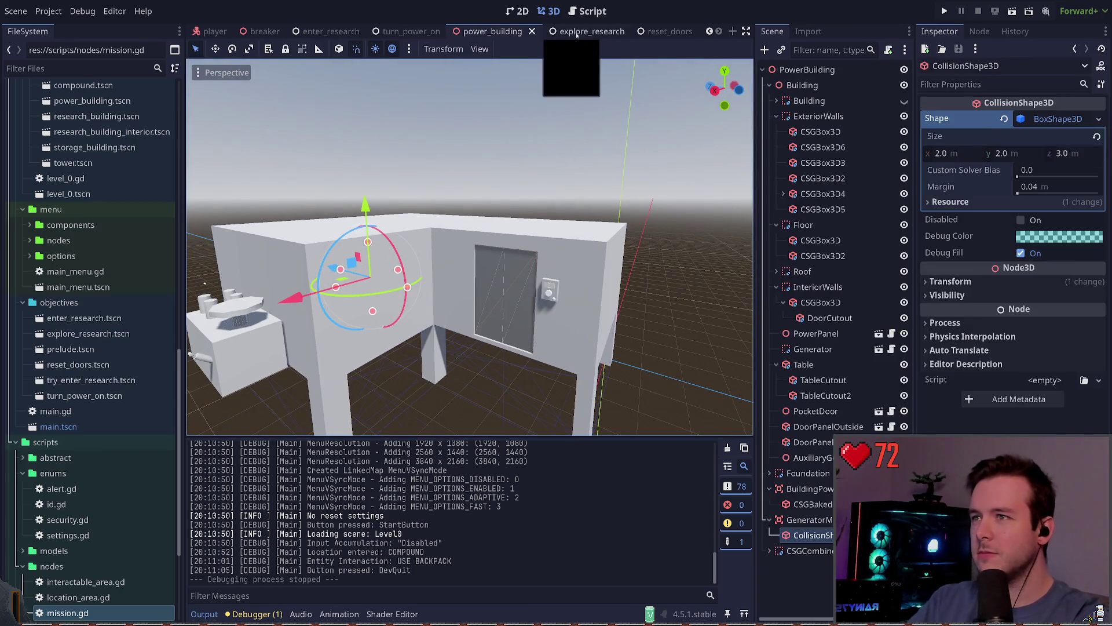
left_click(602, 35)
left_click(832, 199)
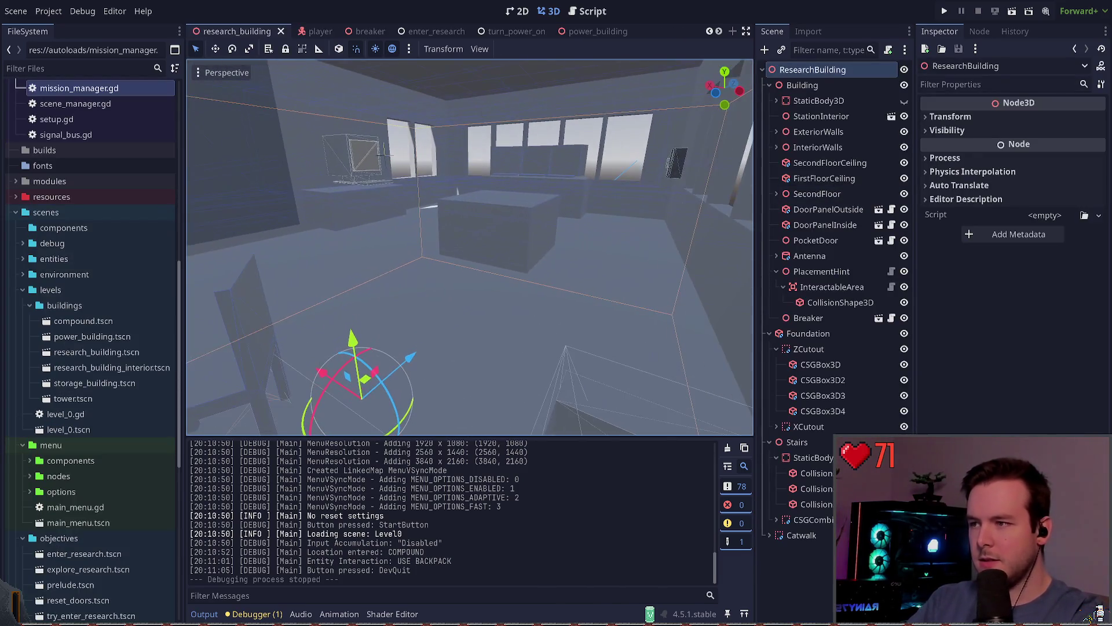
- Add a LocationArea node to the research_building scene
left_click(804, 562)
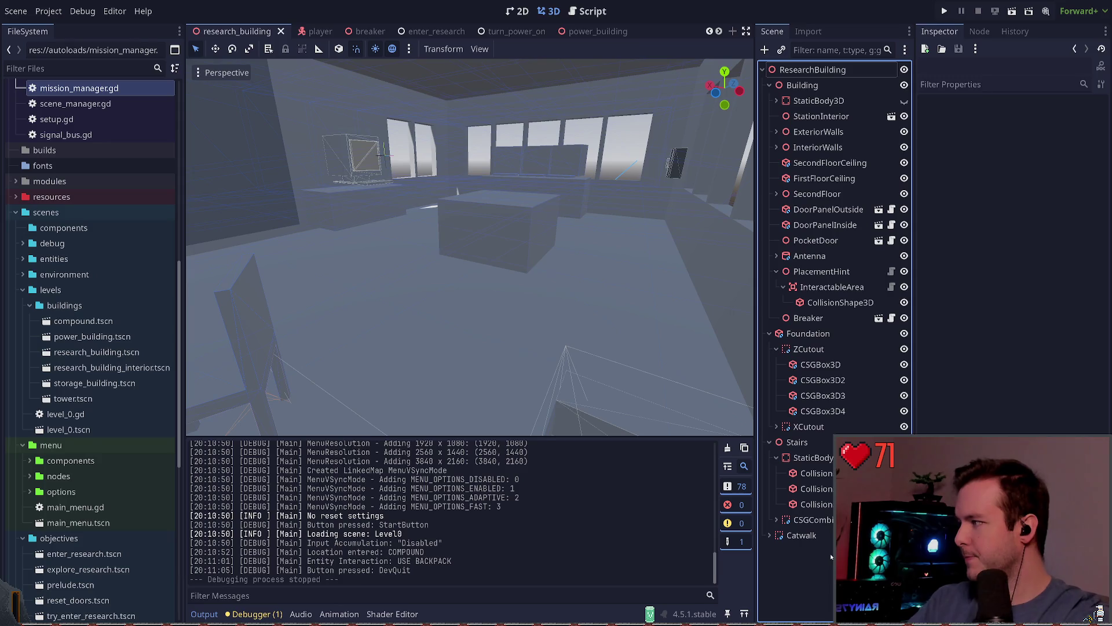
key("ctrl+a")
type("location")
key("Return")
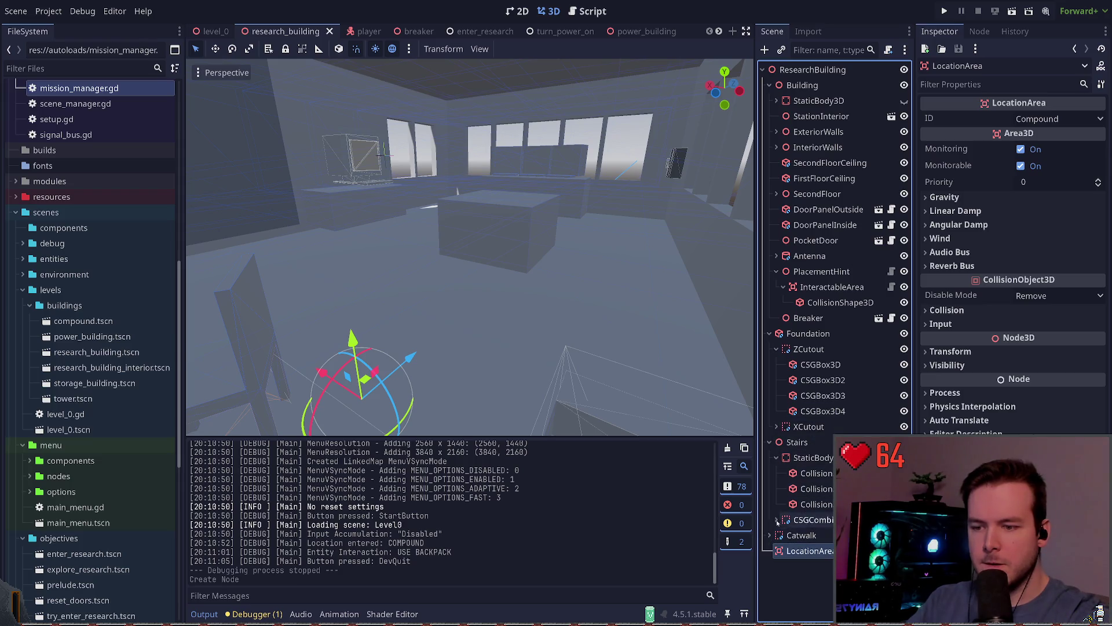
left_click(214, 31)
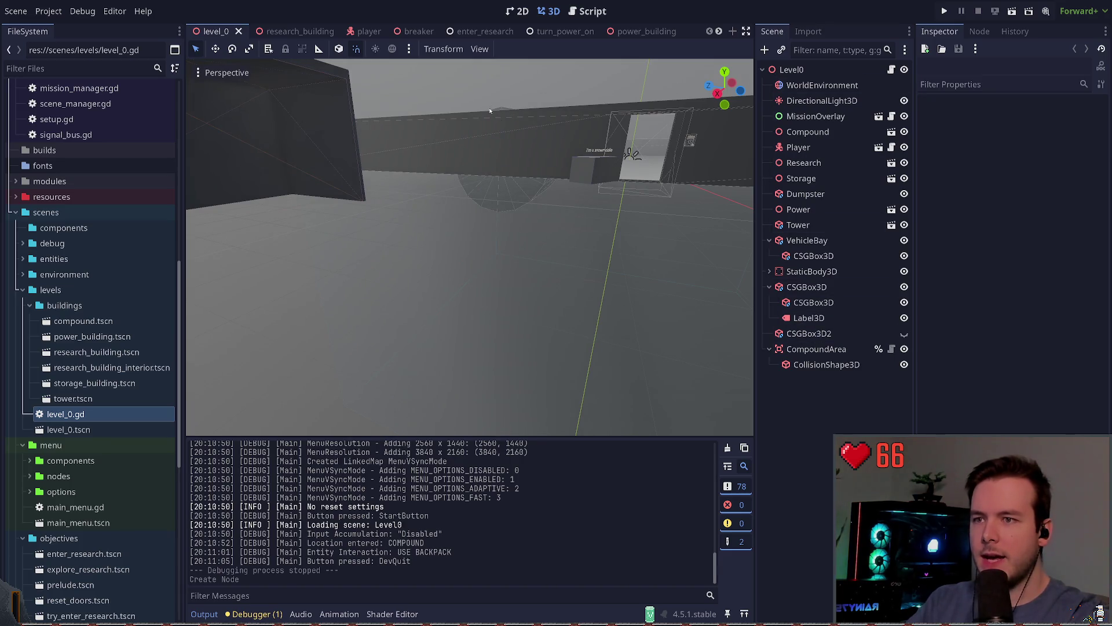
key("ctrl+Tab")
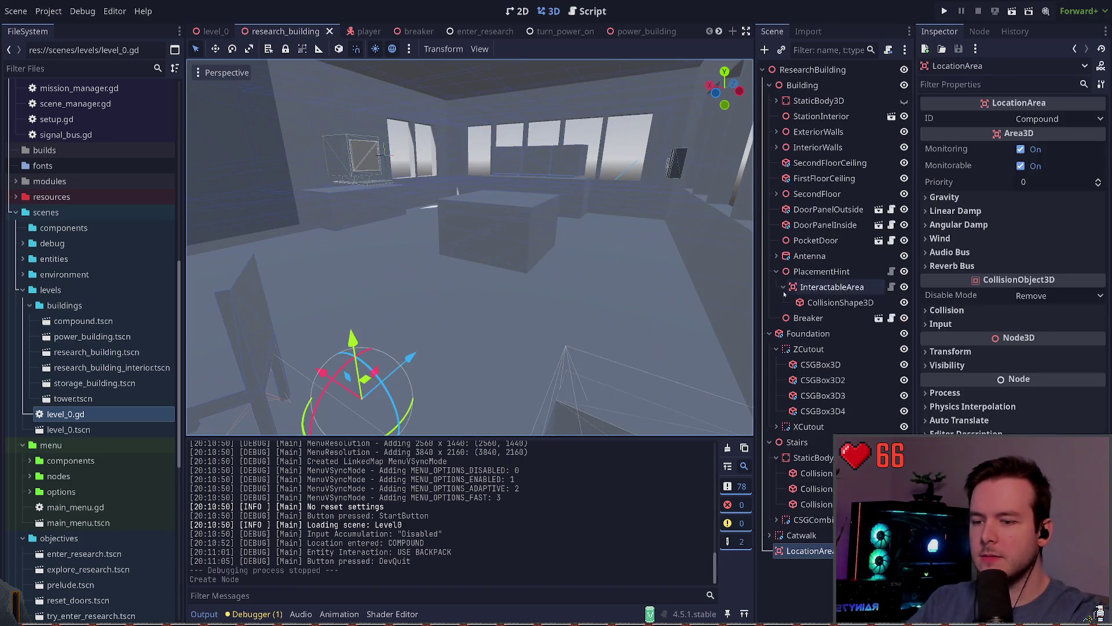
- Rename the new node to ResearchBuildingUpstairsLocationArea
left_click(830, 554)
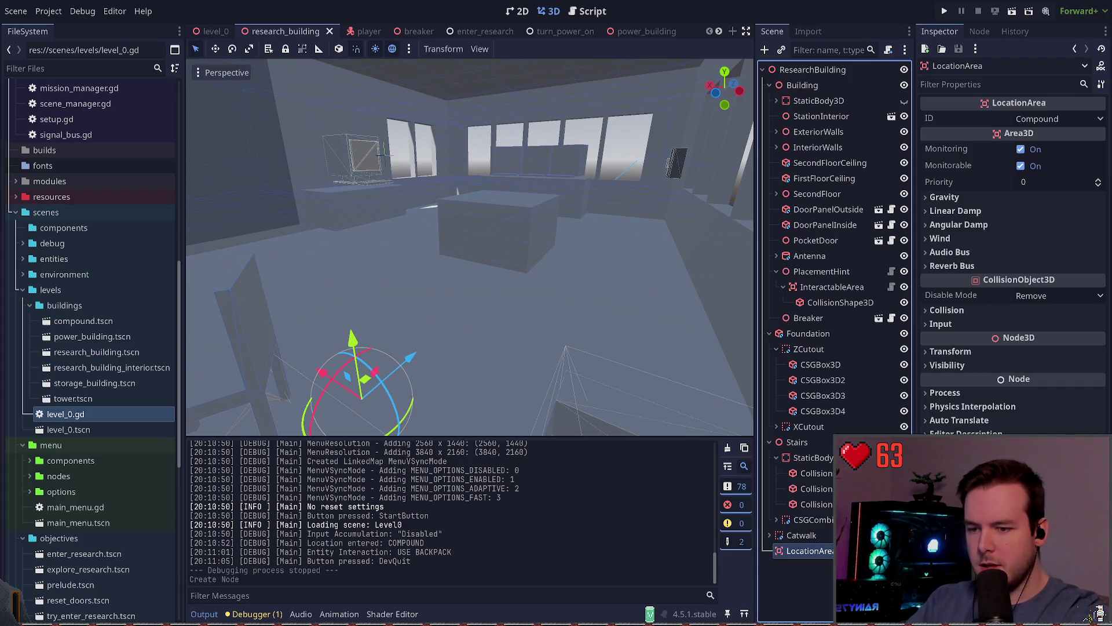
key("F2")
type("ResearchBuildingUpstairsLocationArea")
key("Return")
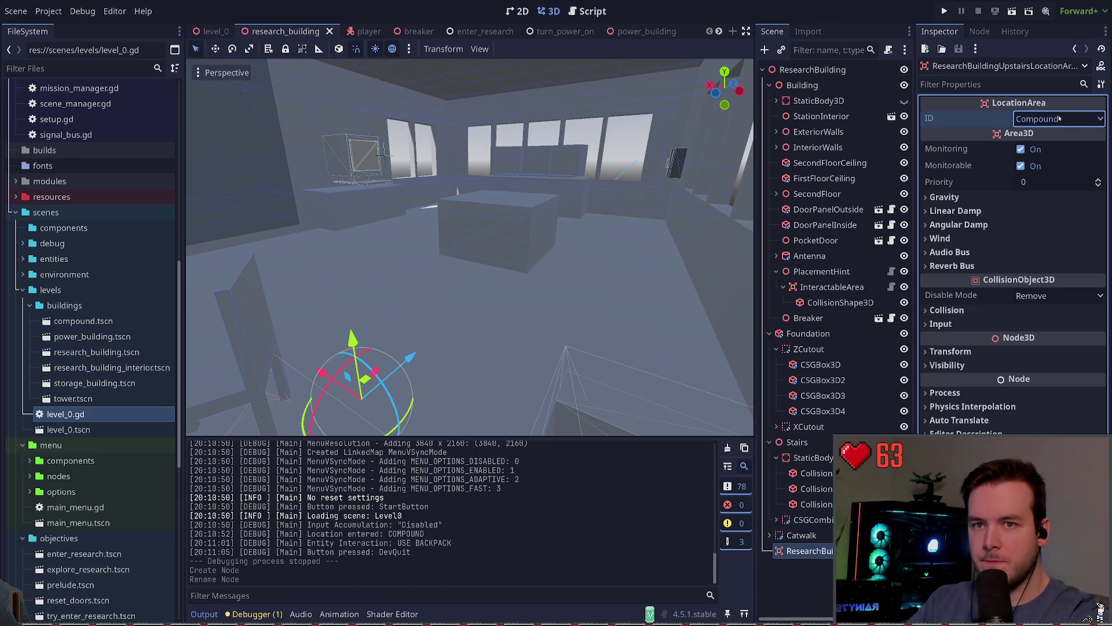
- Set its ID to Building Research Upstairs and save the scene
left_click(1059, 118)
left_click(1058, 199)
key("ctrl+s")
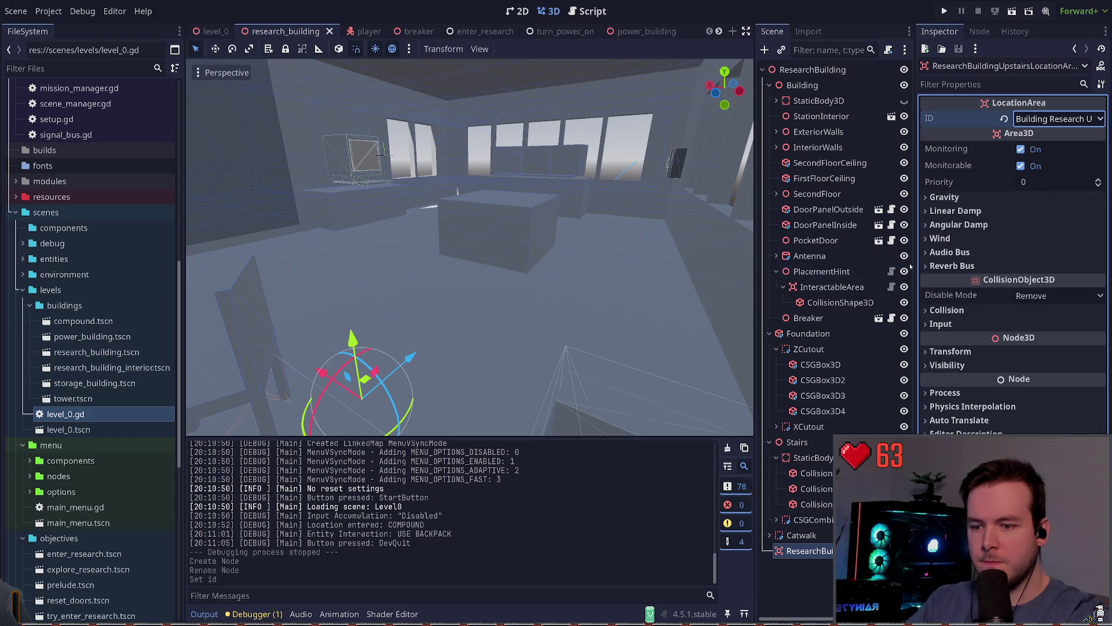
key("ctrl+a")
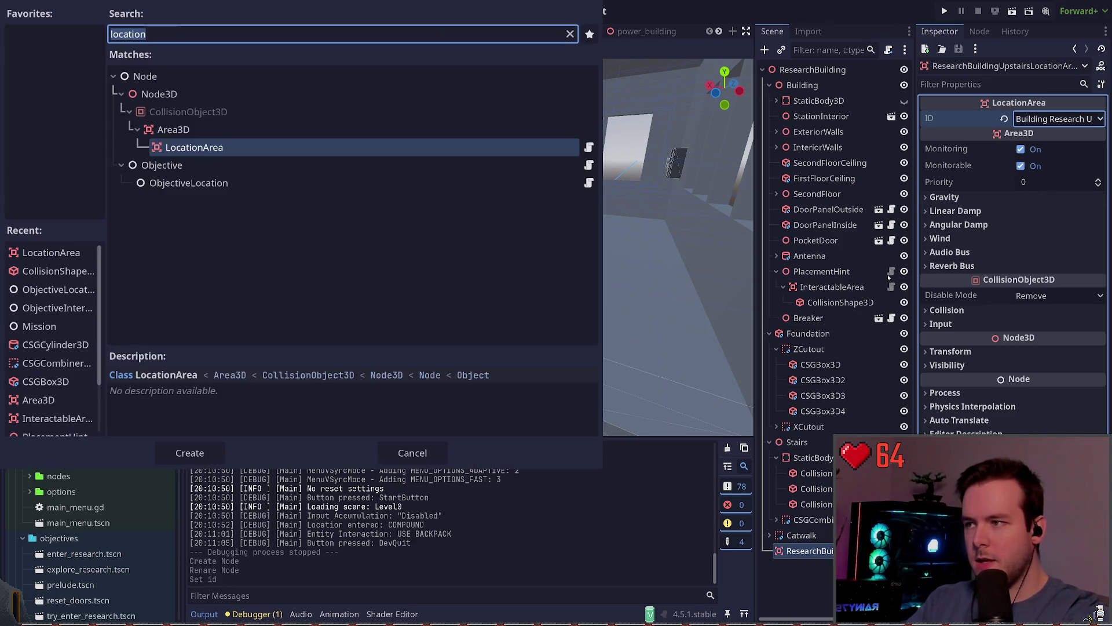
- Add a CollisionShape3D under the location area and give it a BoxShape3D
type("collision")
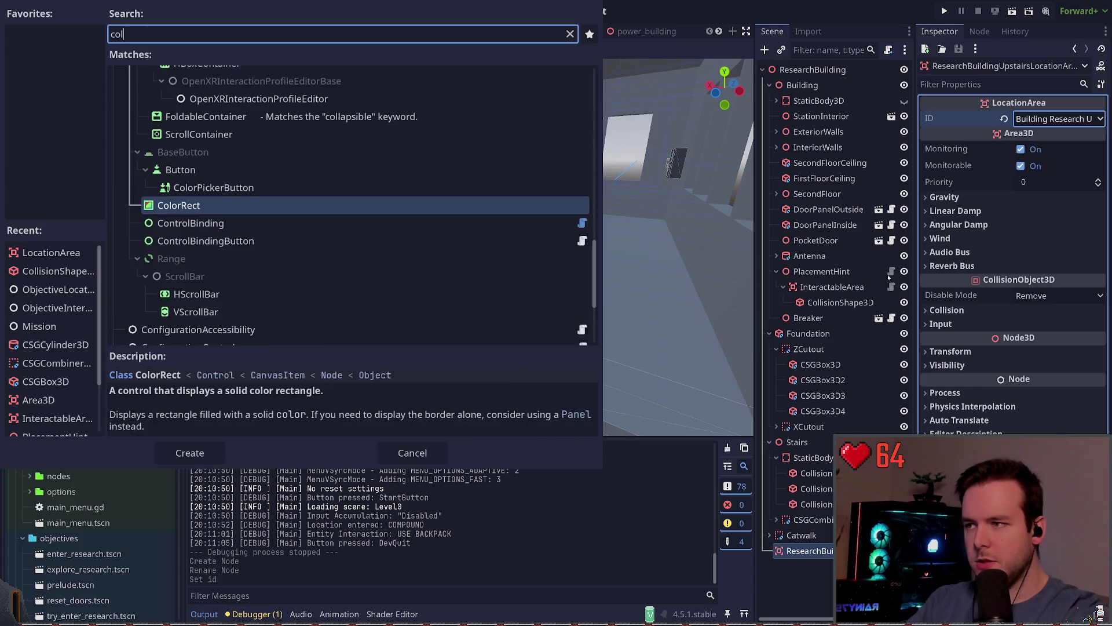
key("Return")
key("ctrl+s")
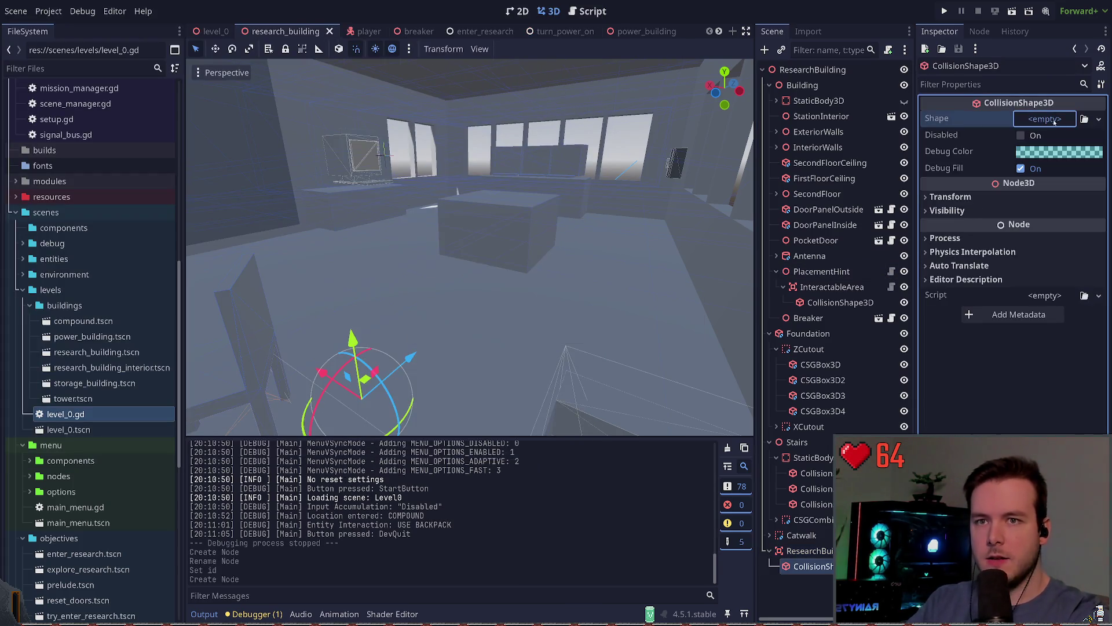
left_click(1045, 118)
left_click(1041, 168)
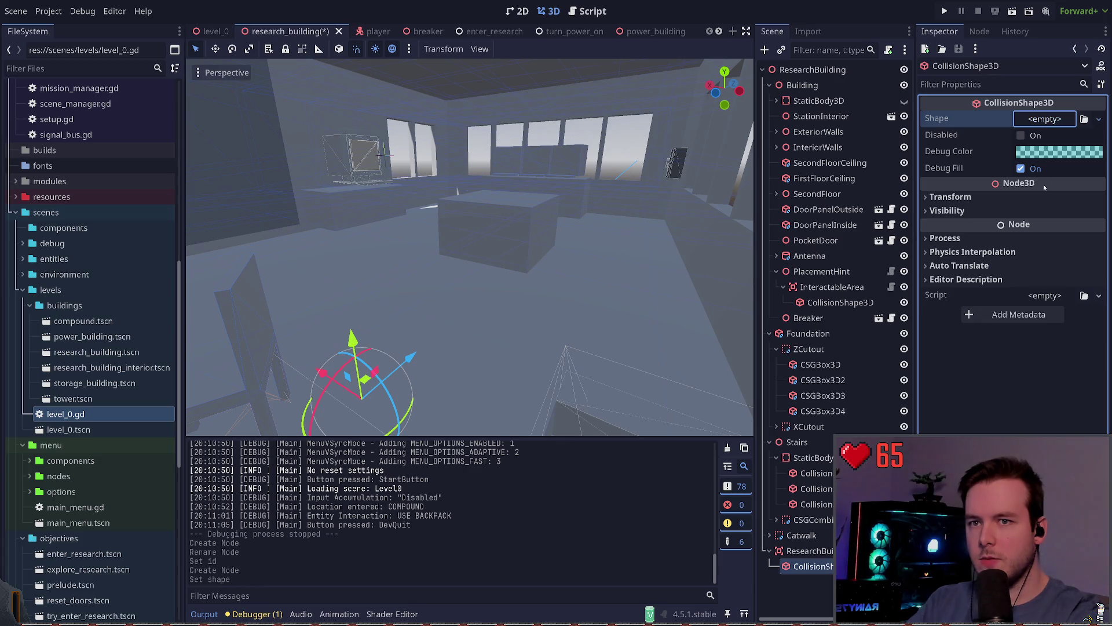
left_click(1044, 118)
left_click(1041, 133)
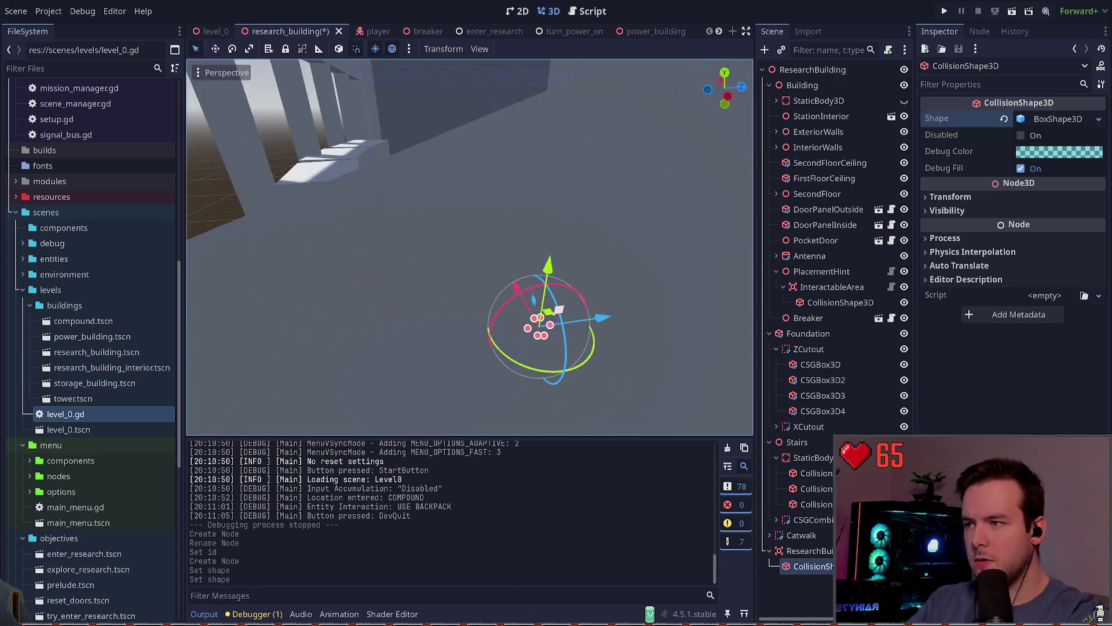
- Move the collision box up into the upstairs room and 3.95 units along Z
scroll(557, 311, "up", 3)
left_click_drag(557, 311, 604, 143)
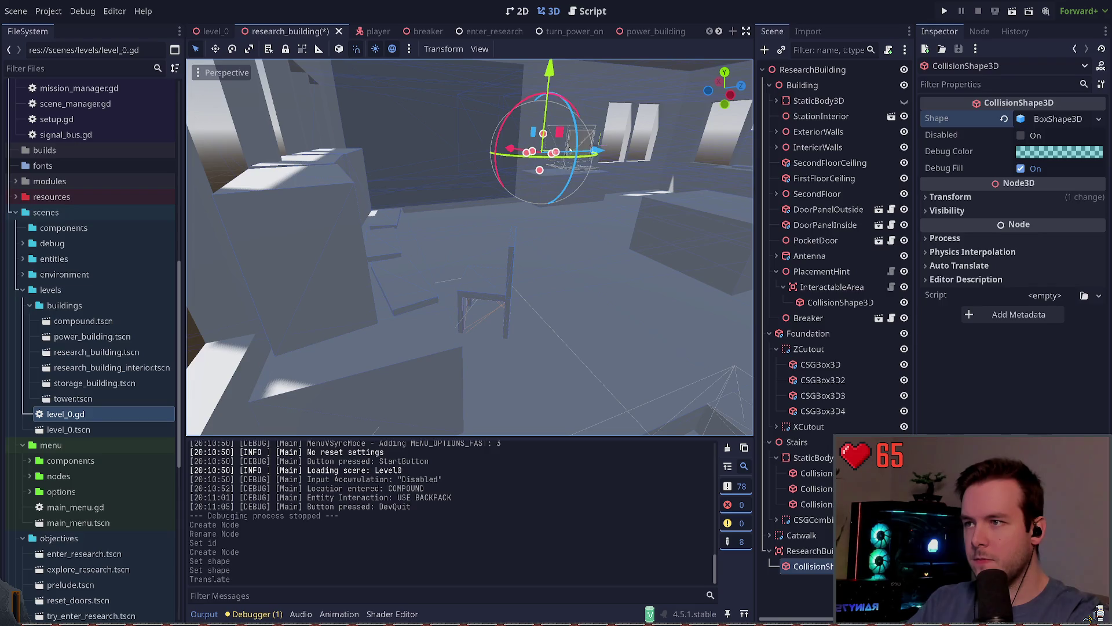
scroll(611, 158, "down", 3)
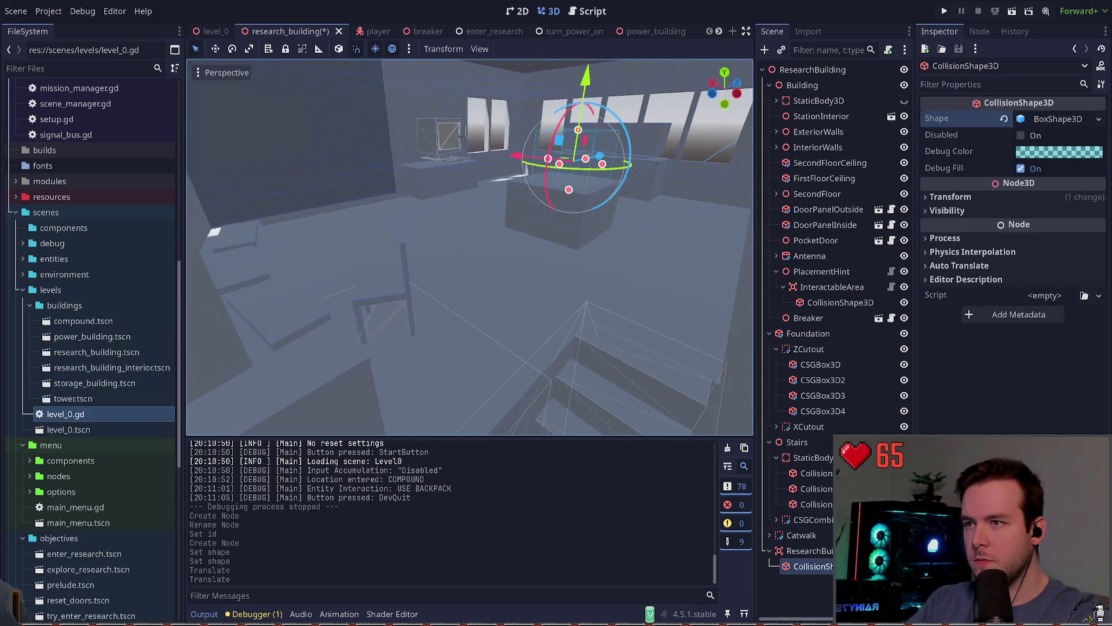
mouse_move(611, 158)
left_mouse_down()
mouse_move(510, 203)
mouse_move(635, 184)
left_mouse_up()
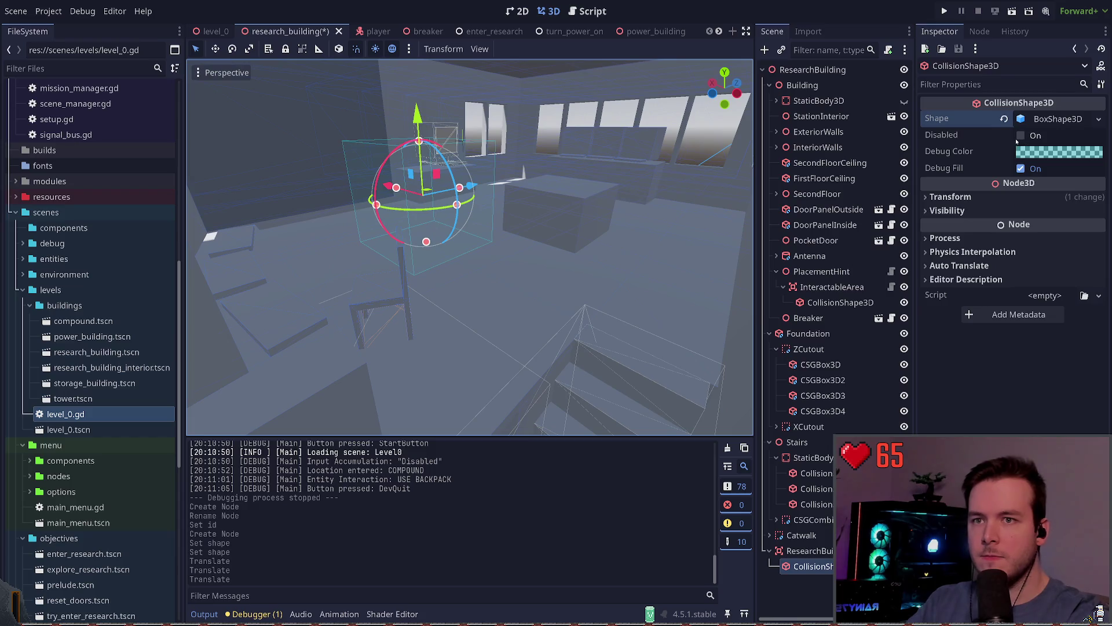
- Set the box size to 5 m wide, 3 m tall and 7 m deep
left_click(1052, 119)
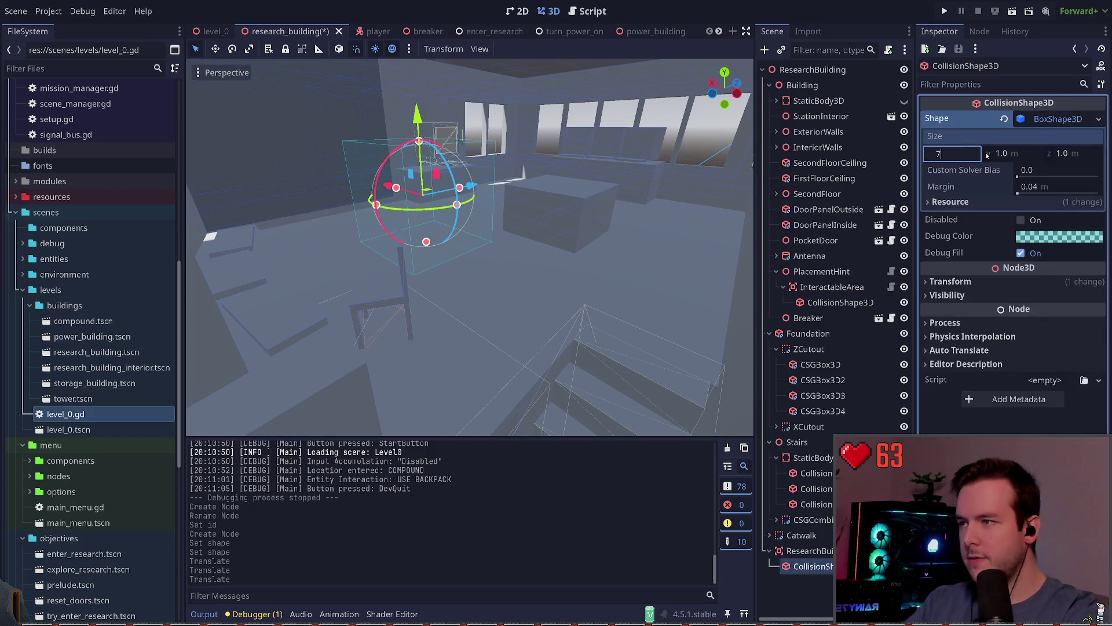
key("Return")
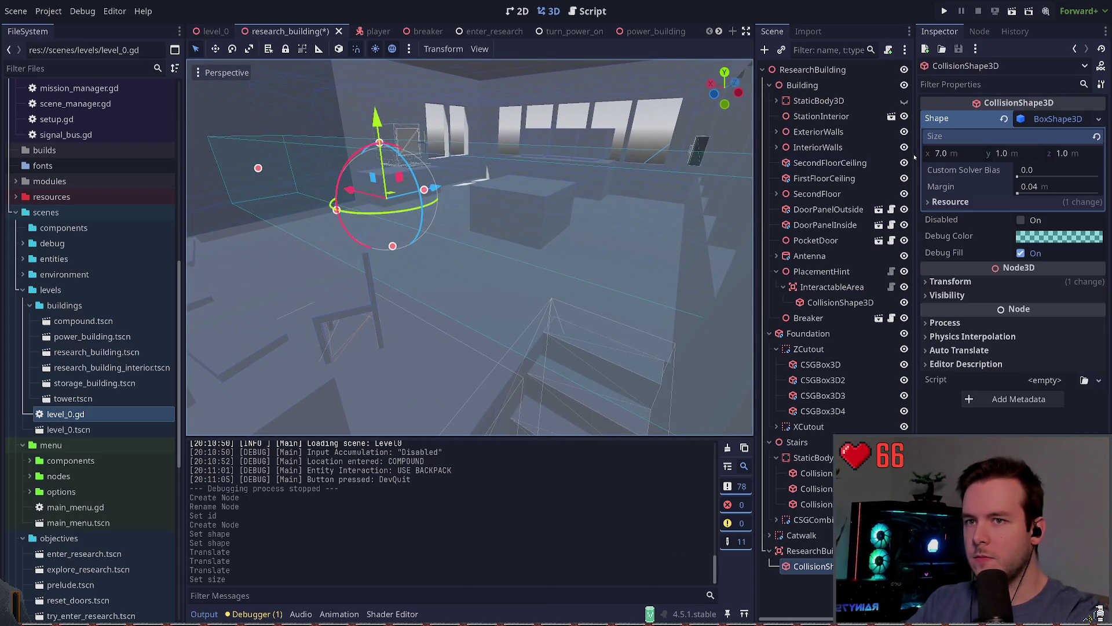
left_click(940, 154)
type("5")
key("Return")
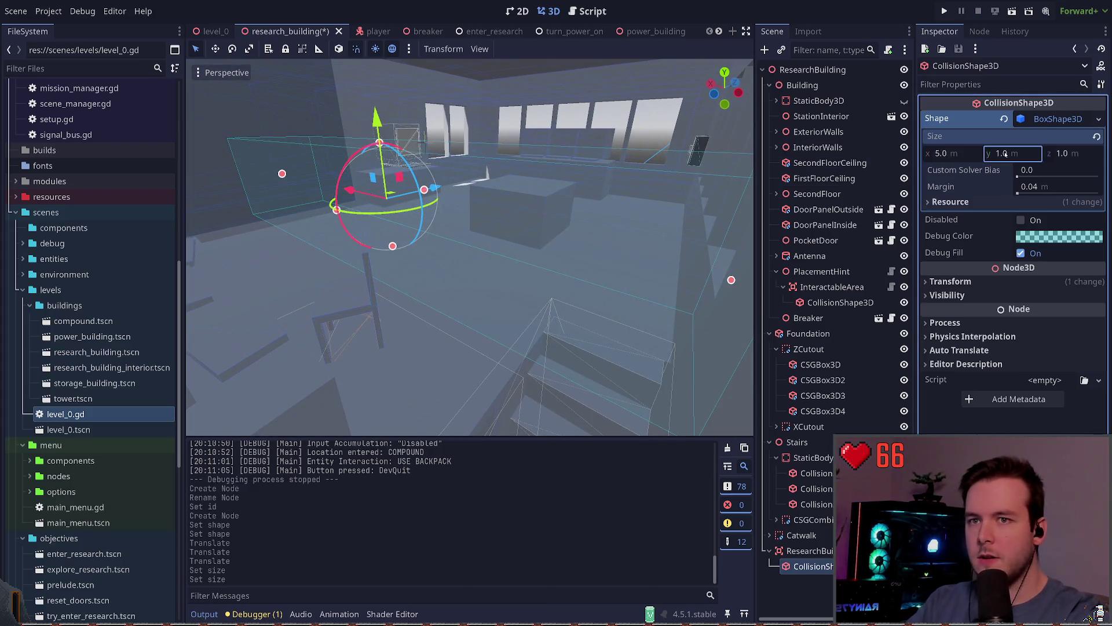
key("Return")
key("ctrl+z")
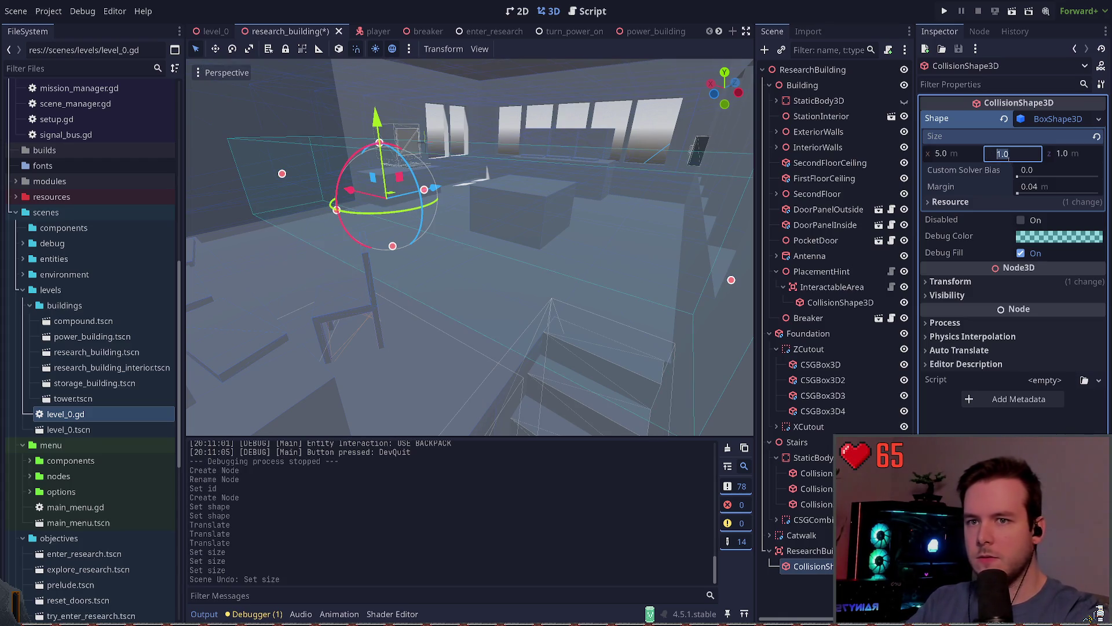
type("3")
key("Return")
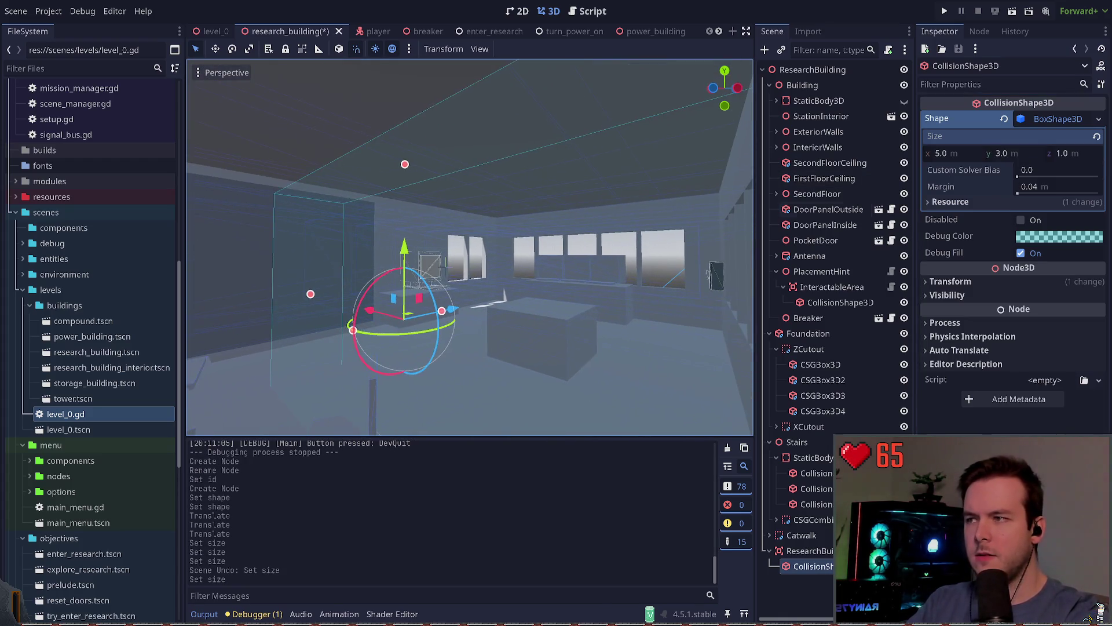
left_click(1084, 156)
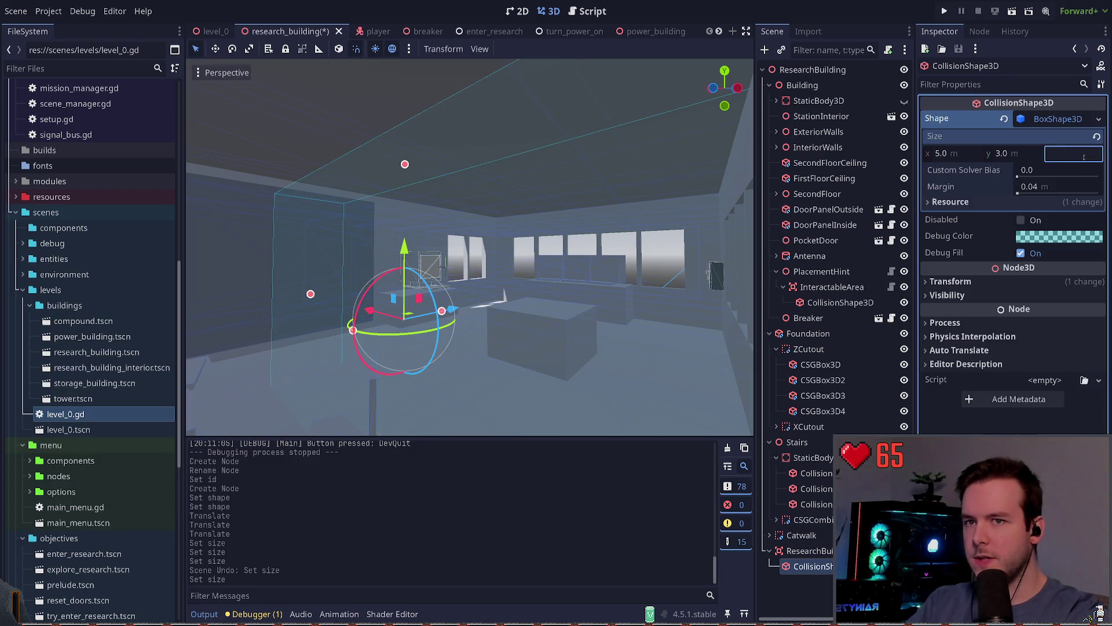
key("Return")
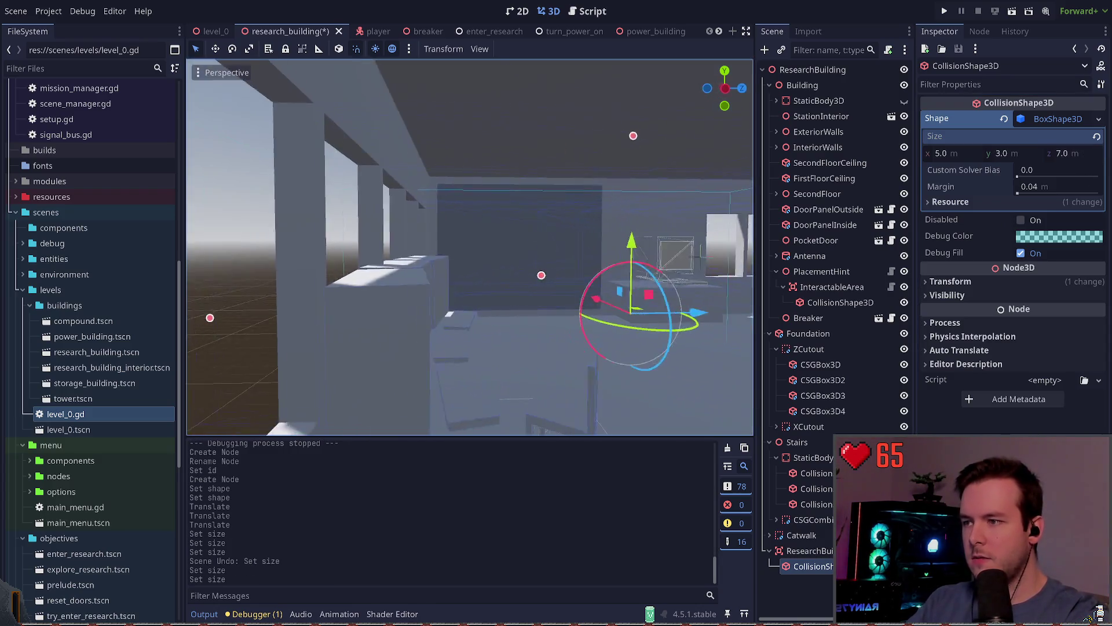
- Move the collision box toward the windows and set its width to 7 m
key("w")
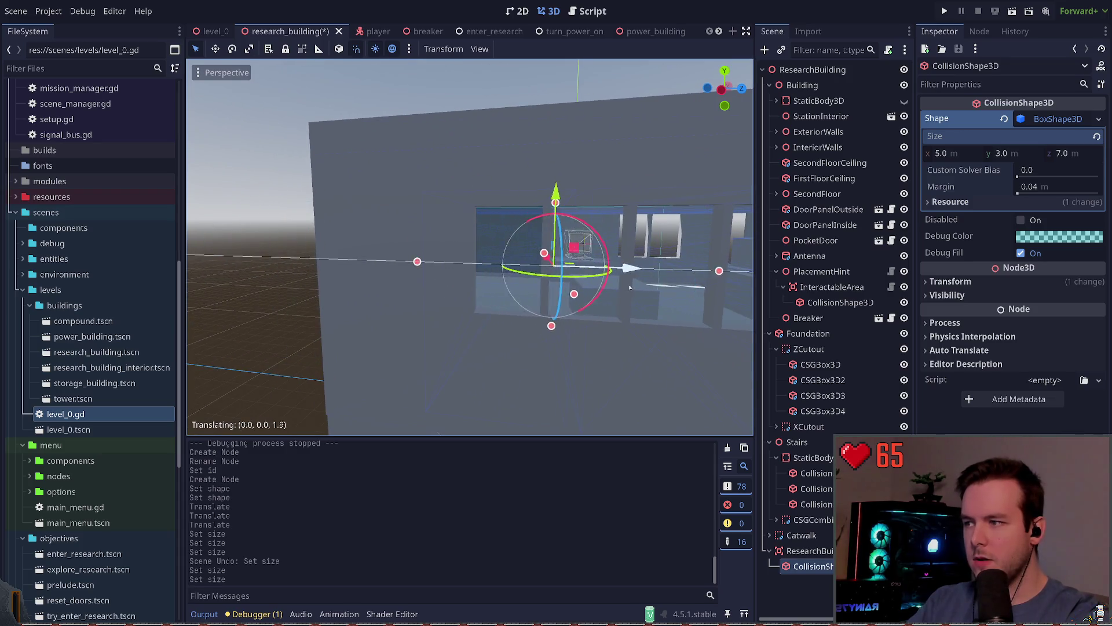
left_click_drag(516, 313, 644, 247)
mouse_move(626, 339)
left_mouse_down()
mouse_move(652, 377)
mouse_move(661, 347)
mouse_move(627, 327)
mouse_move(632, 314)
mouse_move(614, 324)
left_mouse_up()
key("ctrl+z")
left_click_drag(655, 278, 684, 284)
left_click(960, 155)
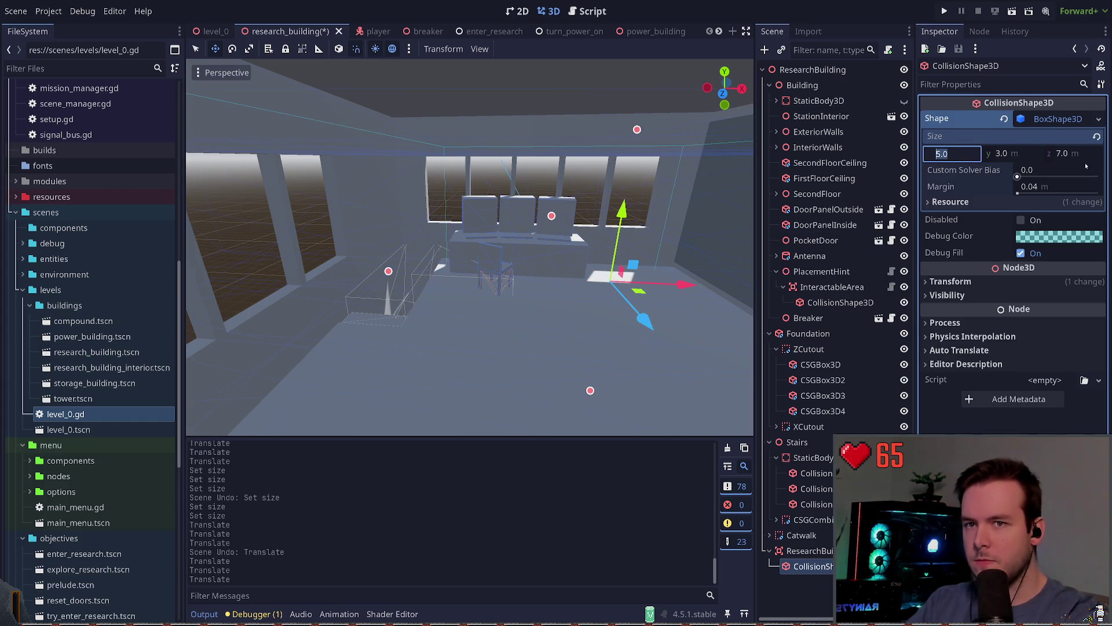
left_click_drag(683, 284, 652, 281)
left_click(950, 153)
type("7")
key("Return")
- Set the box depth to 10 m, nudge it along its depth and save the scene
left_click(965, 154)
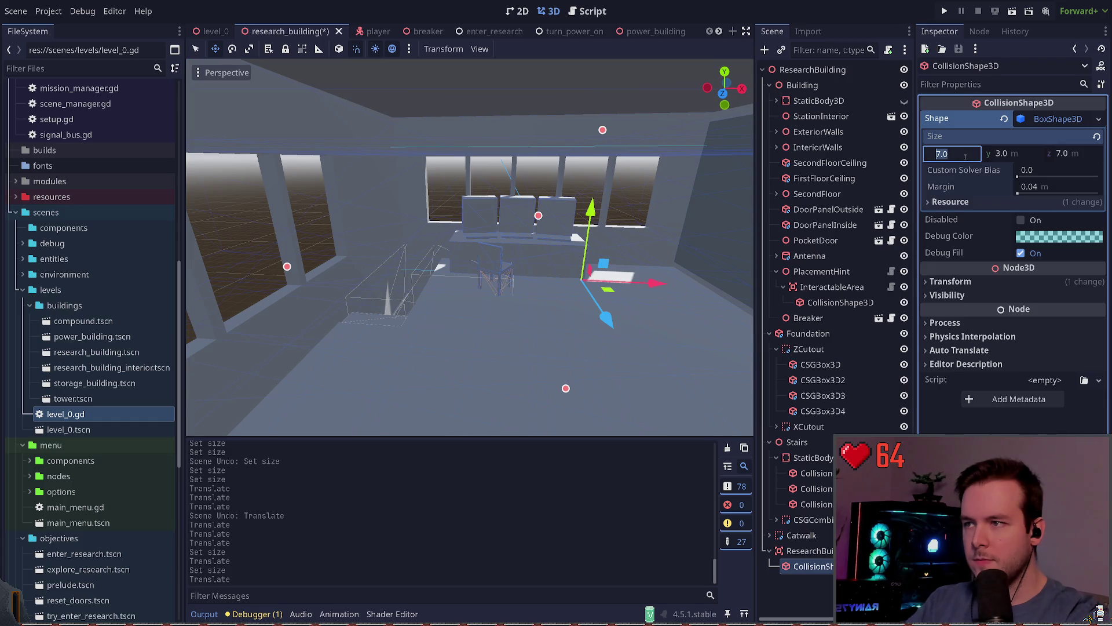
left_click(1073, 155)
type("8")
key("Return")
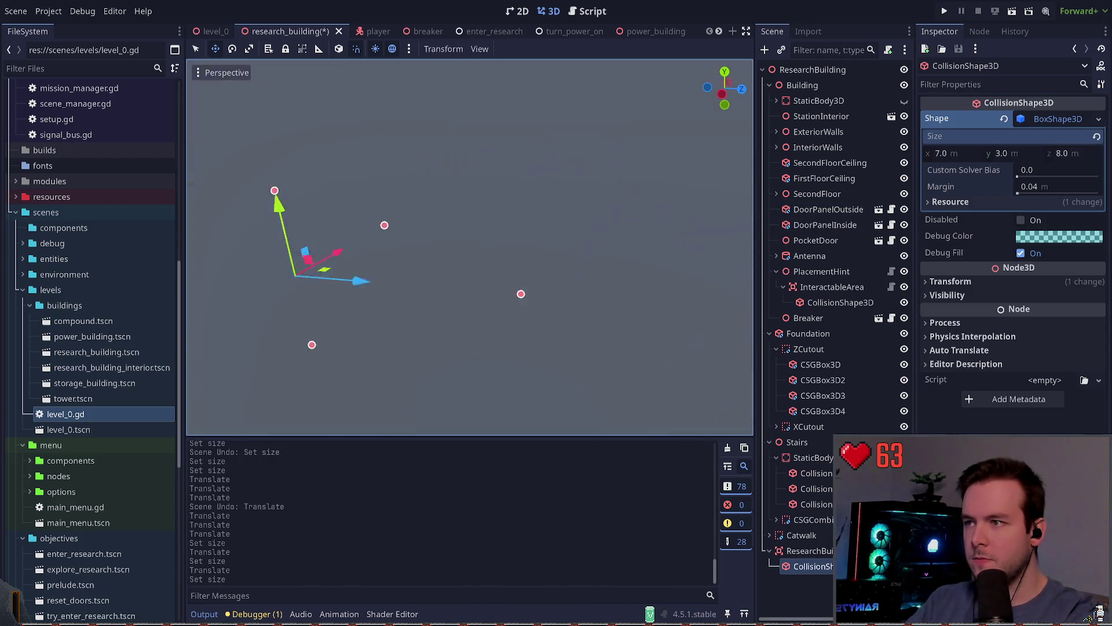
left_click(1076, 153)
type("9")
key("Return")
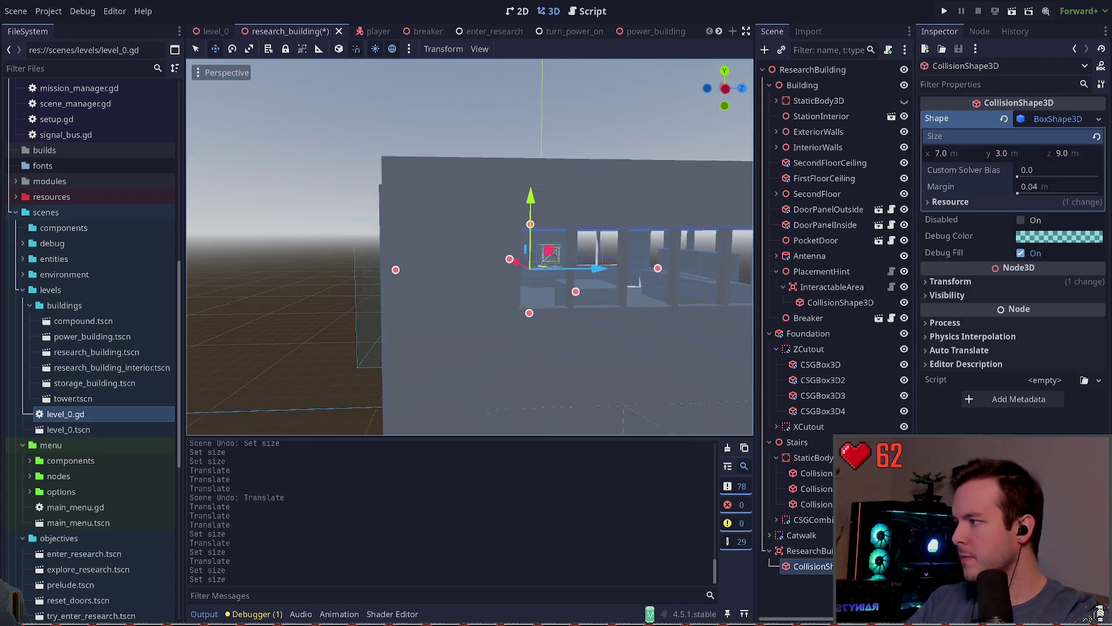
mouse_move(367, 278)
left_mouse_down()
mouse_move(469, 288)
mouse_move(436, 287)
left_mouse_up()
left_click(1069, 153)
type("10")
key("Return")
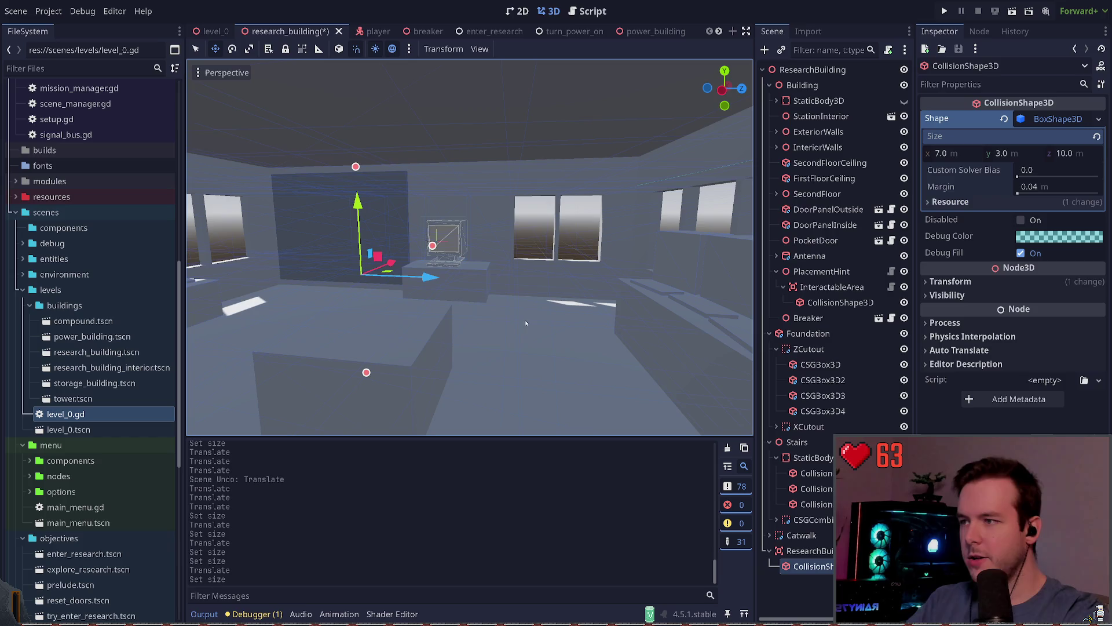
left_click_drag(422, 290, 432, 288)
key("ctrl+s")
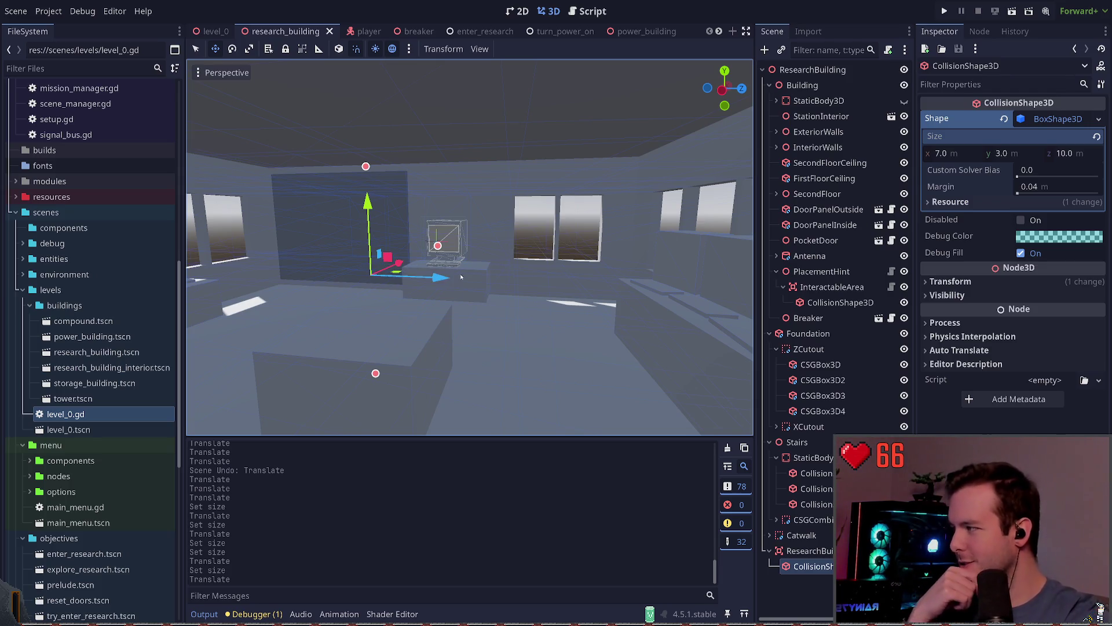
- Pull the view back outside the research building and launch the game
key("s")
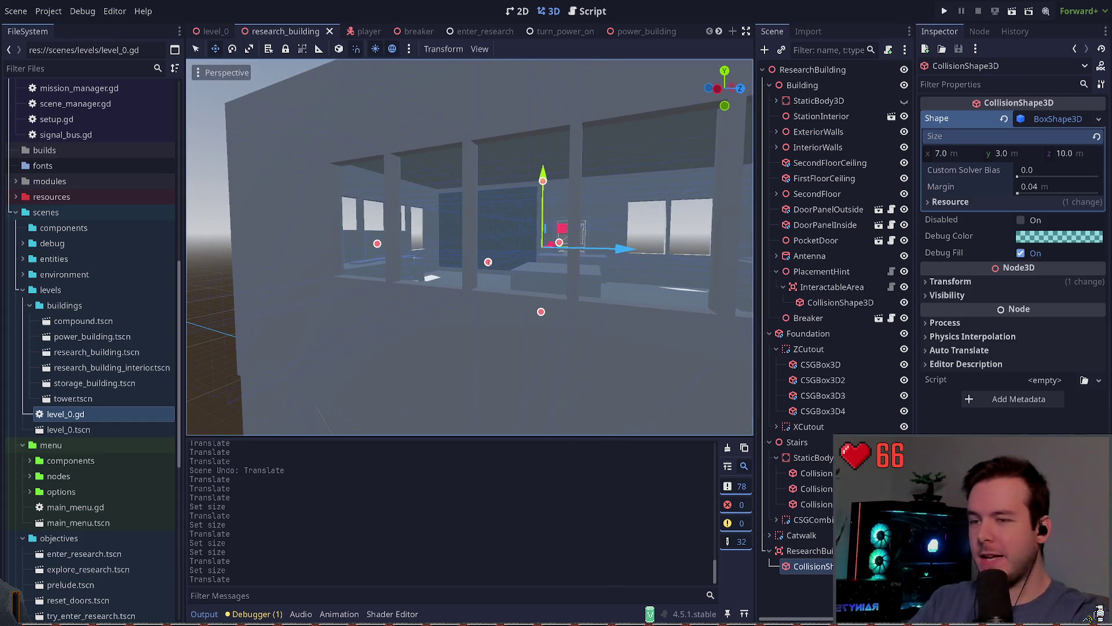
key("s")
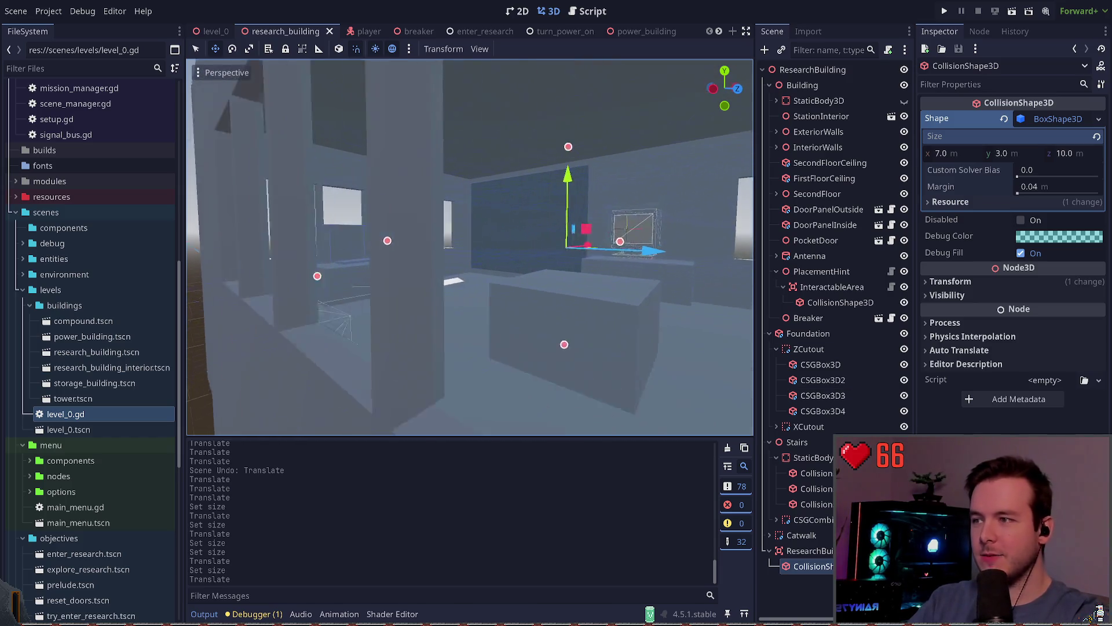
key("d")
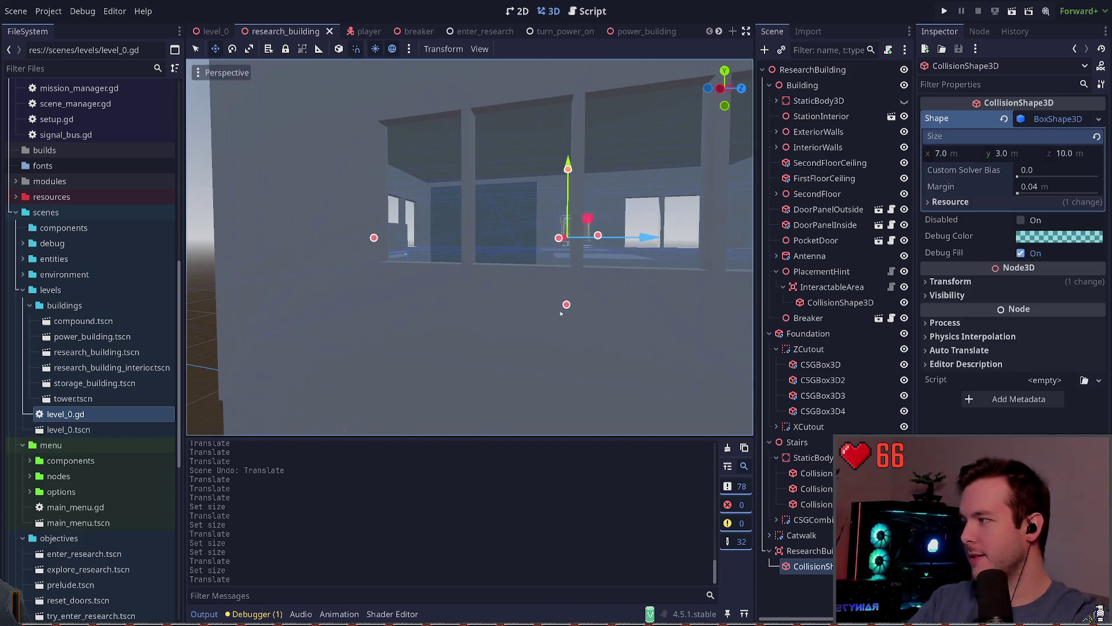
left_click(945, 11)
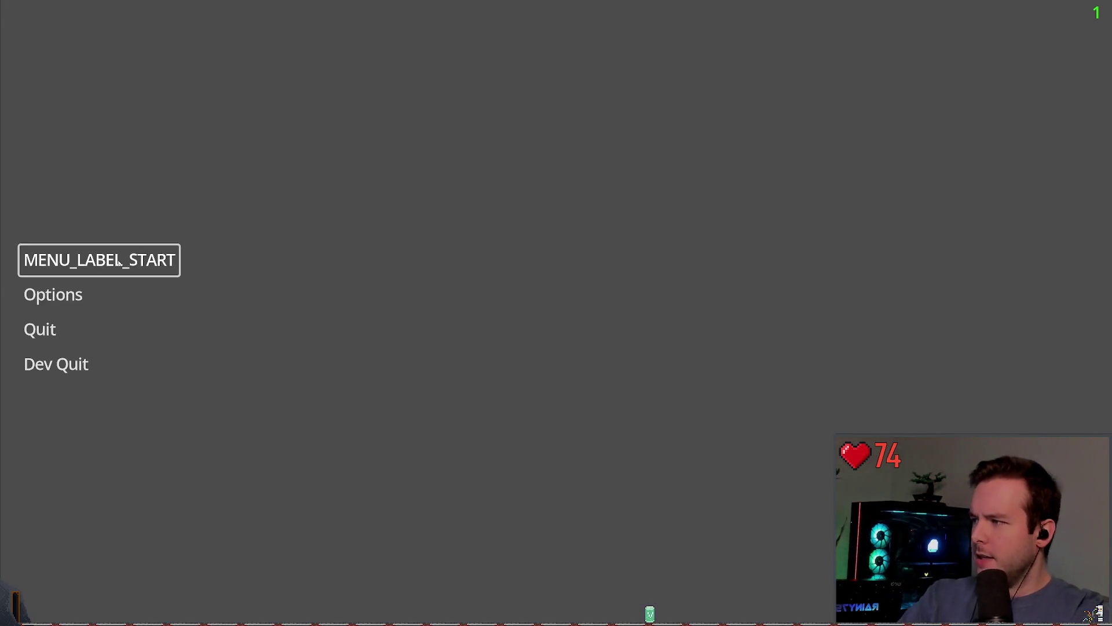
- Start a new game, walk into the upstairs bunk room and place the backpack there
left_click(117, 262)
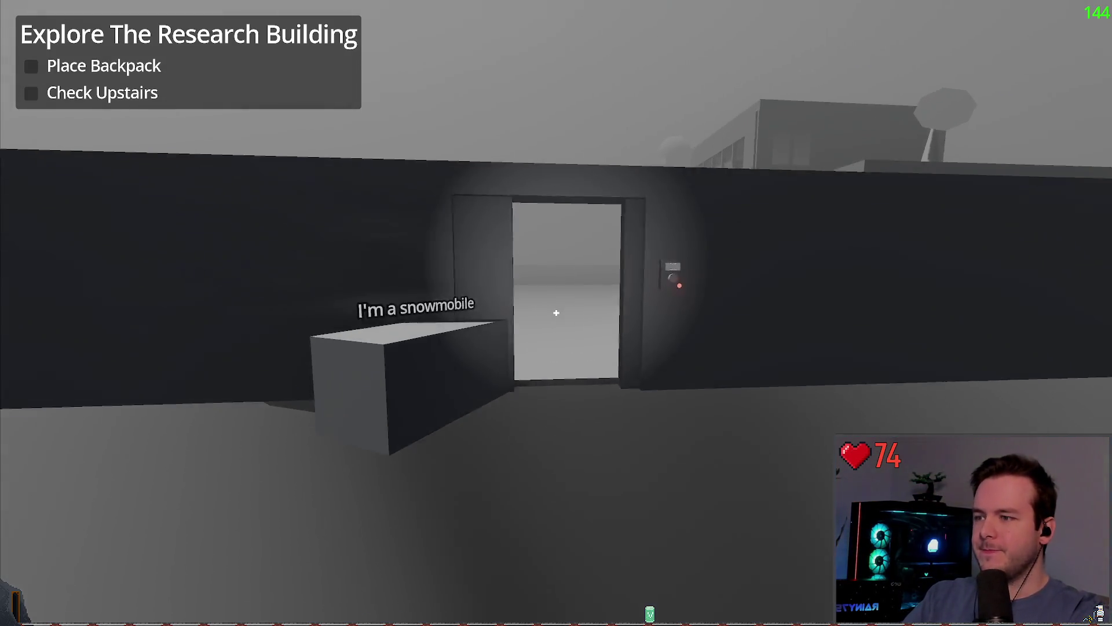
key("w")
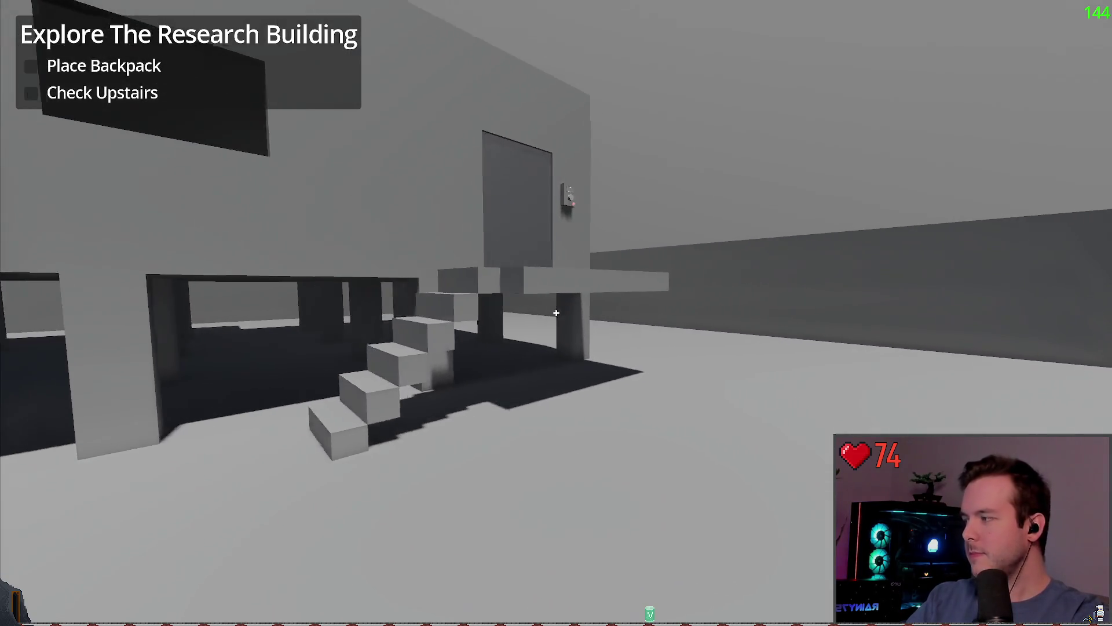
key("w")
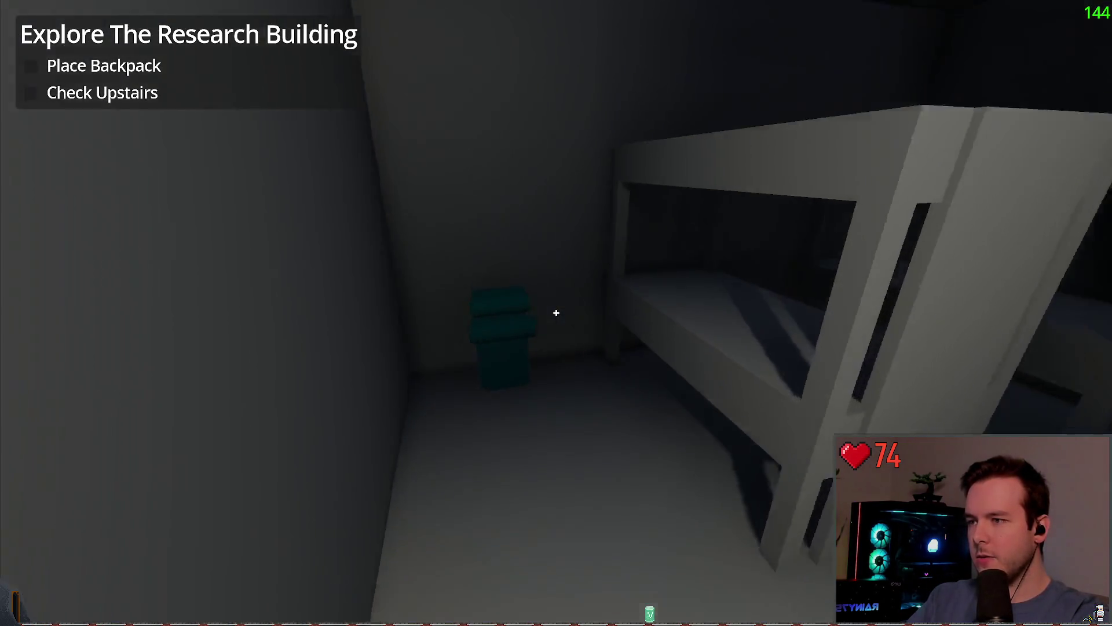
left_click(557, 313)
key("w")
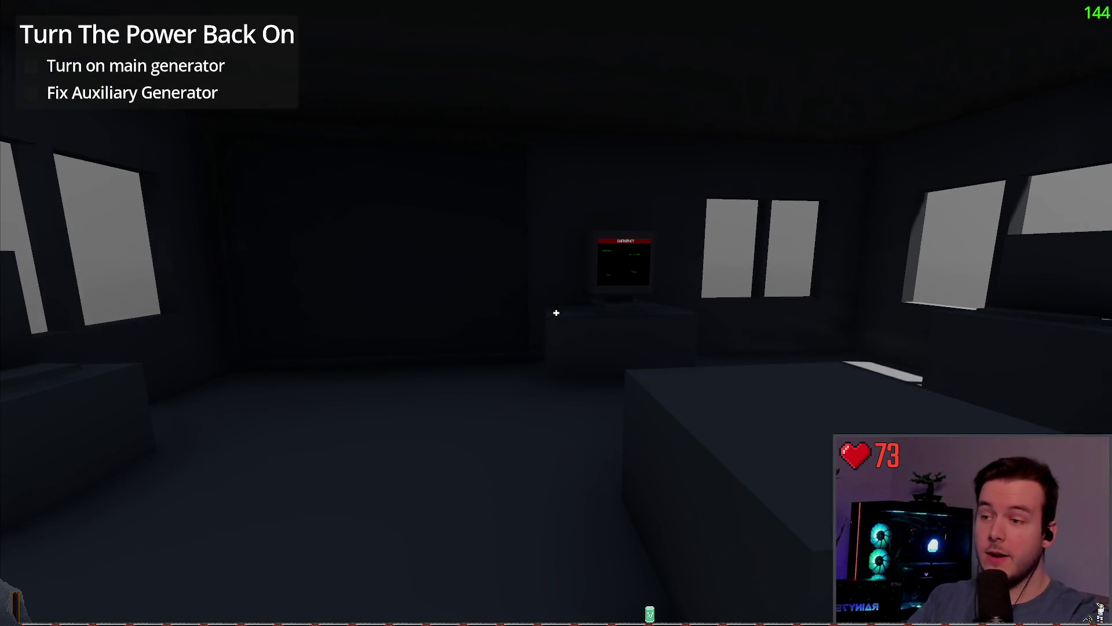
- Walk into the generator building up to the main generator panel, then quit with F8
key("w")
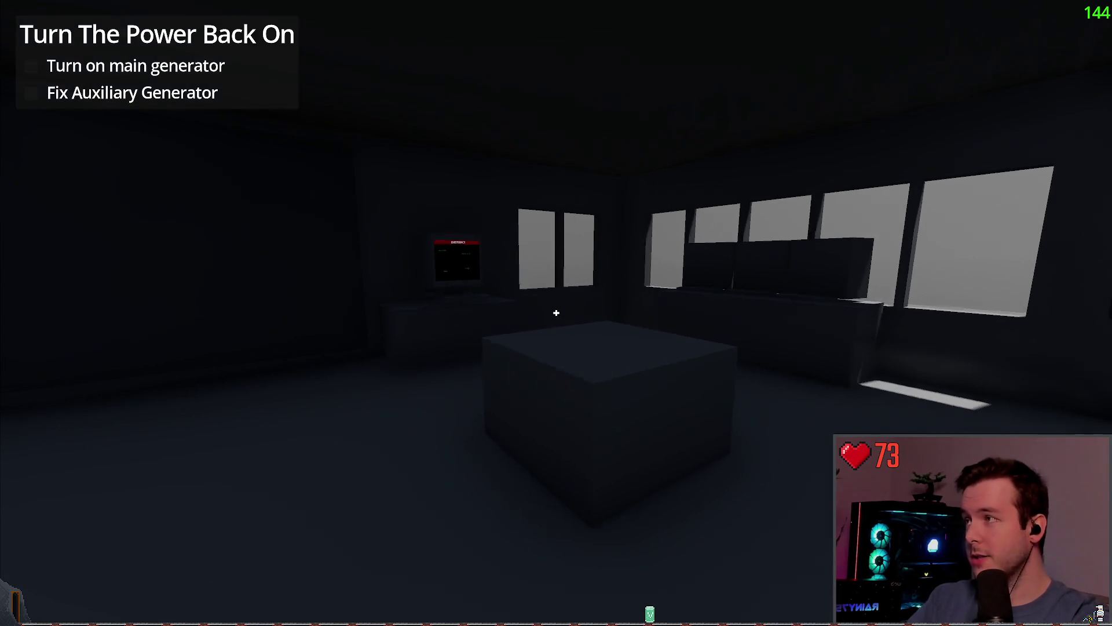
key("w")
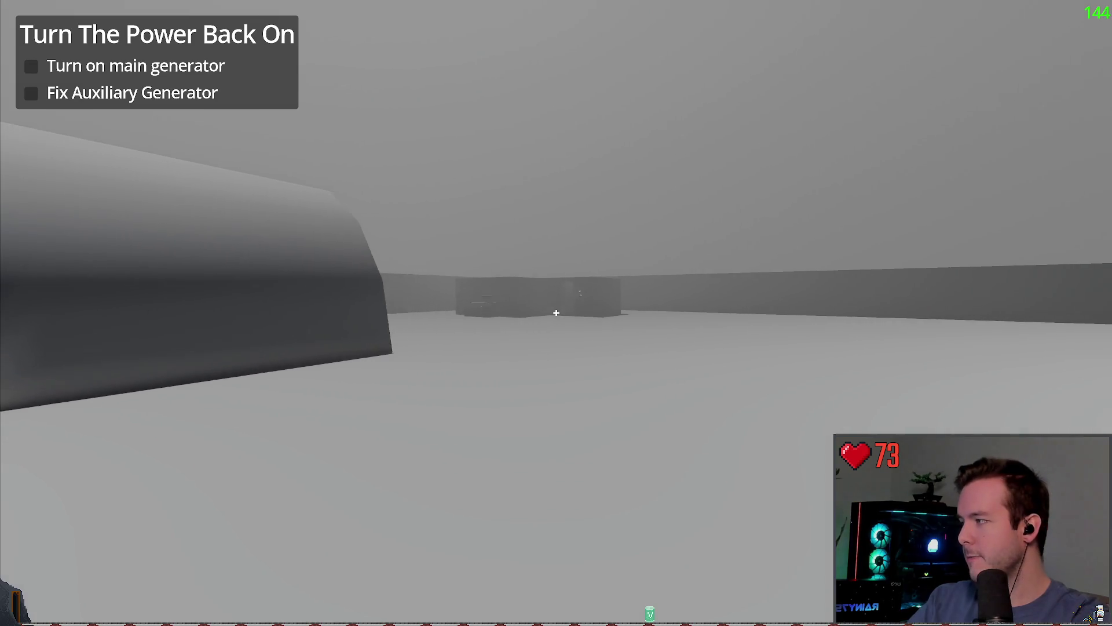
key("w")
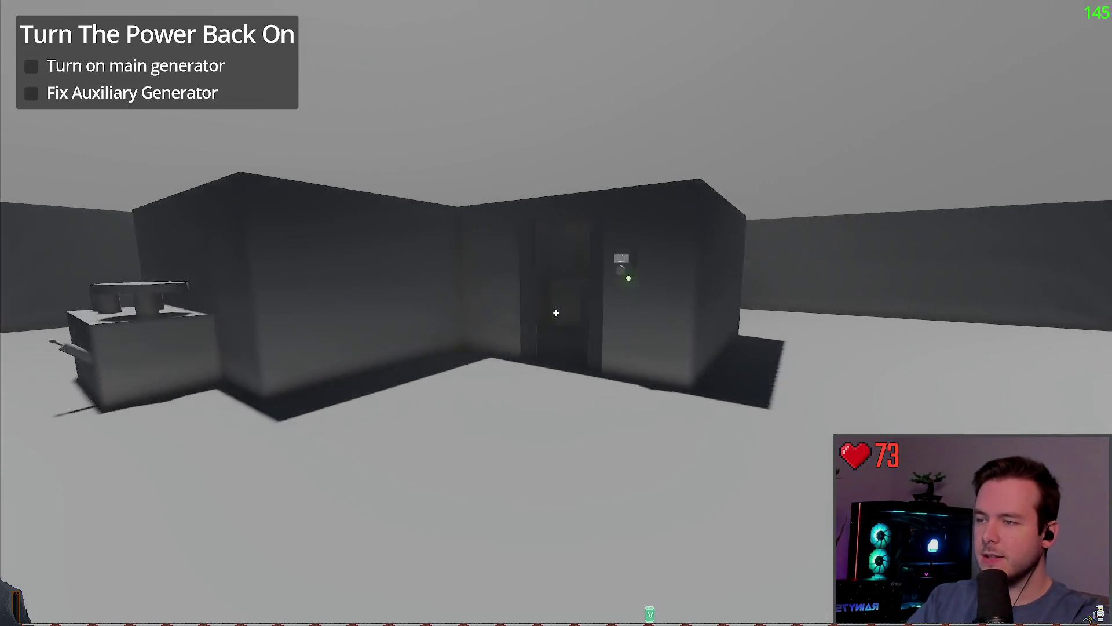
key("w")
key("w")
key("s")
key("w")
key("w")
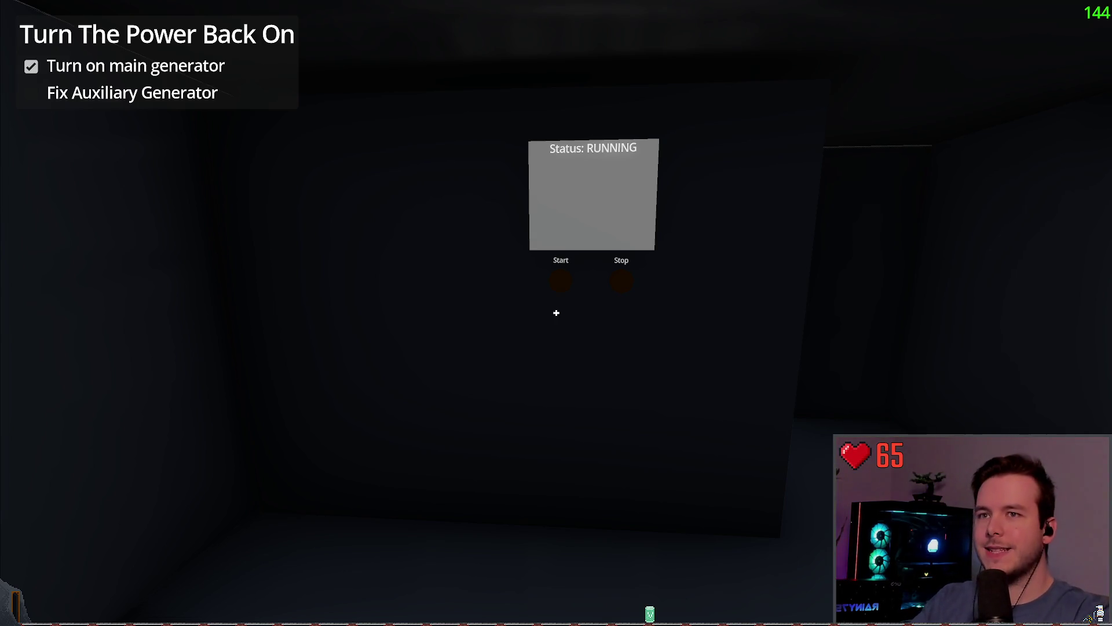
key("F8")
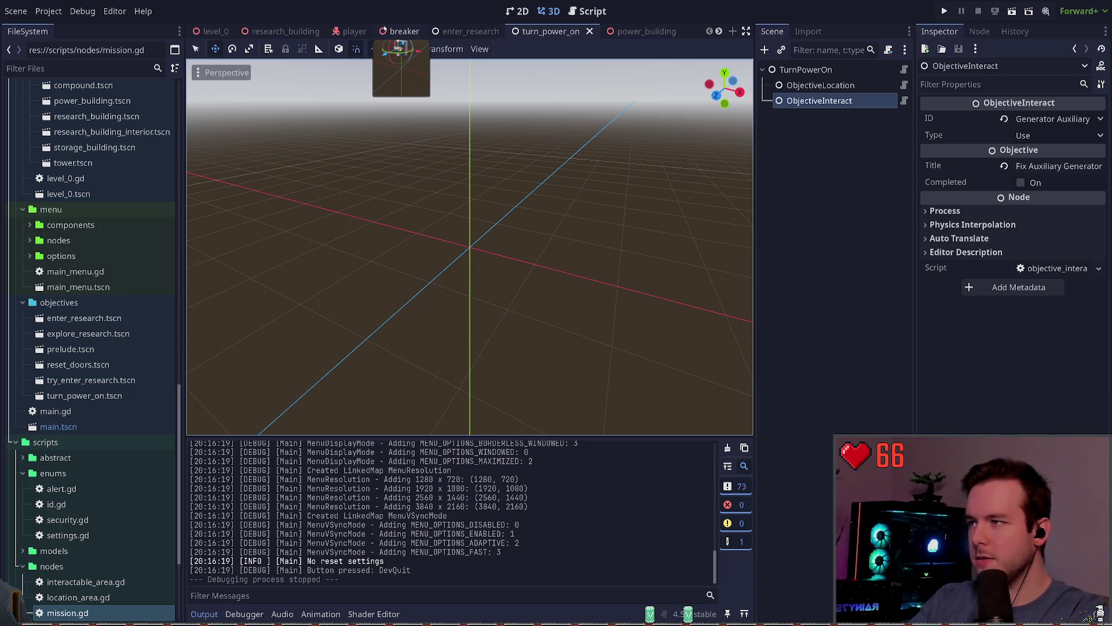
key("ctrl+F3")
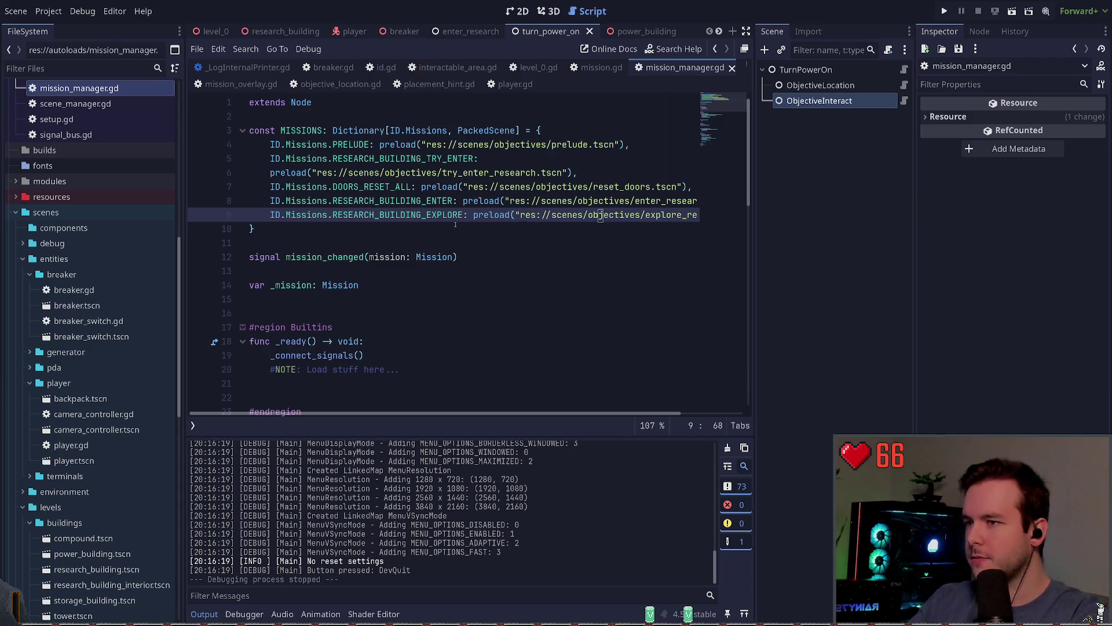
key("ctrl+shift+d")
key("Home")
key("ctrl+Right")
key("ctrl+Right")
key("ctrl+Right")
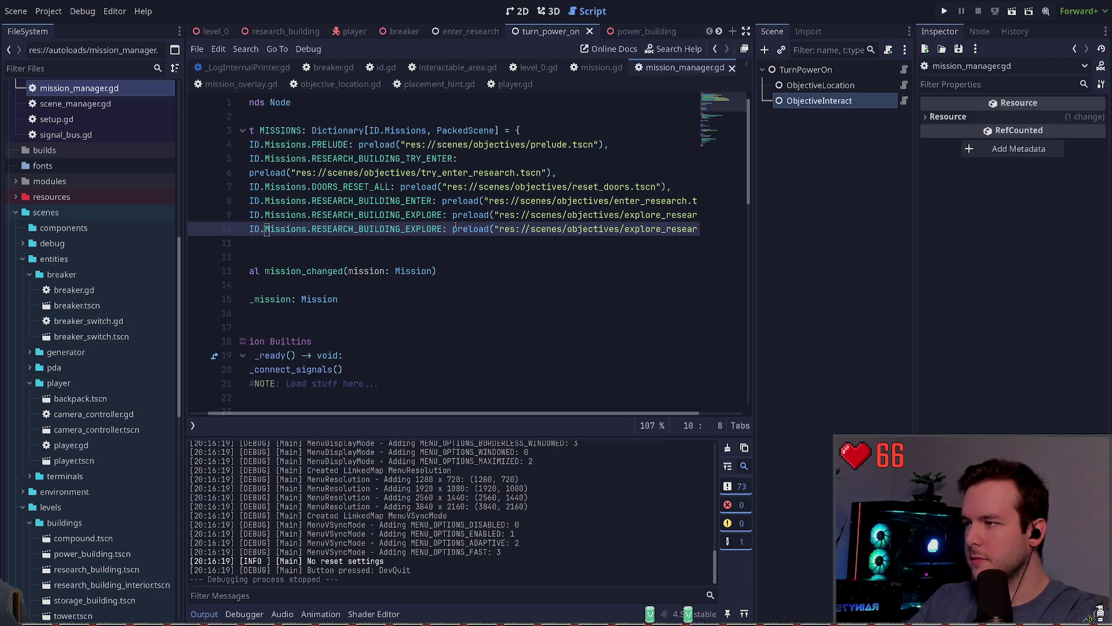
key("ctrl+Delete")
type("POWE")
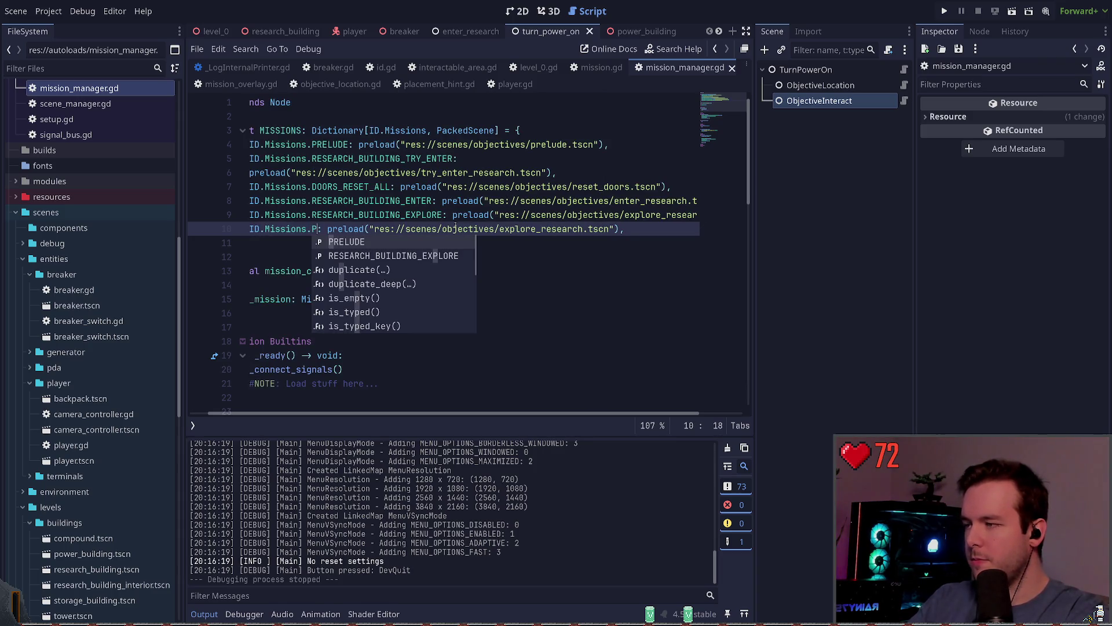
type("R_")
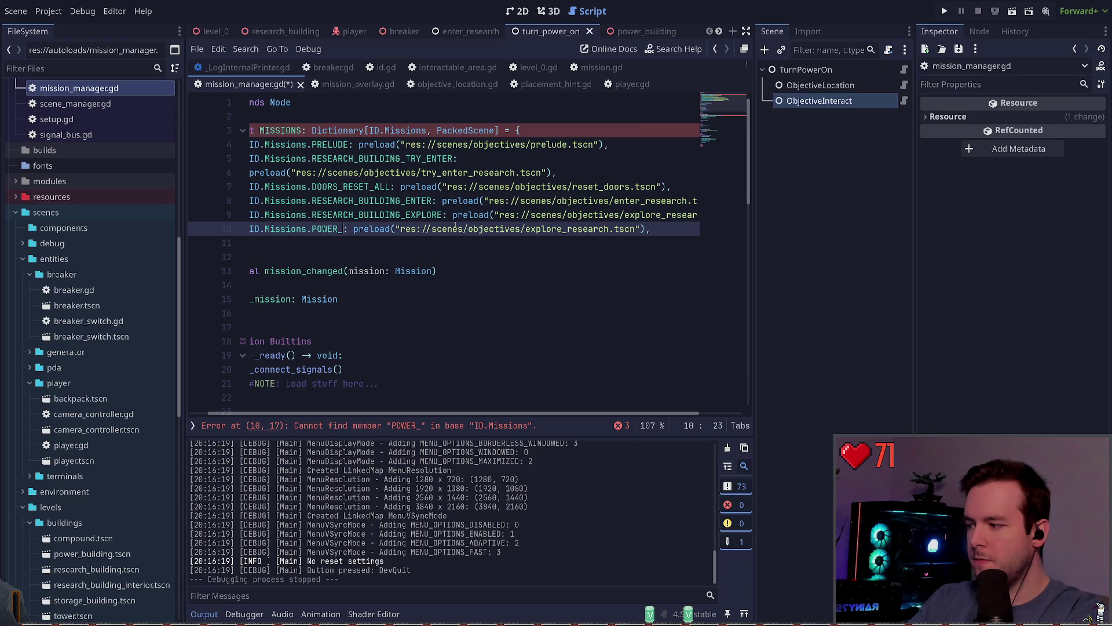
key("BackSpace")
key("BackSpace")
key("BackSpace")
type("GENER")
type("ATOR_")
type("MAIN_FIX")
key("BackSpace")
key("BackSpace")
key("BackSpace")
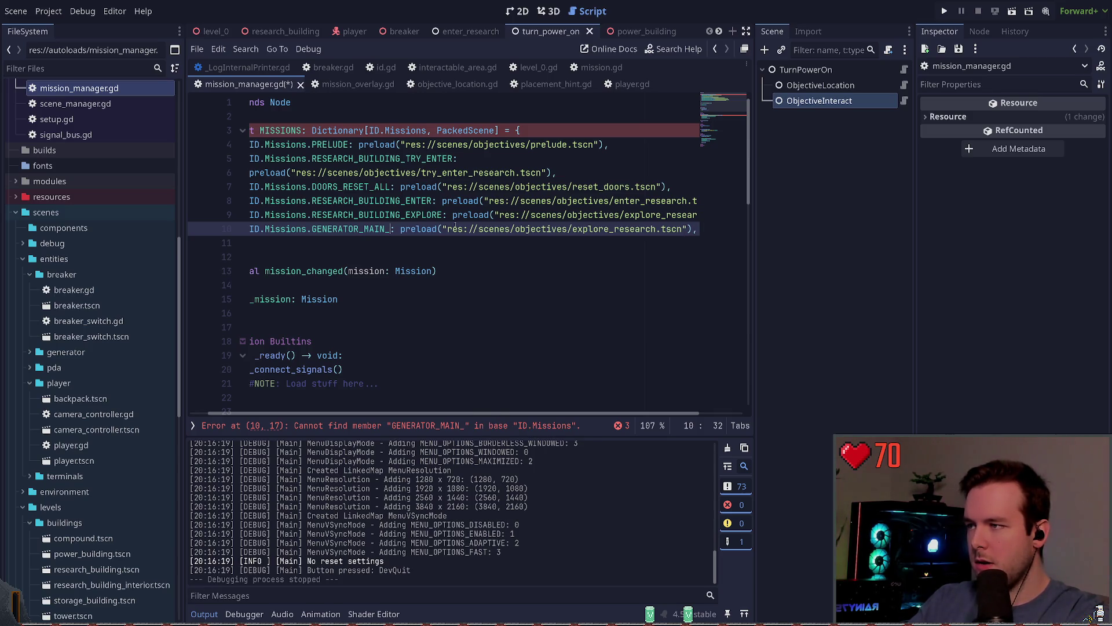
scroll(116, 321, "down", 3)
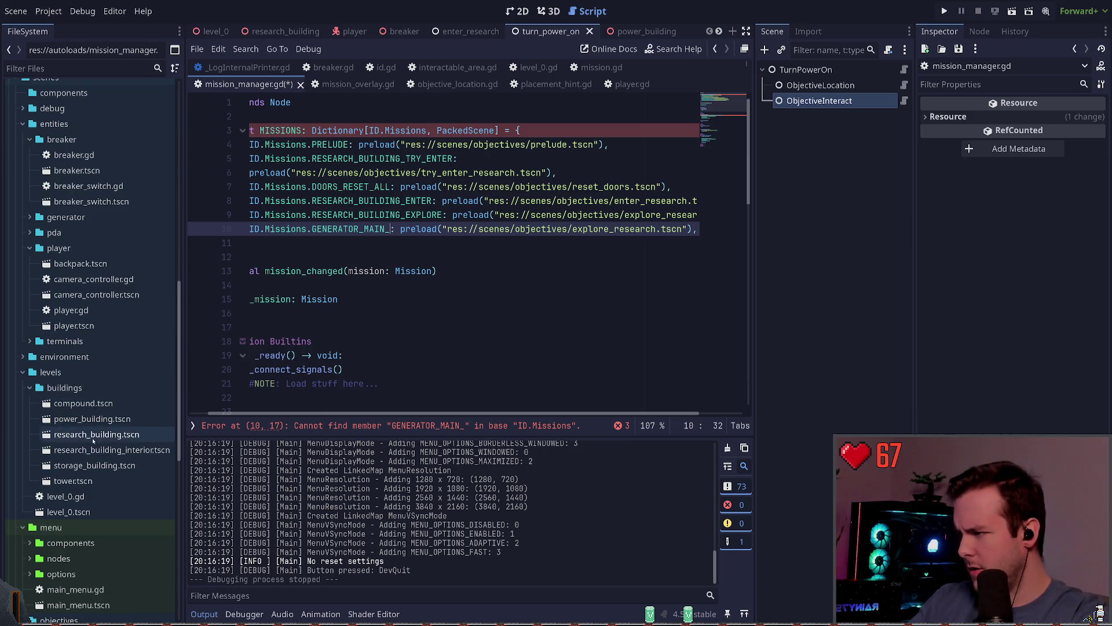
scroll(43, 460, "down", 10)
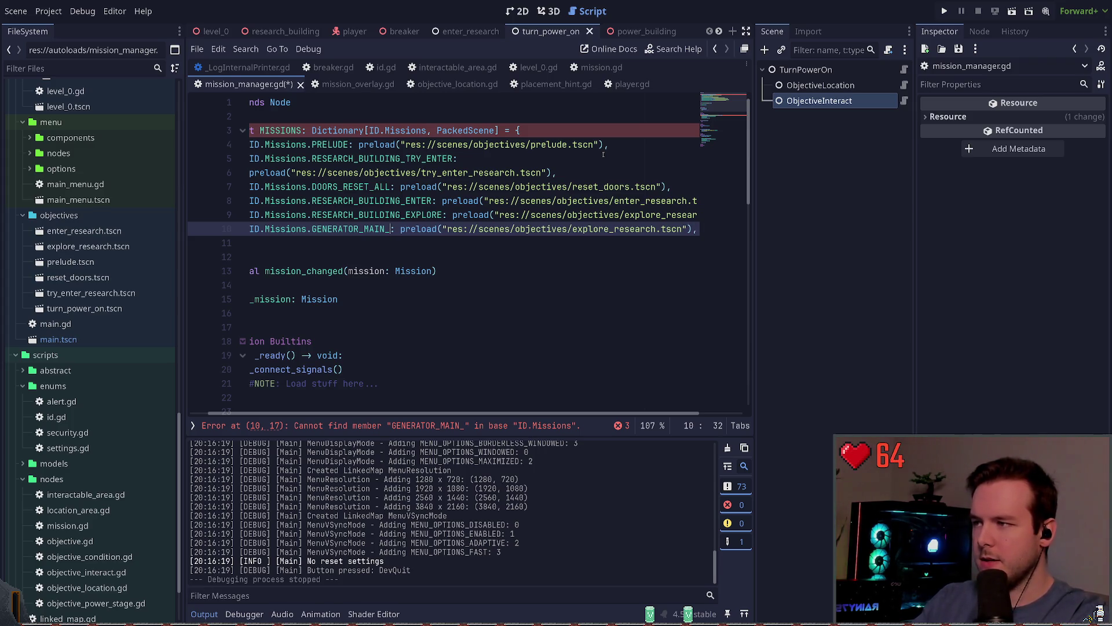
- Change the mission key on line 10 to ID.Missions.POWER_TURN_ON
key("BackSpace")
key("BackSpace")
key("BackSpace")
key("BackSpace")
type("P")
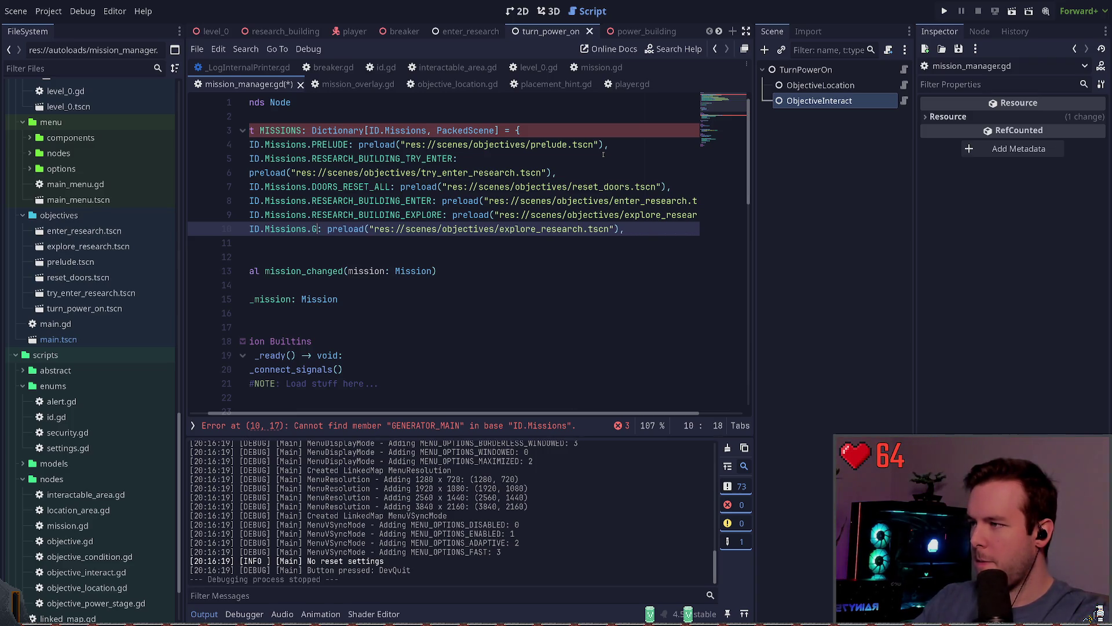
type("OWER_TUR")
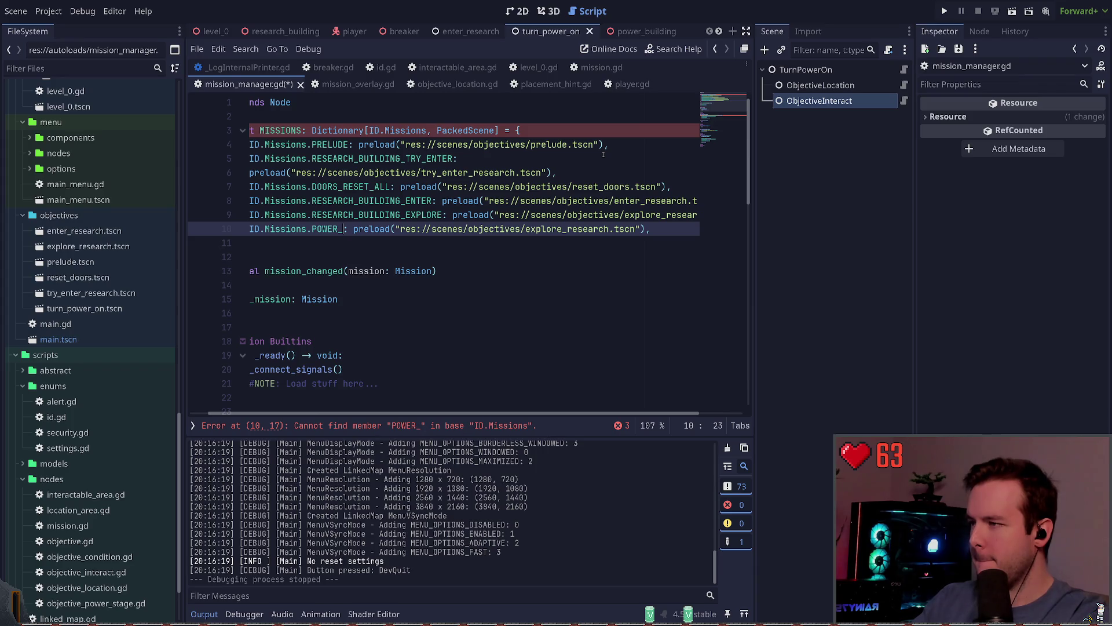
type("N_")
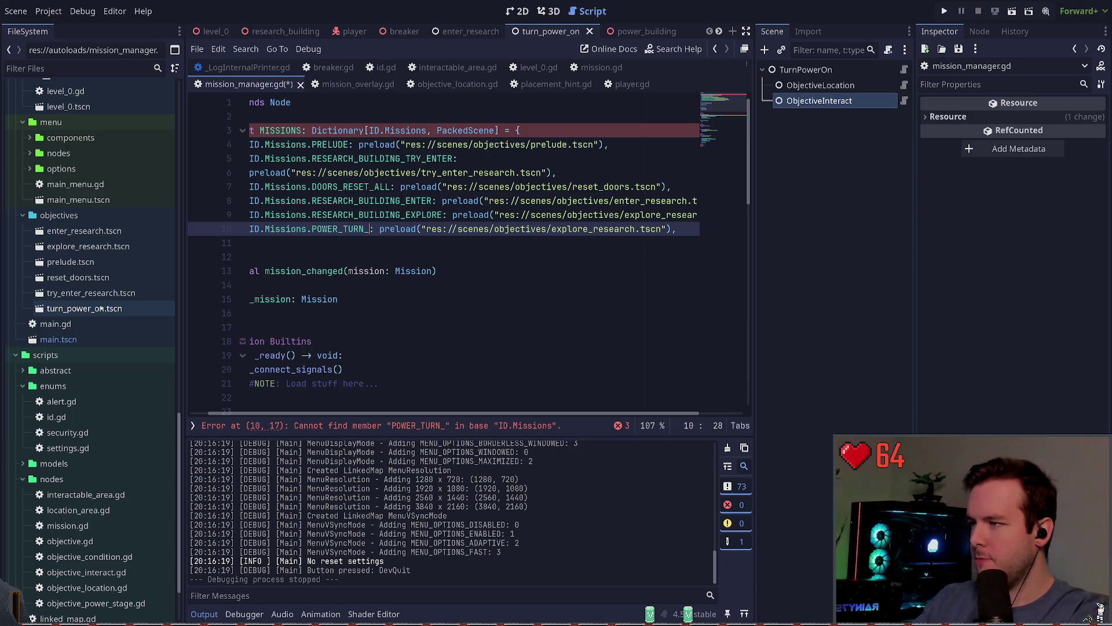
key("BackSpace")
key("BackSpace")
key("BackSpace")
type("FIX")
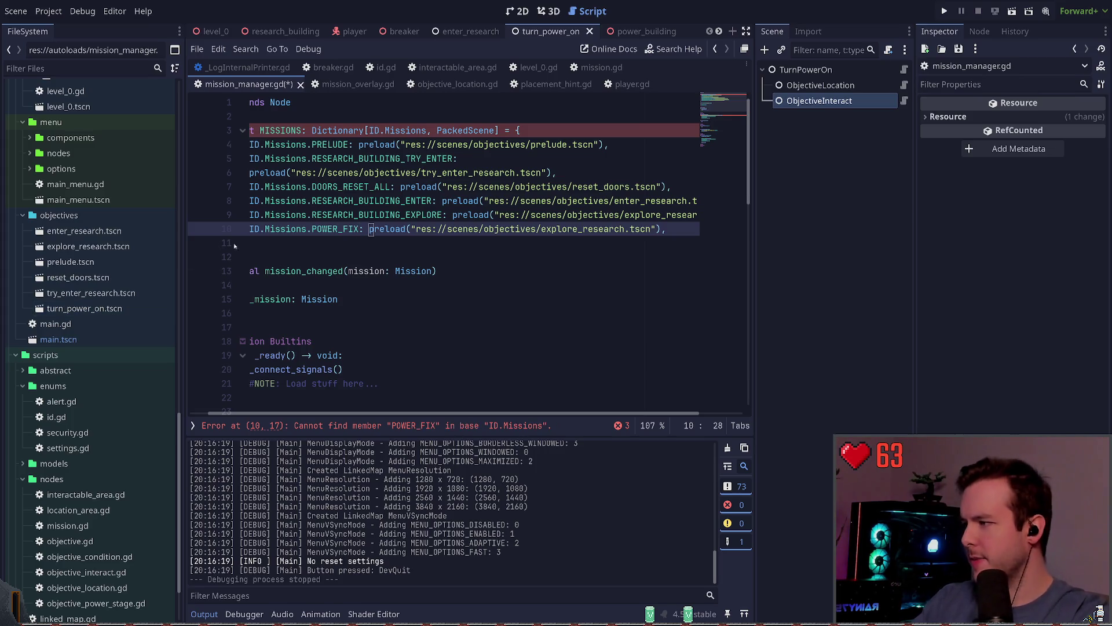
left_click(97, 310)
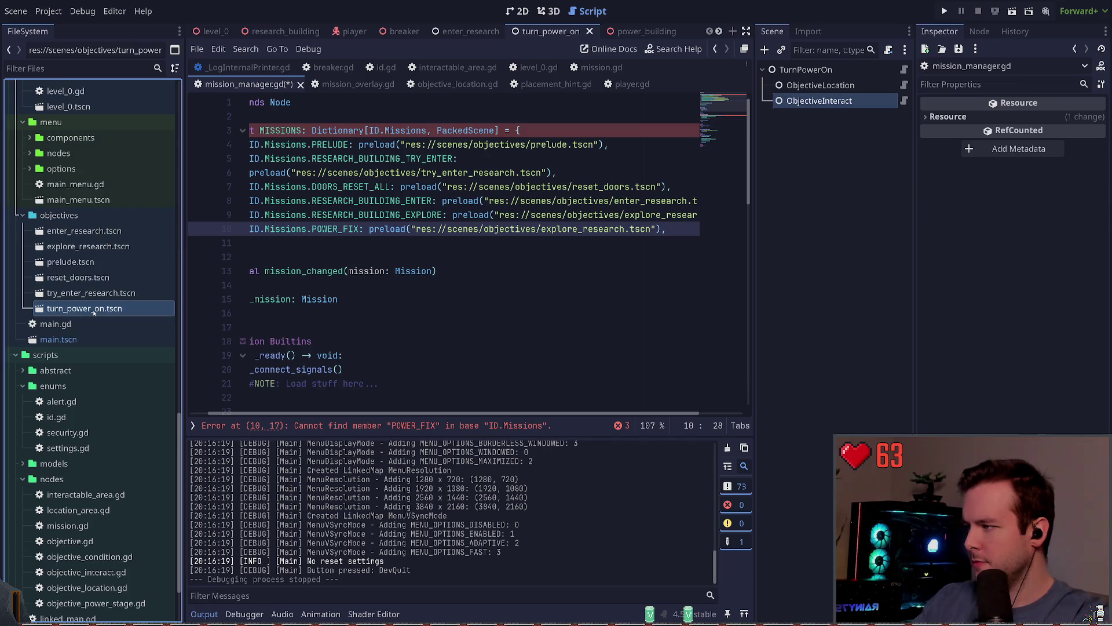
double_click(339, 229)
key("BackSpace")
key("Home")
key("ctrl+Right")
key("ctrl+Right")
key("ctrl+Right")
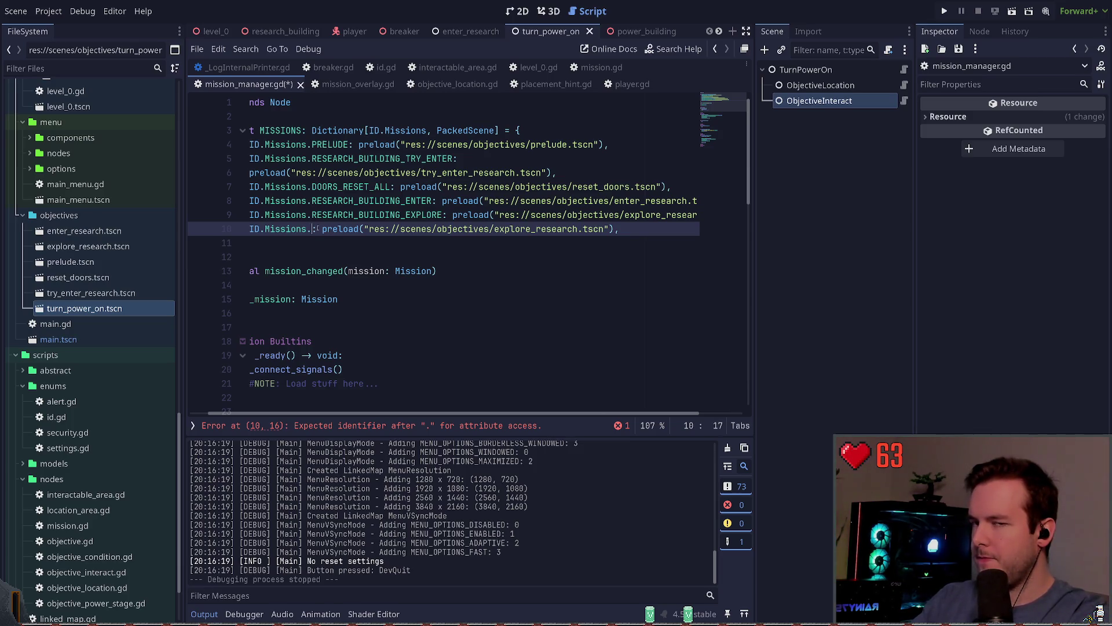
type("TURN")
key("BackSpace")
key("BackSpace")
key("BackSpace")
type("O")
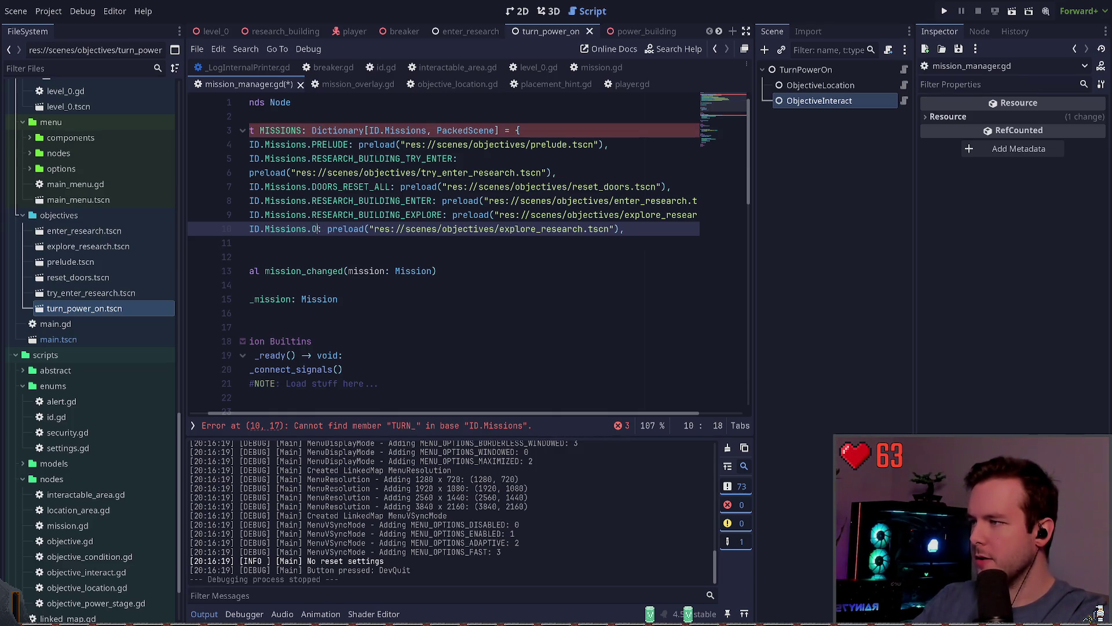
key("BackSpace")
type("POWER_TURN_ON")
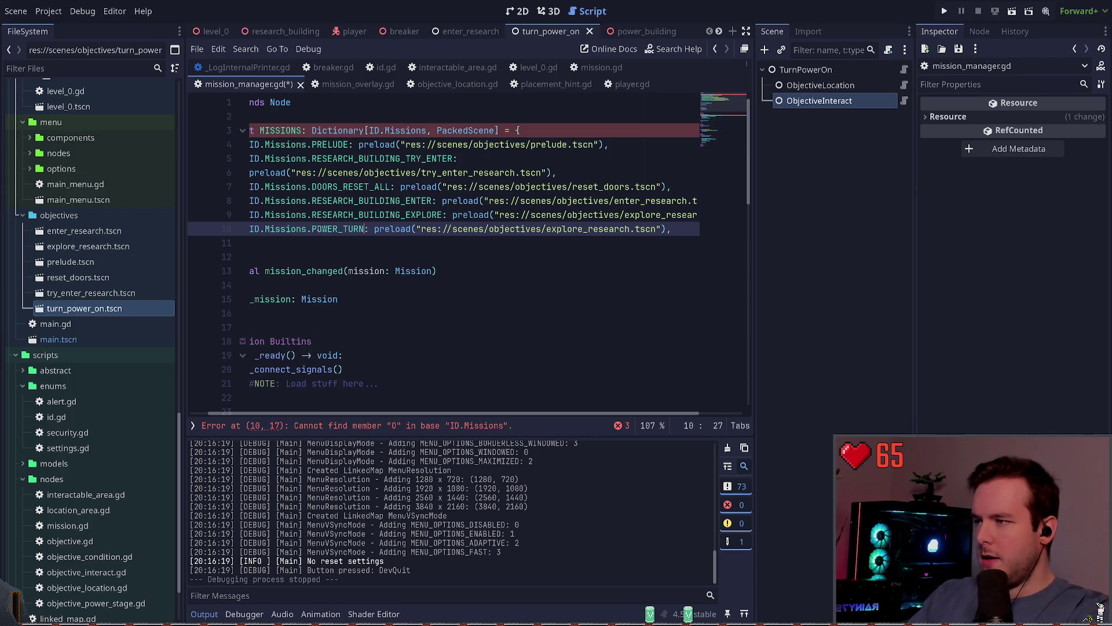
- Replace the explore_research path with turn_power_on.tscn and save mission_manager.gd
key("Right")
key("Right")
key("Right")
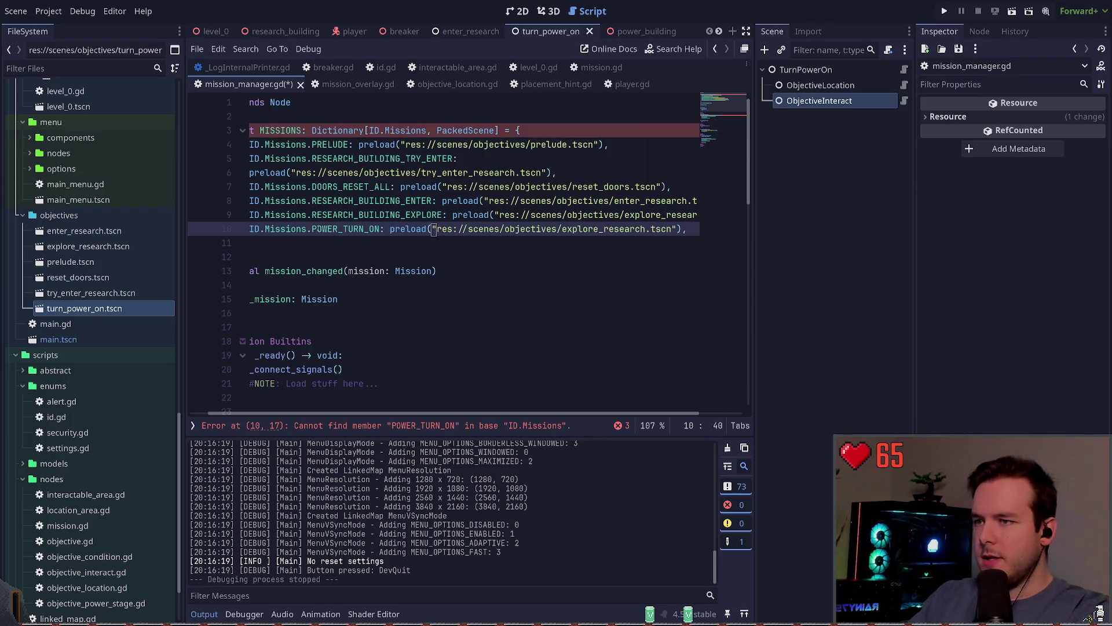
key("shift+End")
key("shift+Left")
key("shift+Left")
key("shift+Left")
key("Delete")
type("\"")
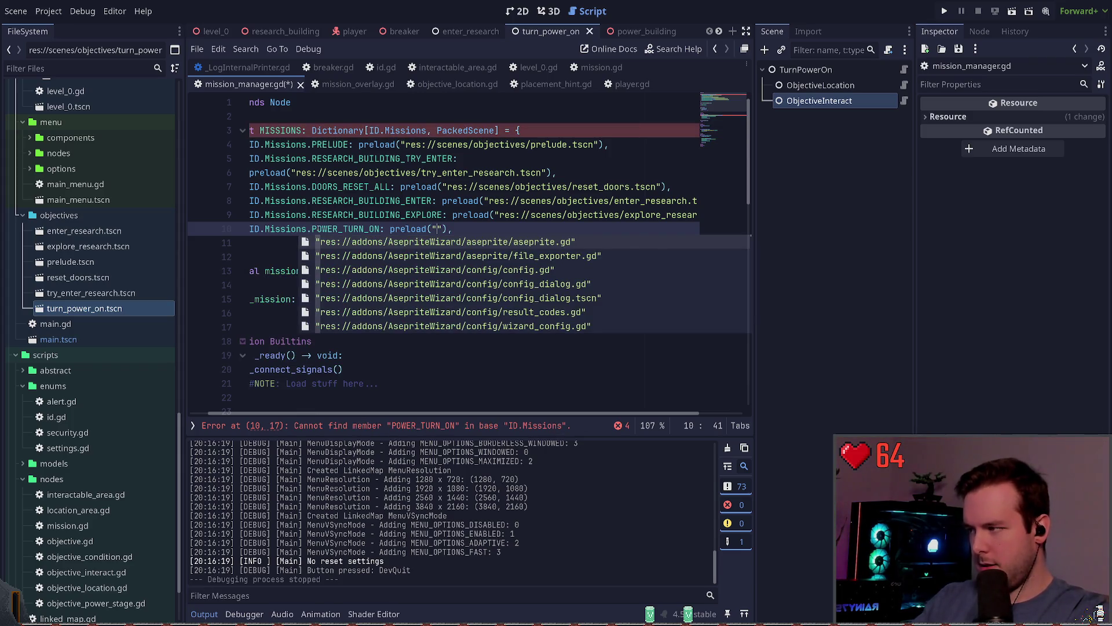
type("turn")
key("Return")
key("ctrl+s")
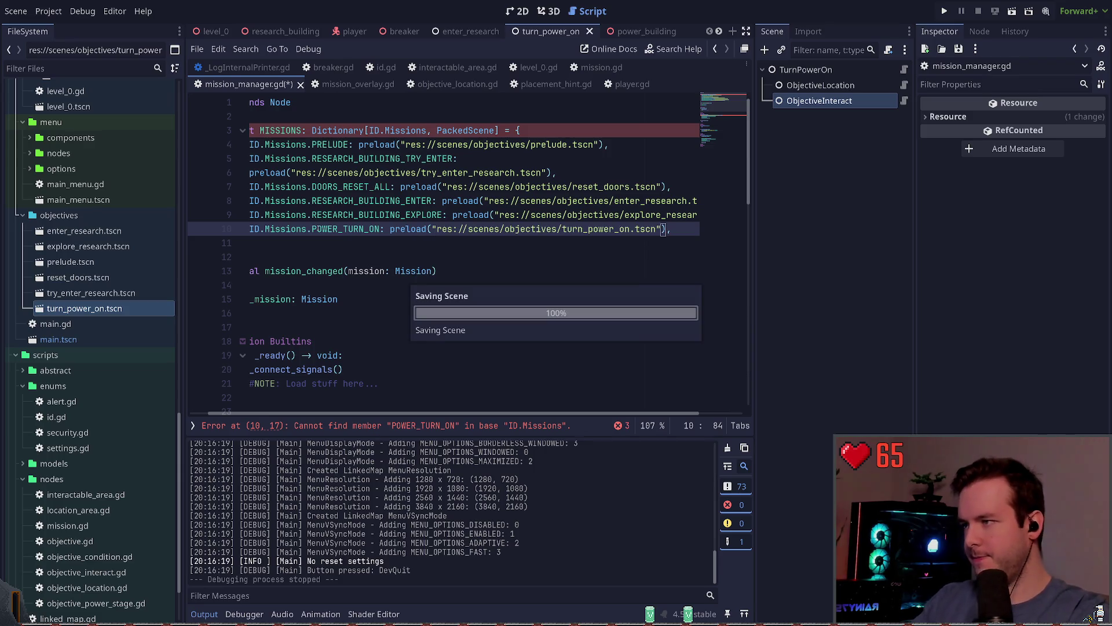
- Paste POWER_TURN_ON as the mission loaded on line 27 and save the script
double_click(342, 229)
key("ctrl+c")
scroll(377, 280, "down", 4)
double_click(450, 299)
key("ctrl+v")
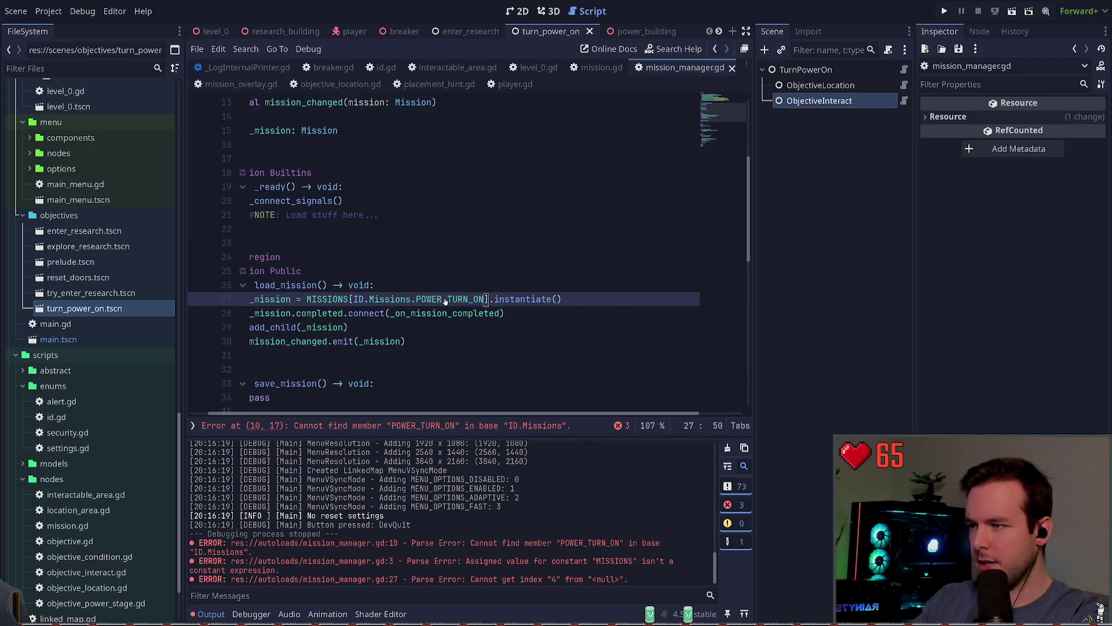
key("ctrl+s")
left_click(453, 425)
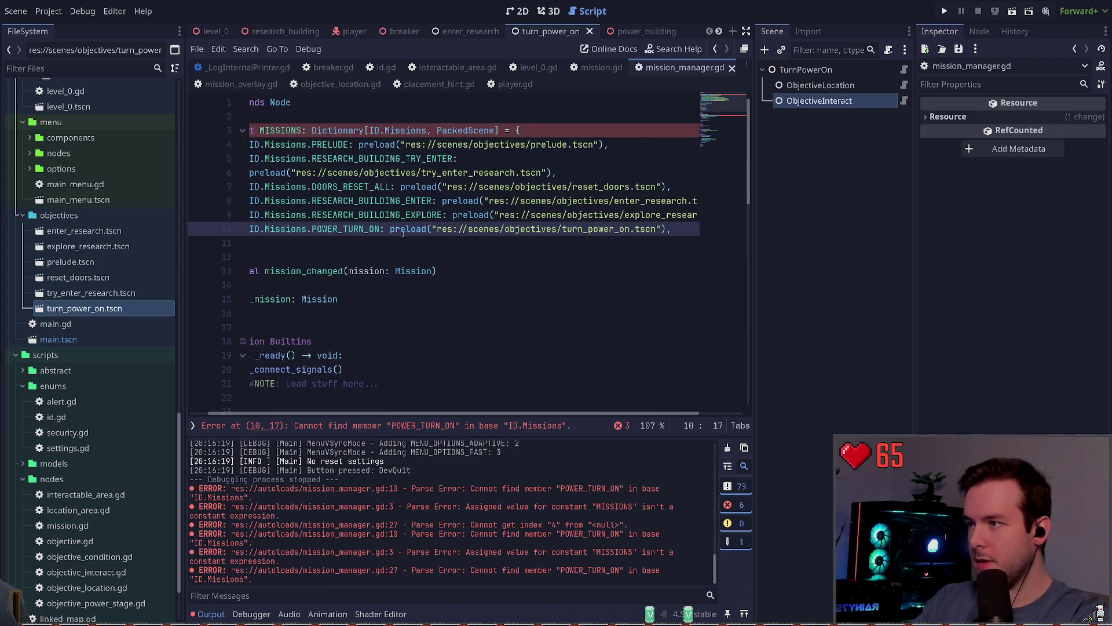
- Add POWER_TURN_ON to the Missions enum in id.gd and save
left_click(283, 228, "ctrl")
scroll(427, 280, "down", 1)
left_click(427, 277)
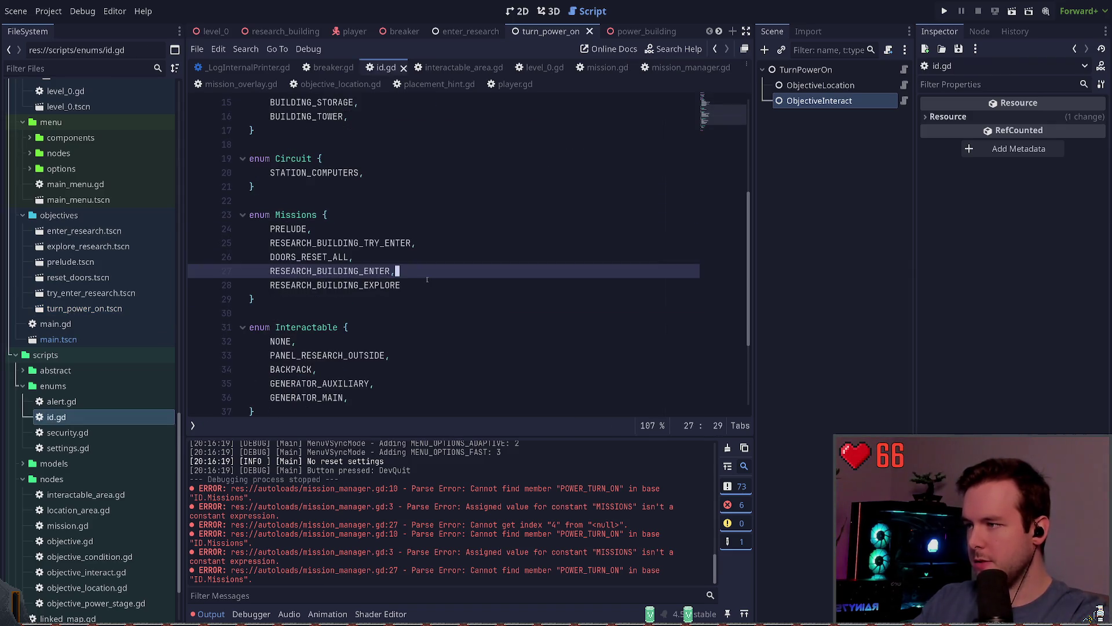
left_click(427, 280)
type(",")
key("Return")
type("POWER_TURN_ON,")
key("ctrl+s")
- Check the edited lines and run the game to test the new mission
key("Left")
key("Left")
key("Left")
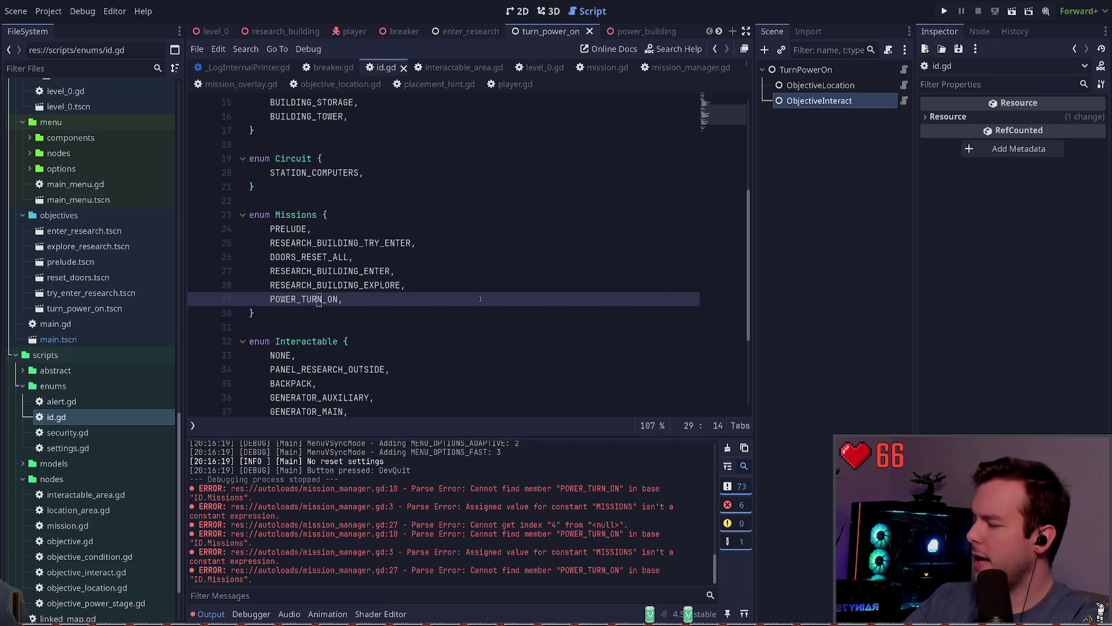
left_click(453, 288)
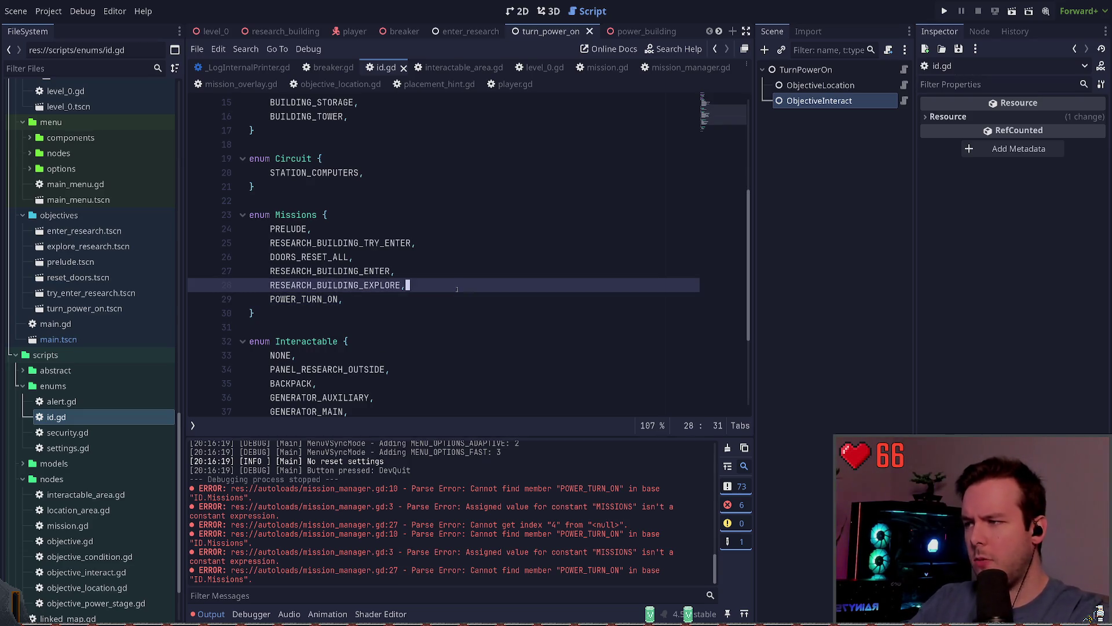
left_click(452, 327)
left_click(944, 11)
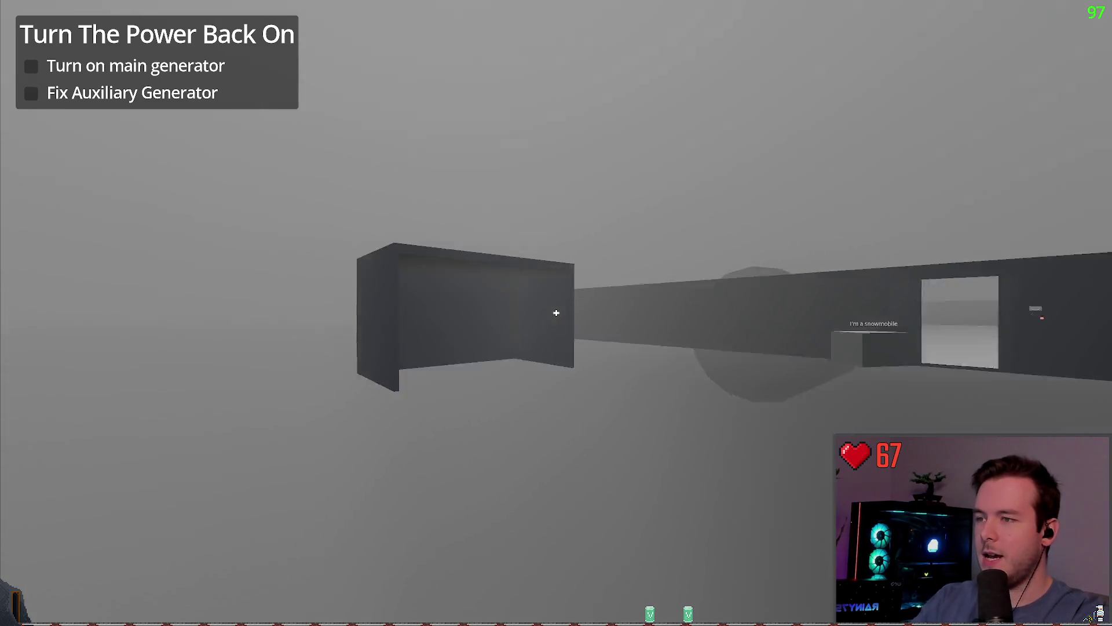
- Walk out and start the main generator, approach the auxiliary one, then Dev Quit to the editor
key("w")
key("w")
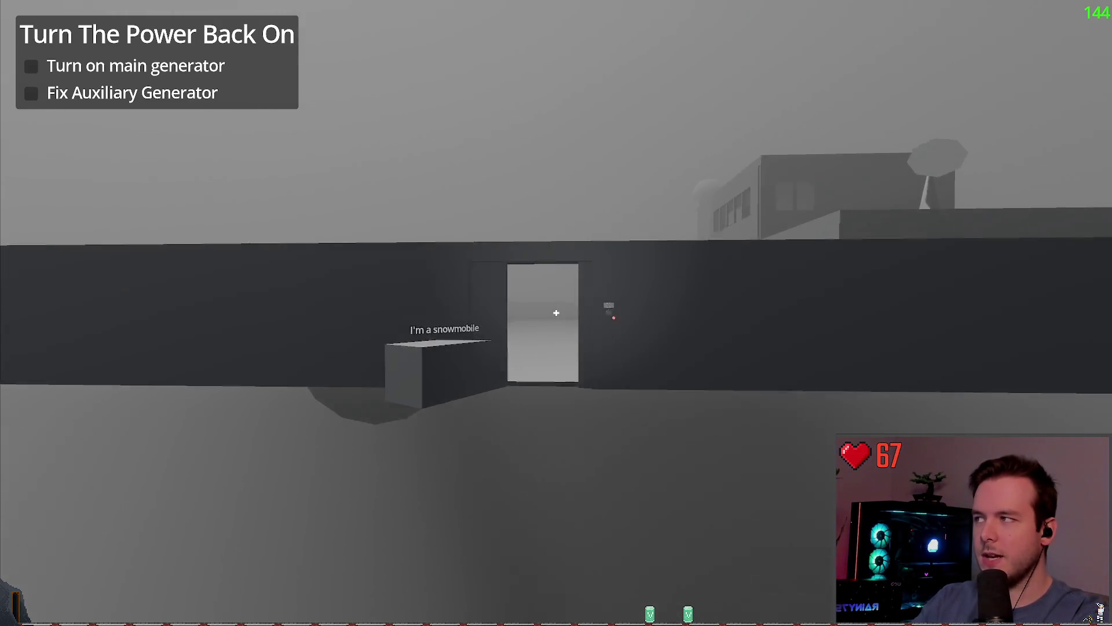
key("w")
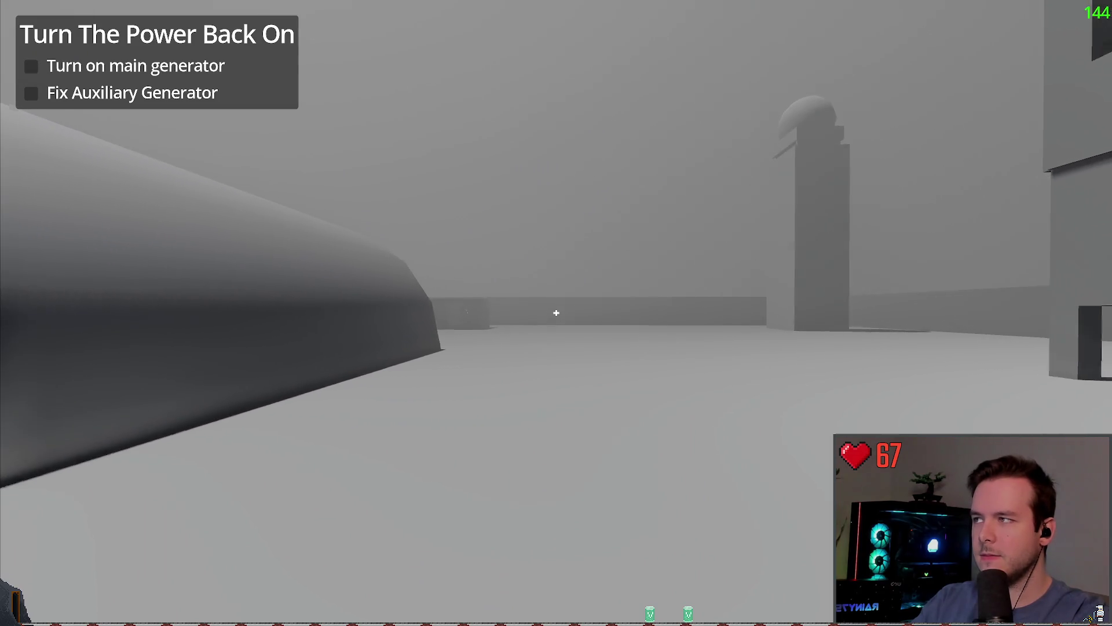
key("w")
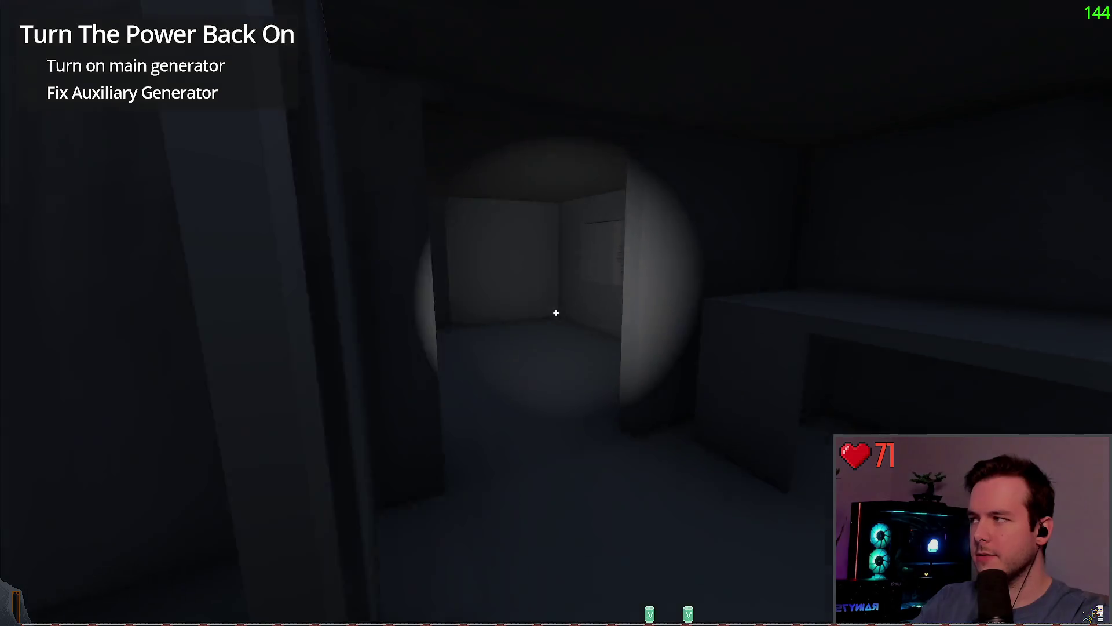
left_click(557, 313)
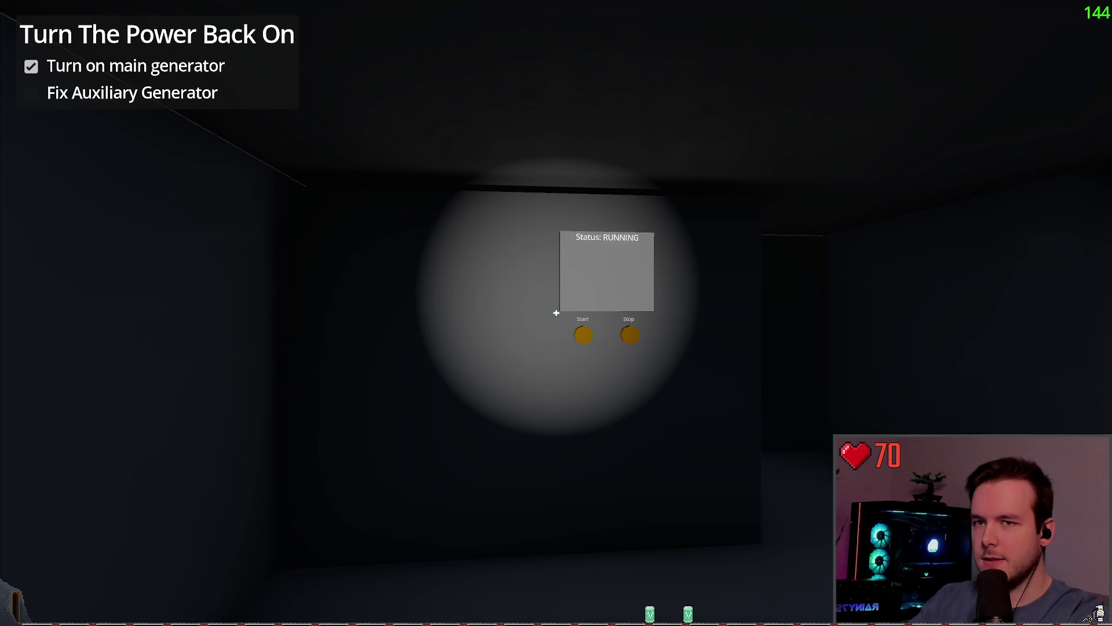
key("w")
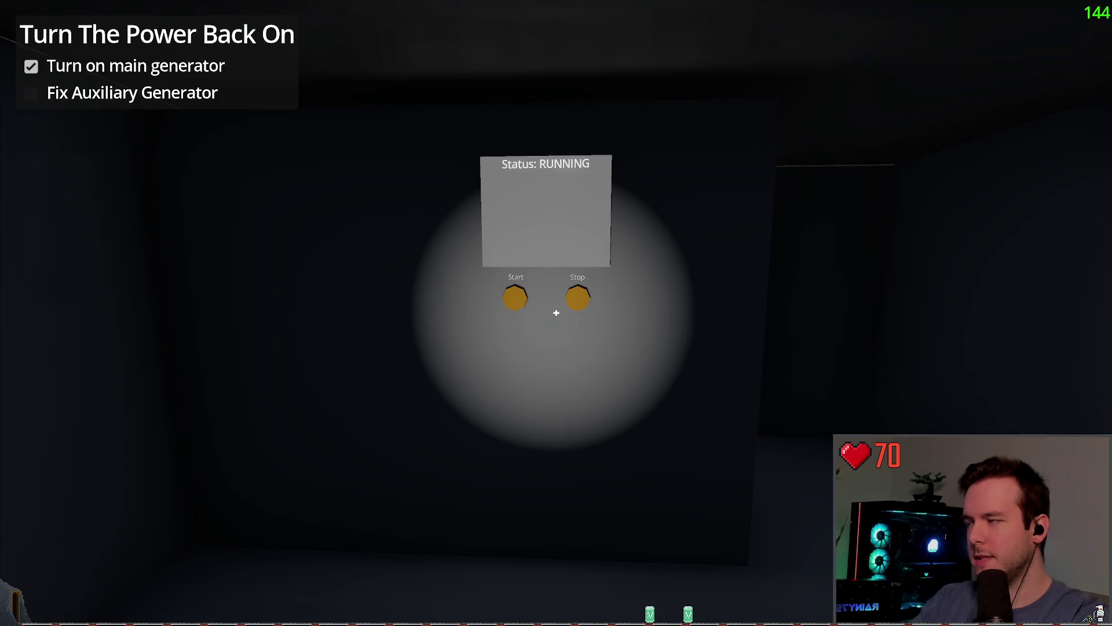
key("w")
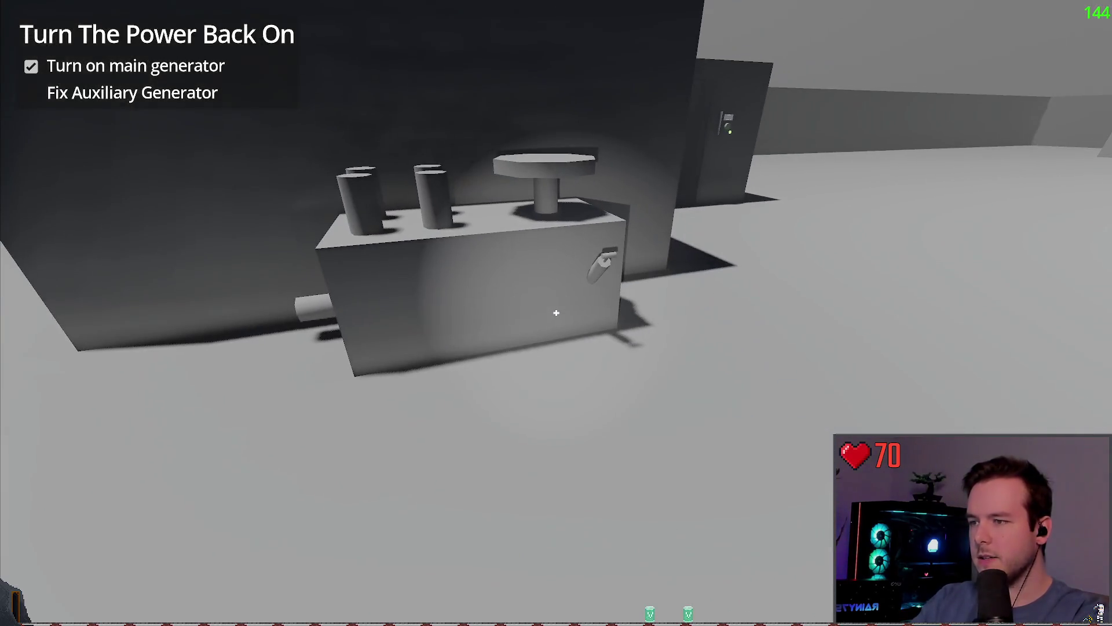
key("Escape")
left_click(42, 365)
left_click(548, 14)
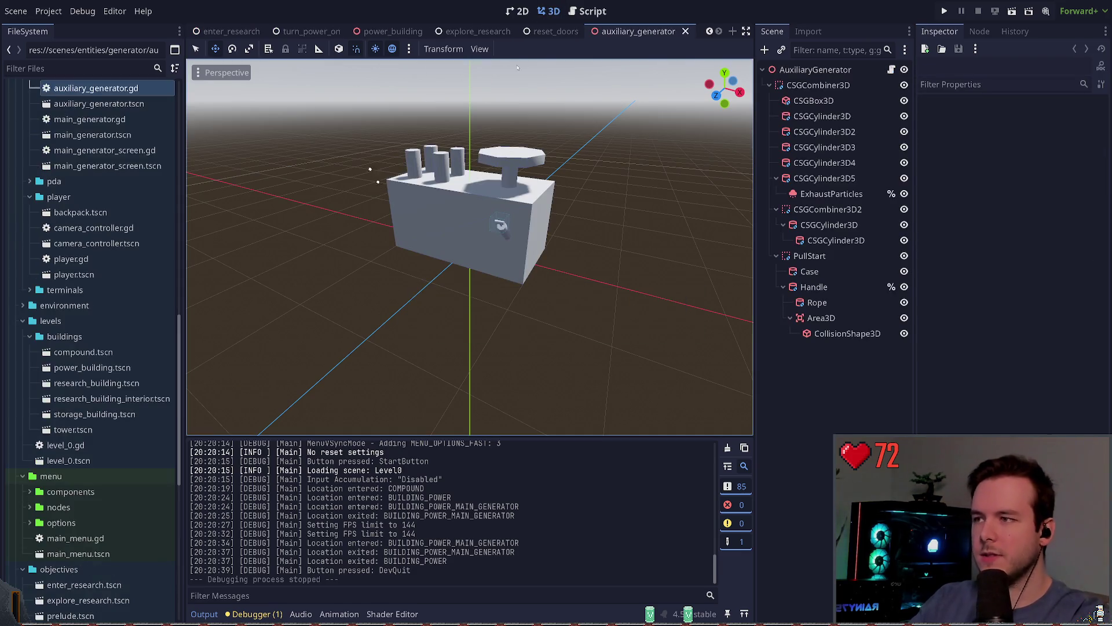
- Browse the auxiliary generator script, then switch to 3D and select the handle's Area3D
left_click_drag(469, 249, 405, 249)
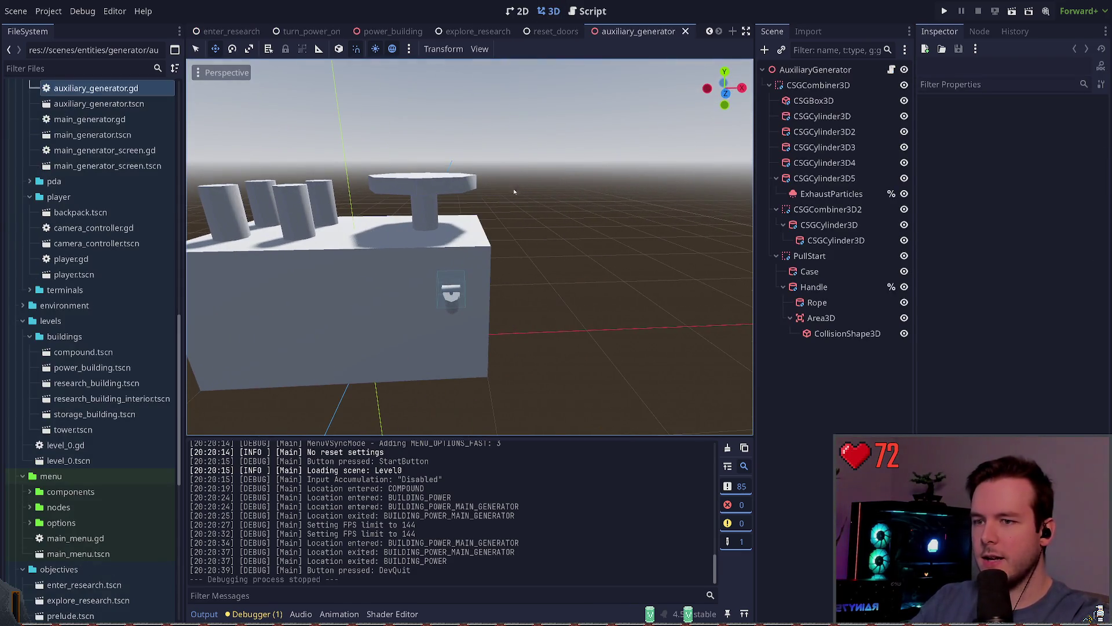
left_click(892, 69)
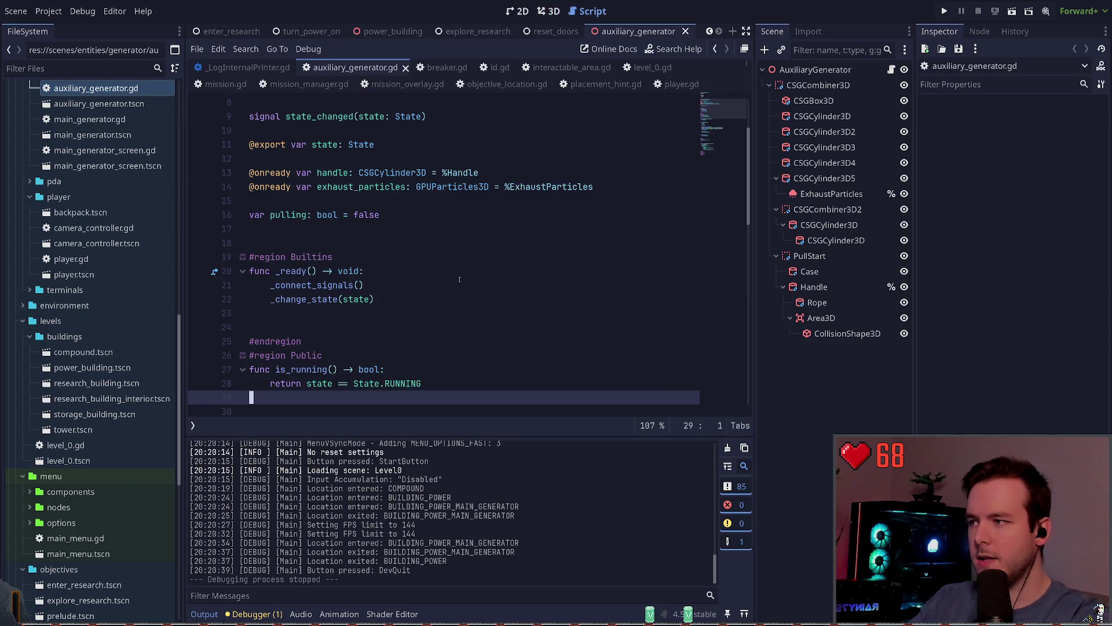
scroll(451, 255, "down", 4)
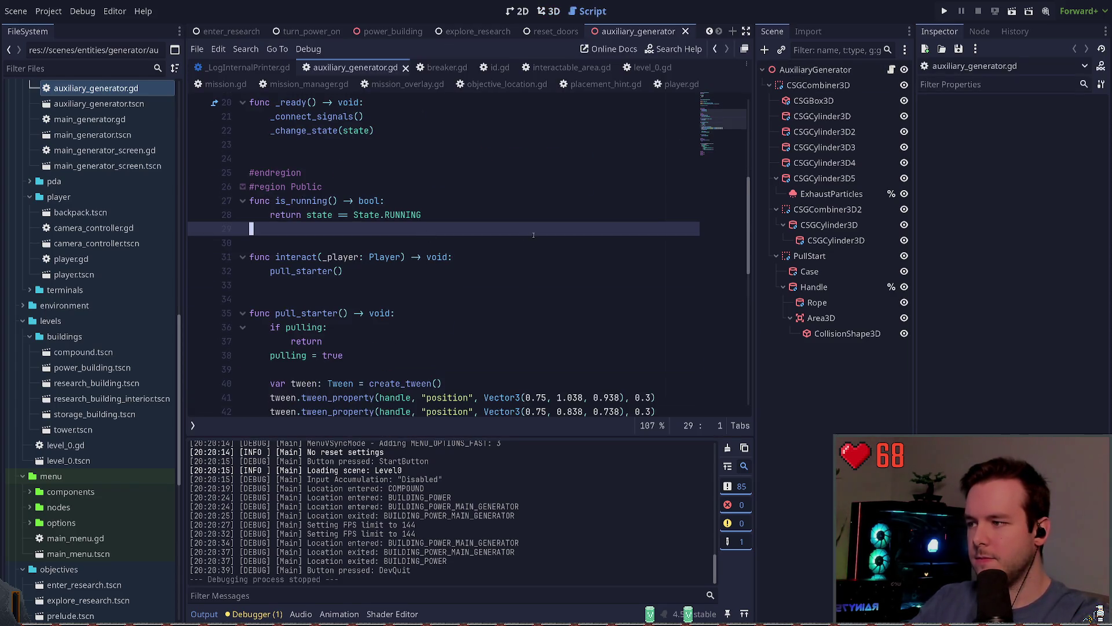
scroll(522, 238, "down", 3)
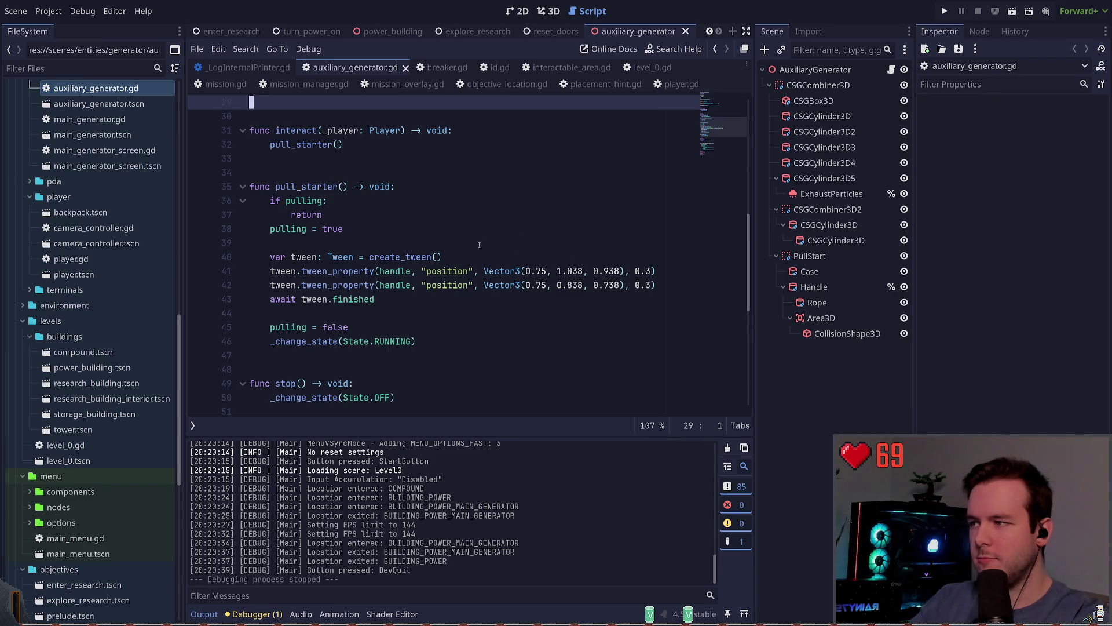
scroll(487, 246, "down", 8)
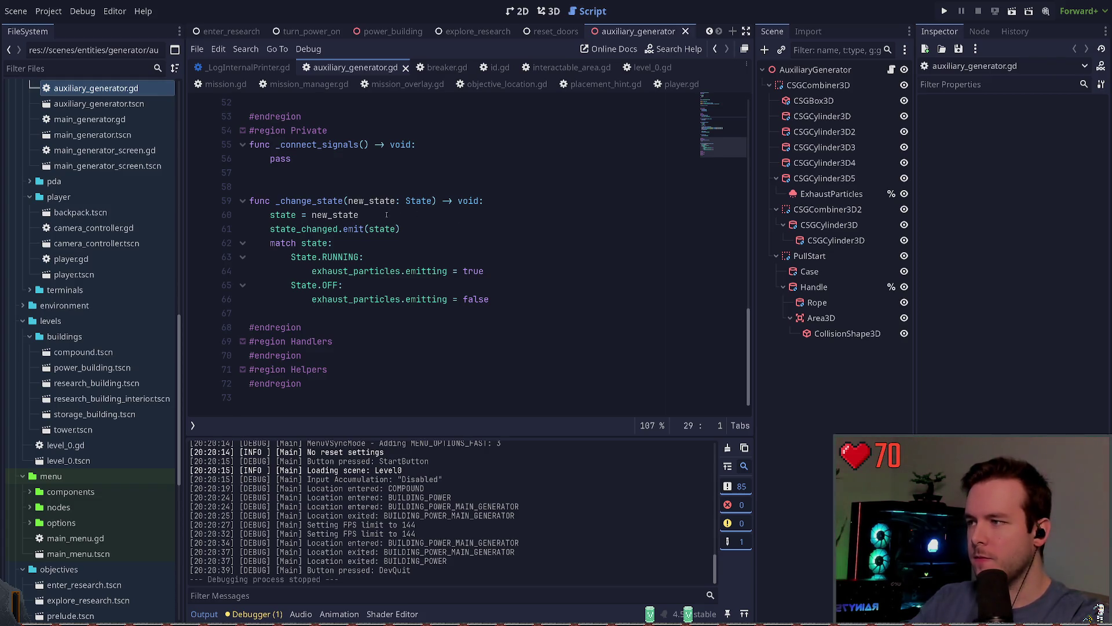
scroll(437, 225, "up", 14)
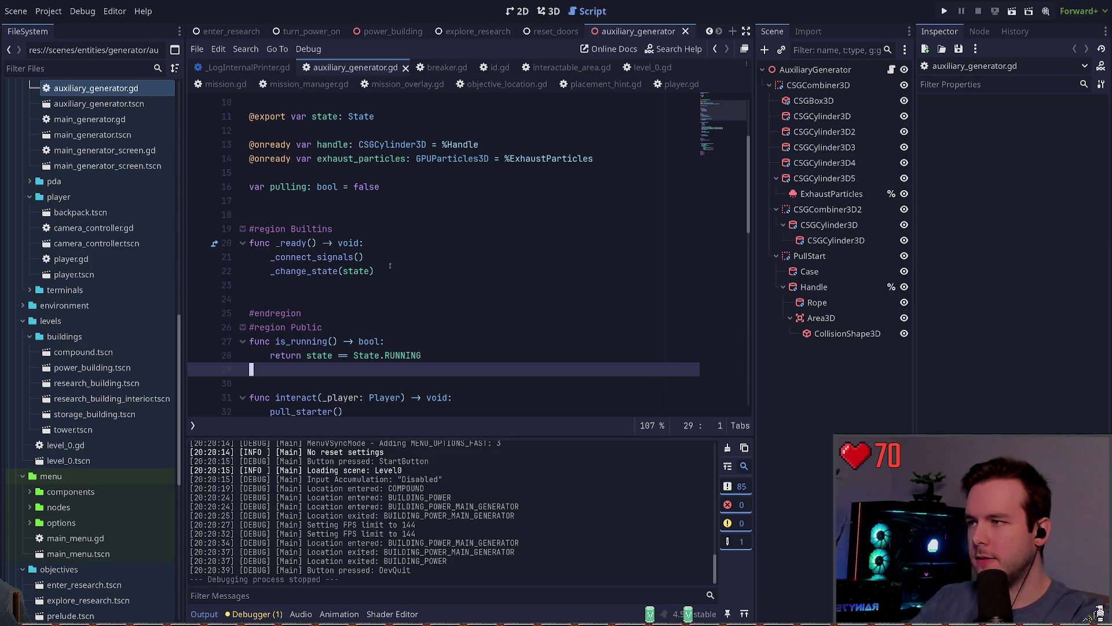
left_click(550, 11)
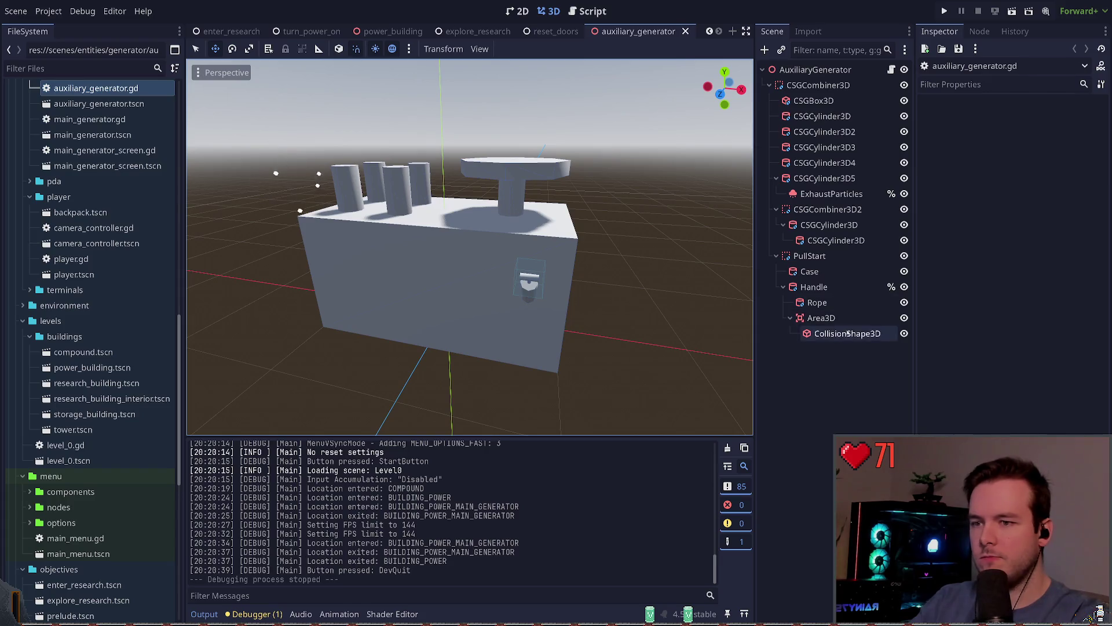
left_click(822, 317)
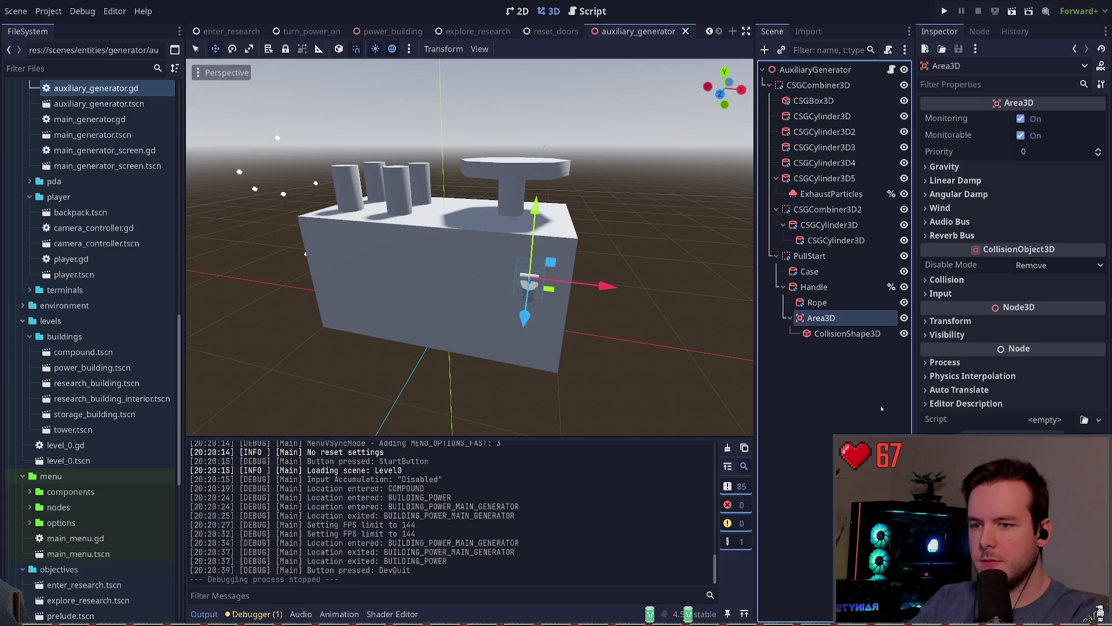
- Convert the Area3D into an InteractableArea with ID Generator Auxiliary and save
key("ctrl+s")
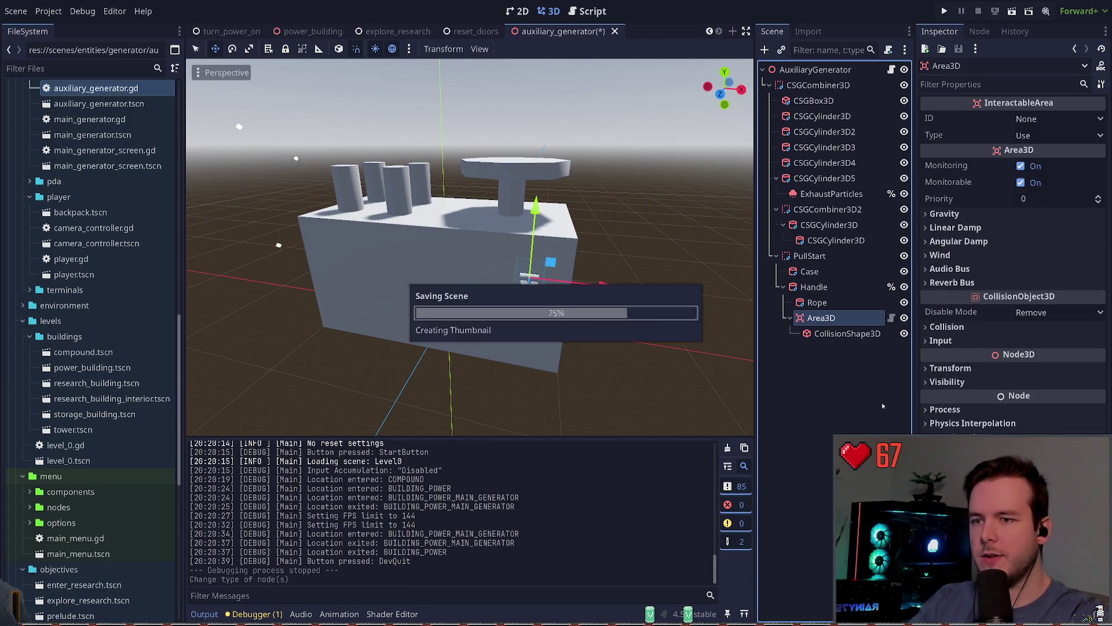
key("f")
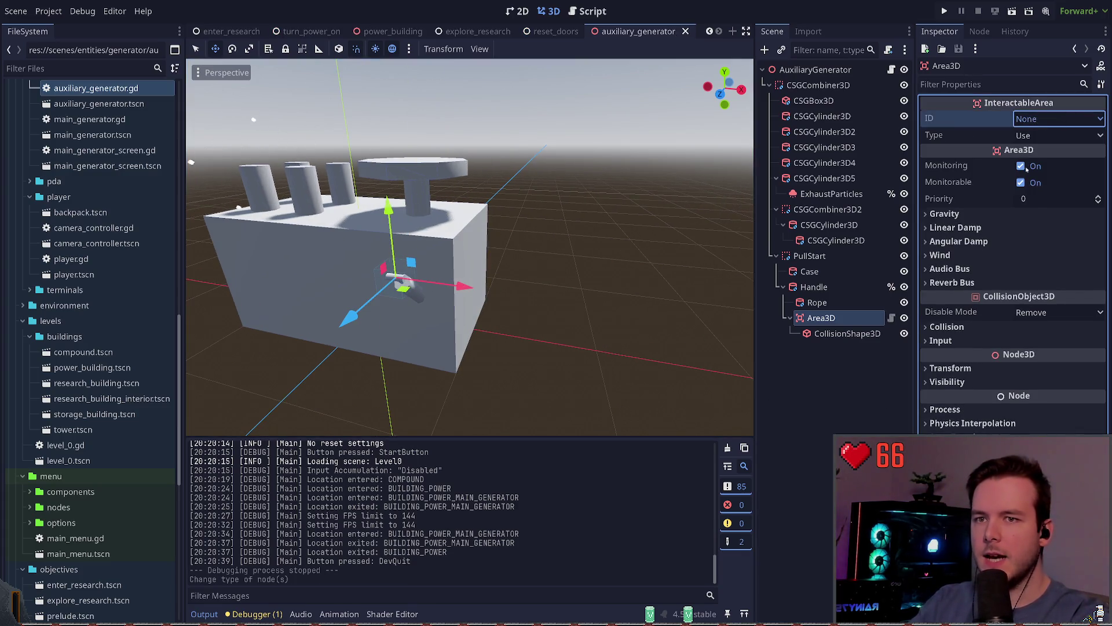
key("Down")
key("Tab")
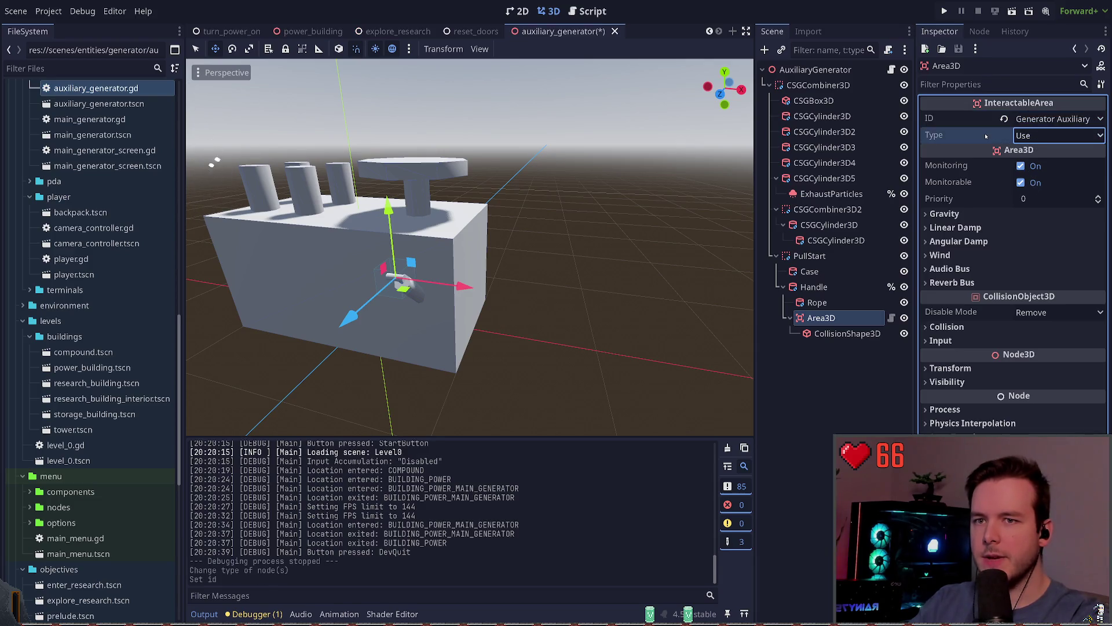
key("ctrl+s")
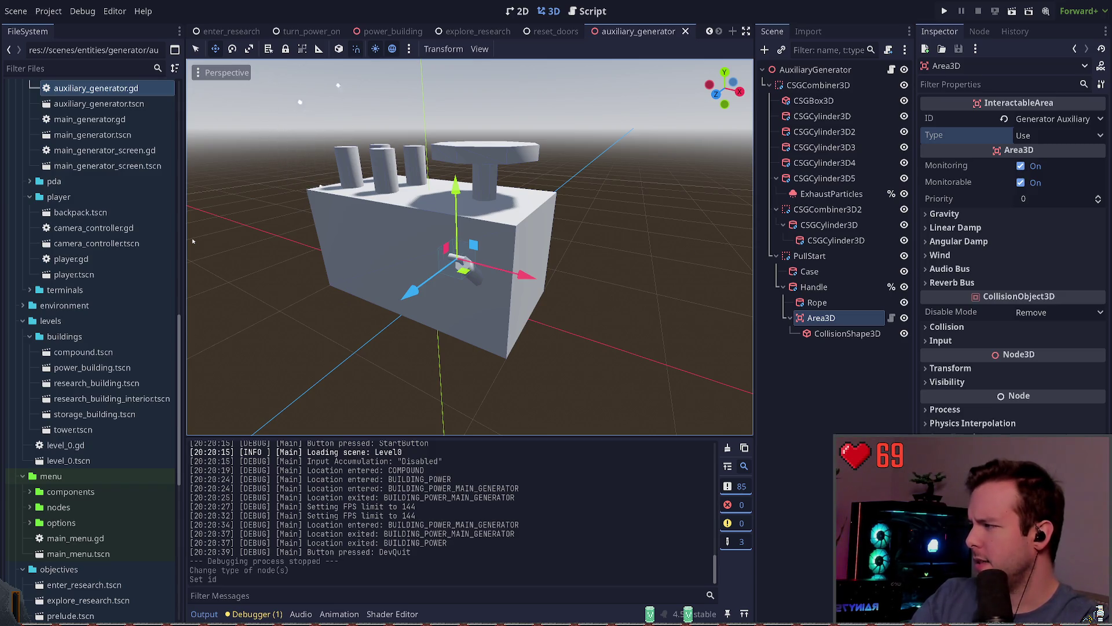
- Rename the node to InteractableArea and save the scene
left_click(835, 318, "ctrl")
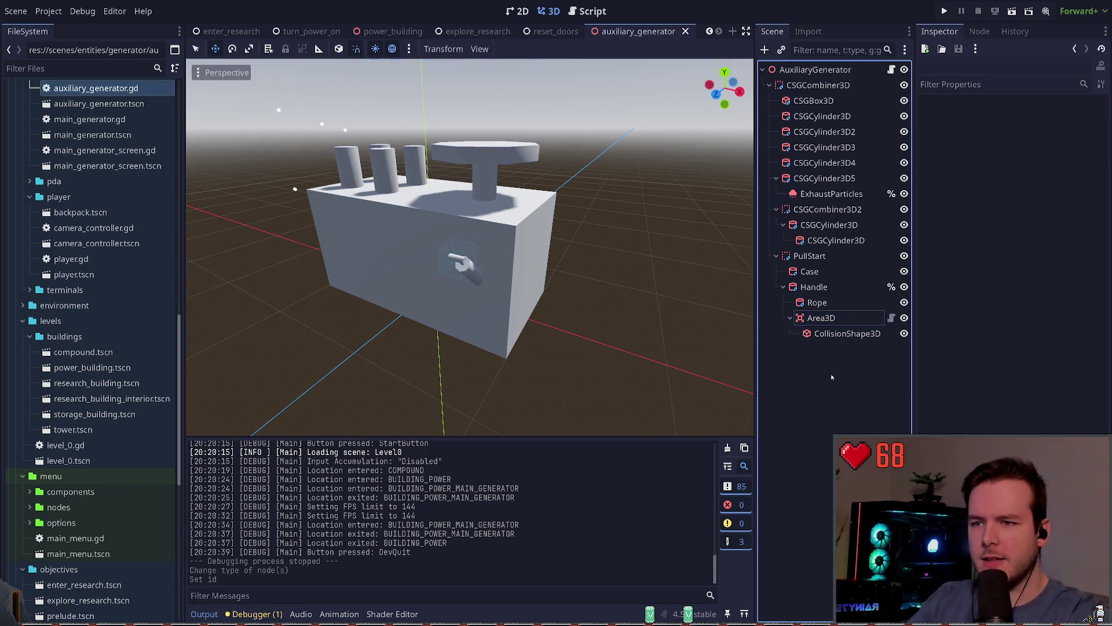
left_click(834, 317)
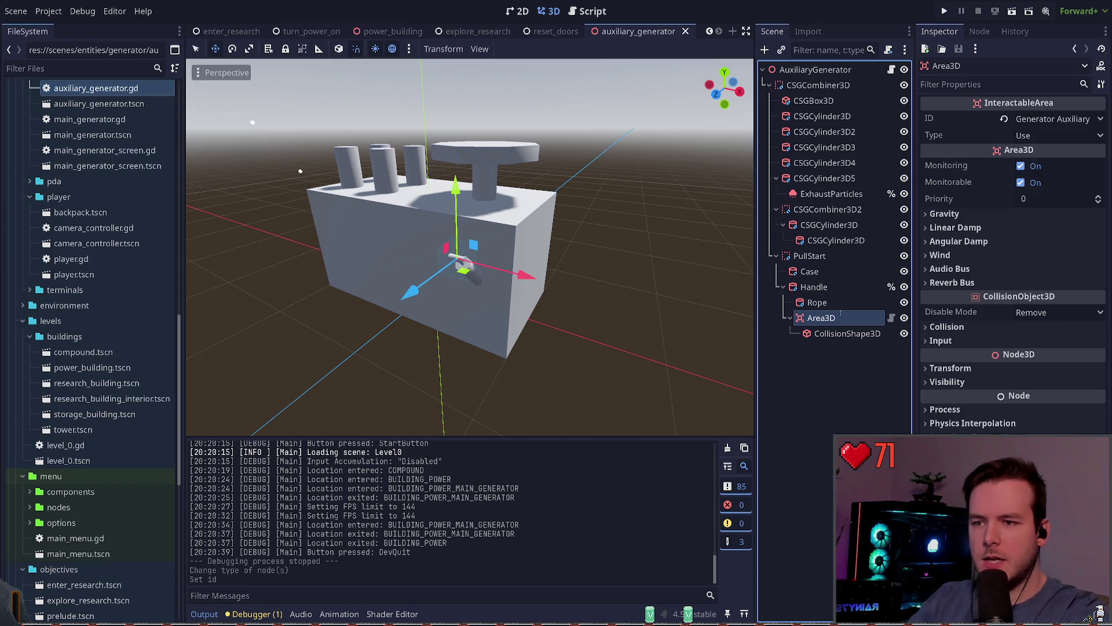
type("InteractableArea")
key("Return")
key("ctrl+s")
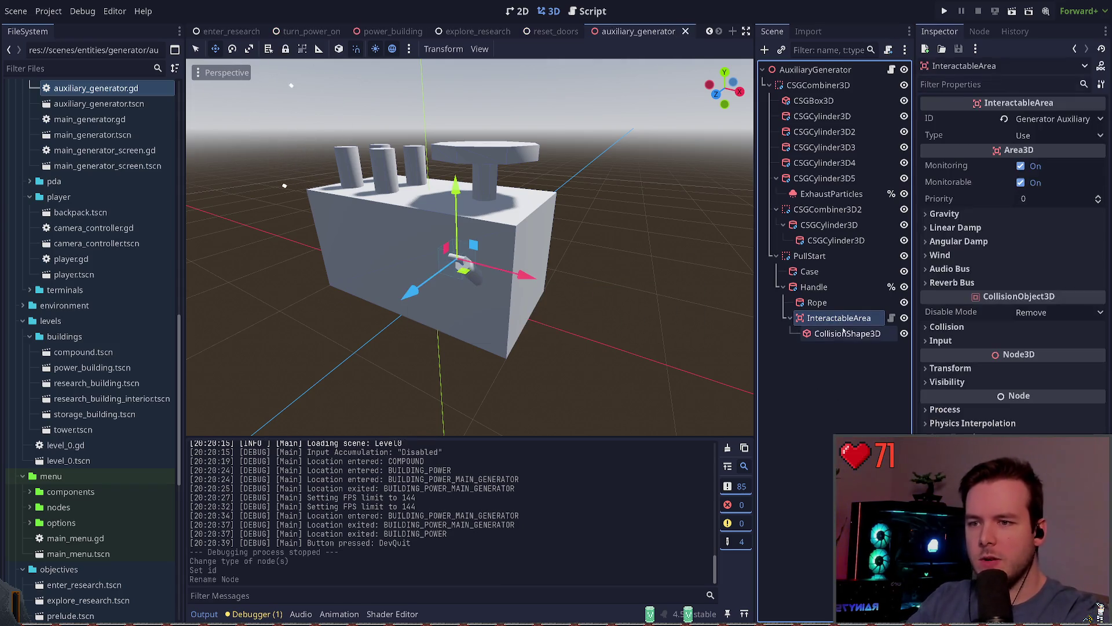
- Review the collision shape, Rope and Type (left at Use), then return to the generator script
left_click(846, 333)
left_click(839, 318)
left_click(839, 302)
left_click(839, 318)
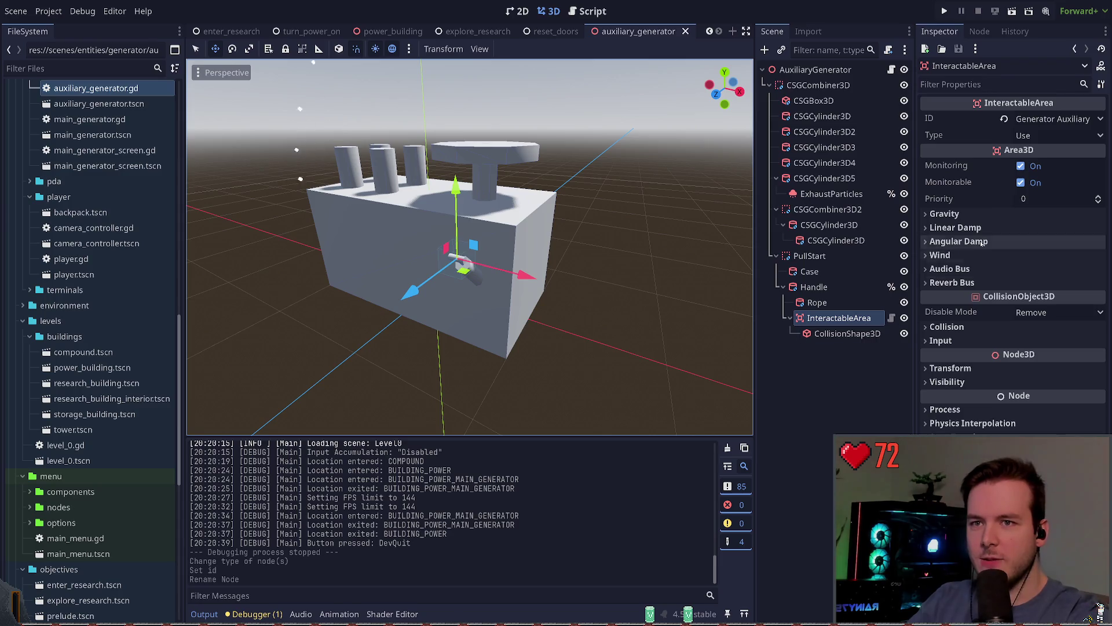
left_click(1042, 138)
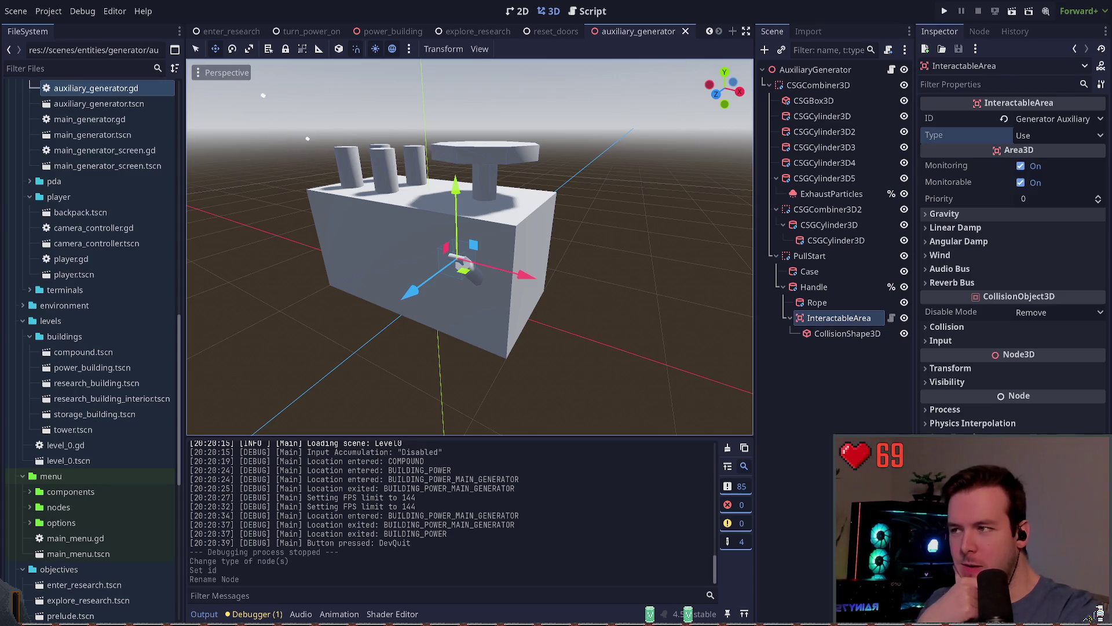
left_click(839, 317)
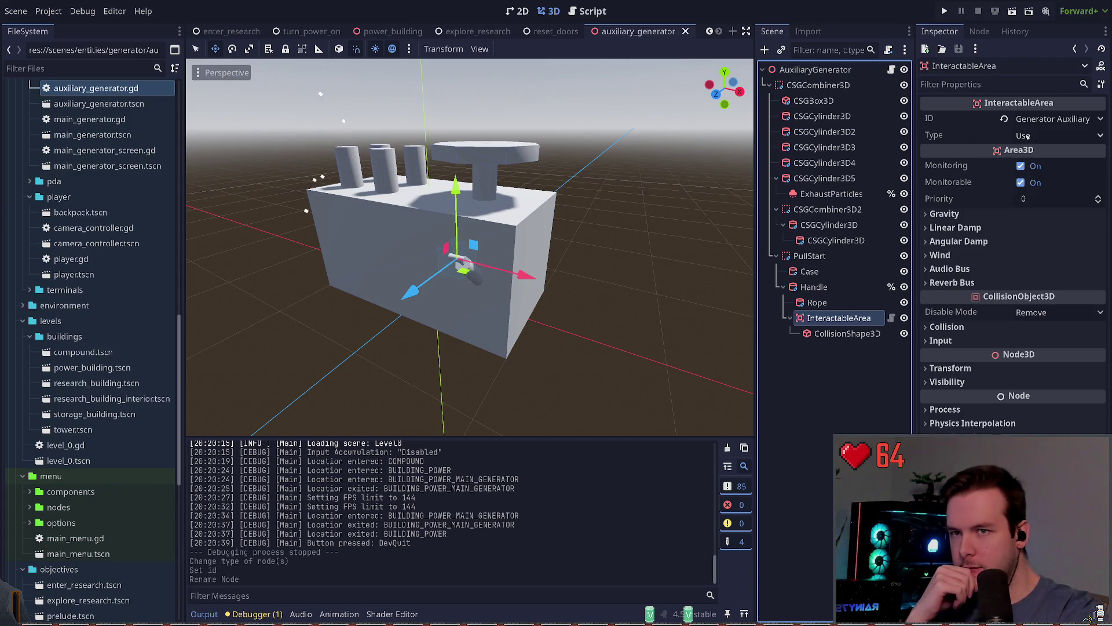
left_click(892, 70)
scroll(497, 263, "down", 2)
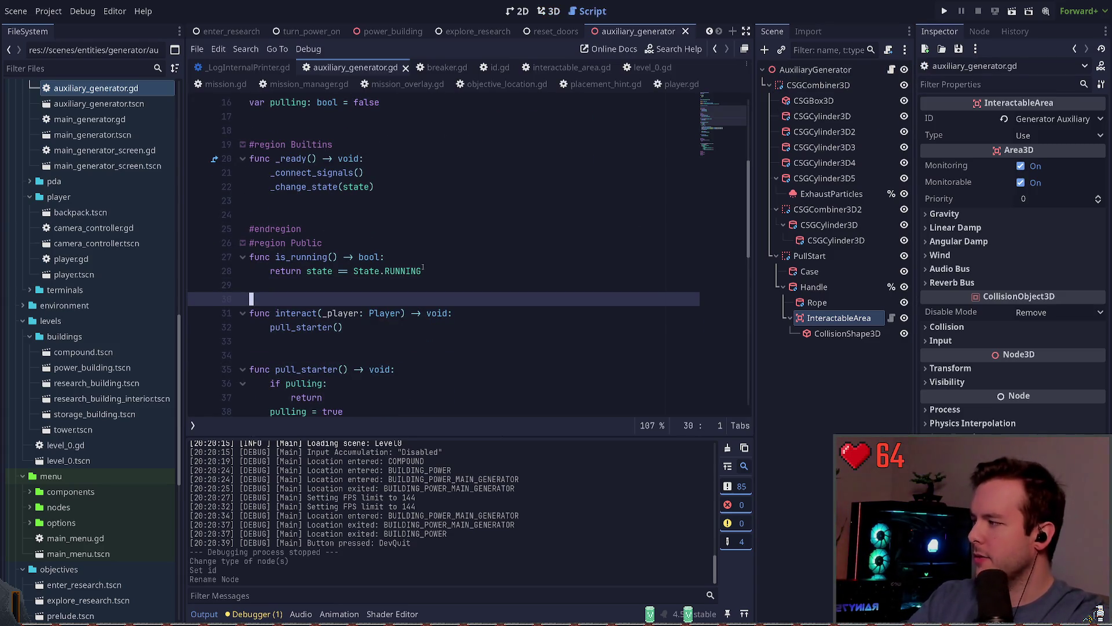
- Scroll the script down to pull_starter and run the project with F5
key("Down")
key("Down")
key("Down")
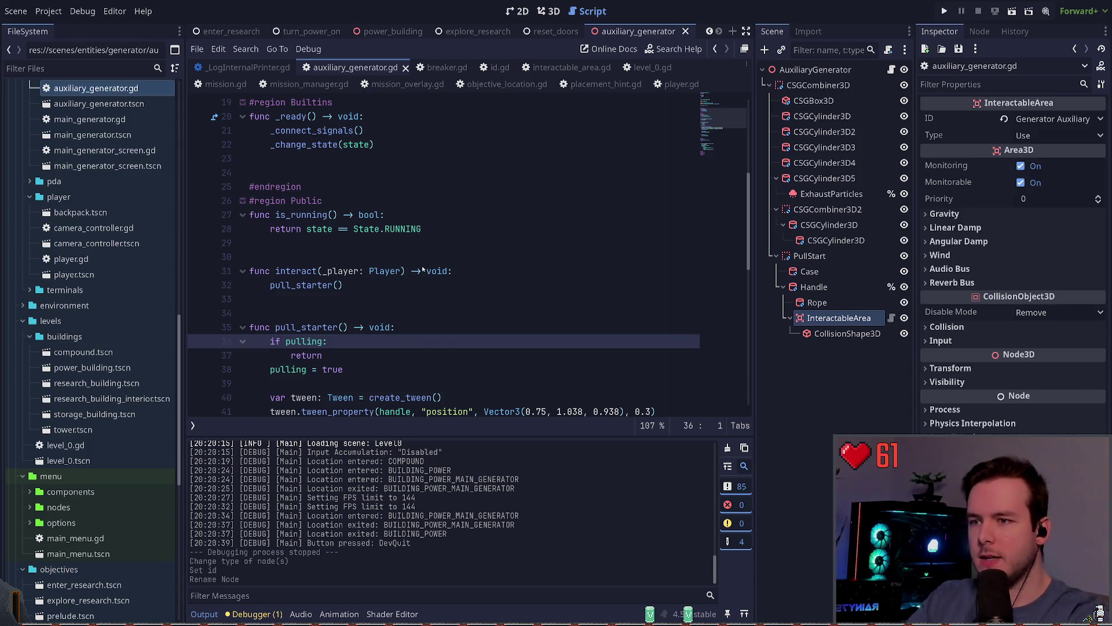
key("F5")
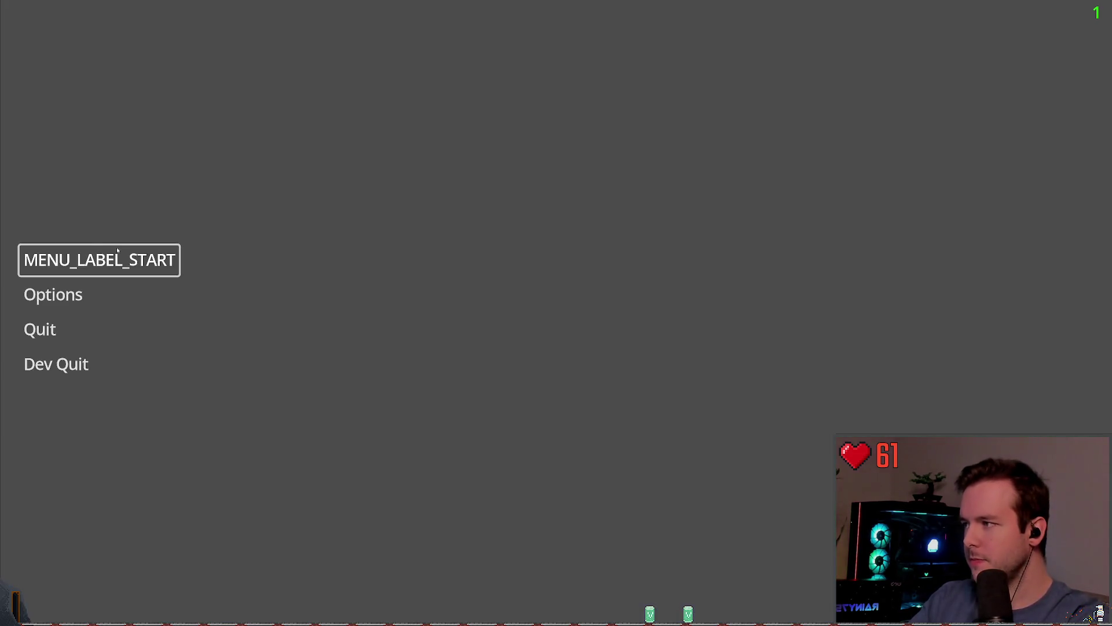
- Start the game and walk past the snowmobile box and keypad, out toward the dome
key("Return")
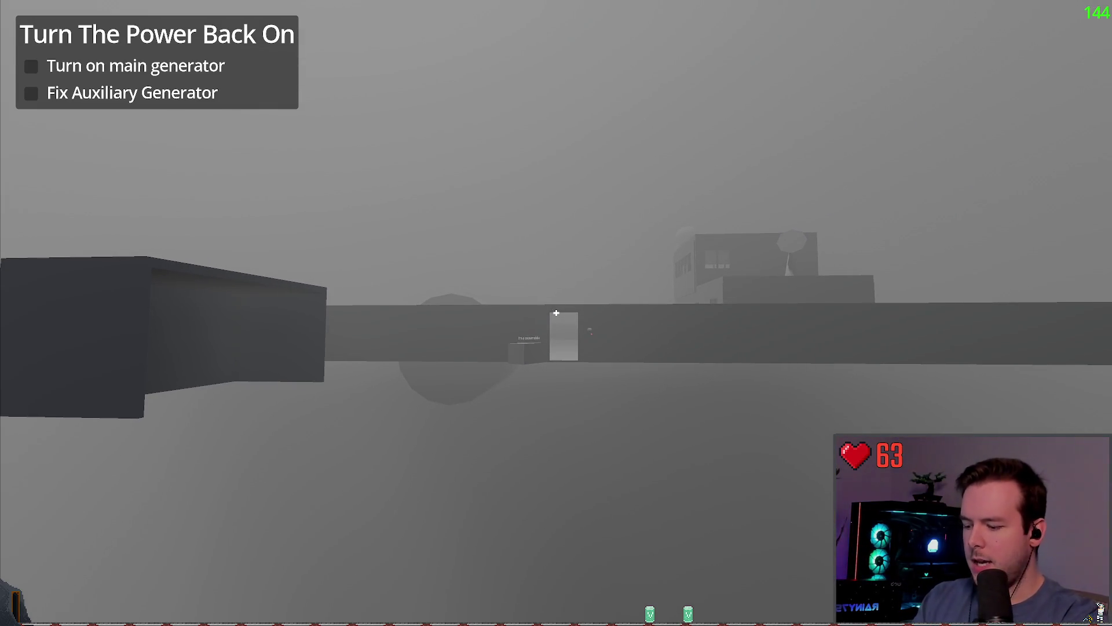
key("s")
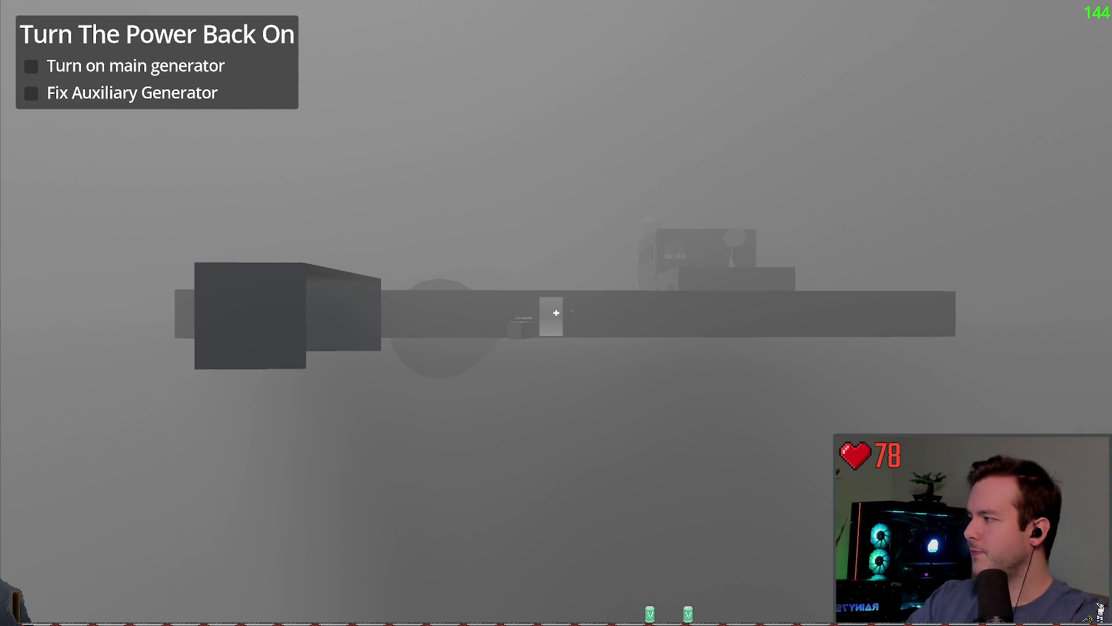
key("w")
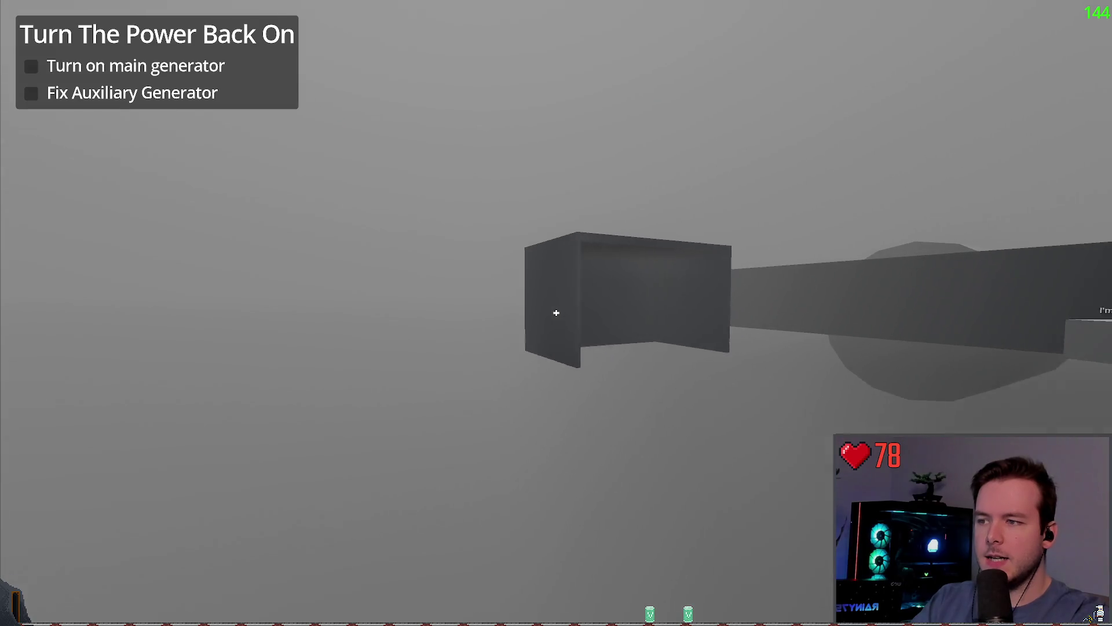
key("w")
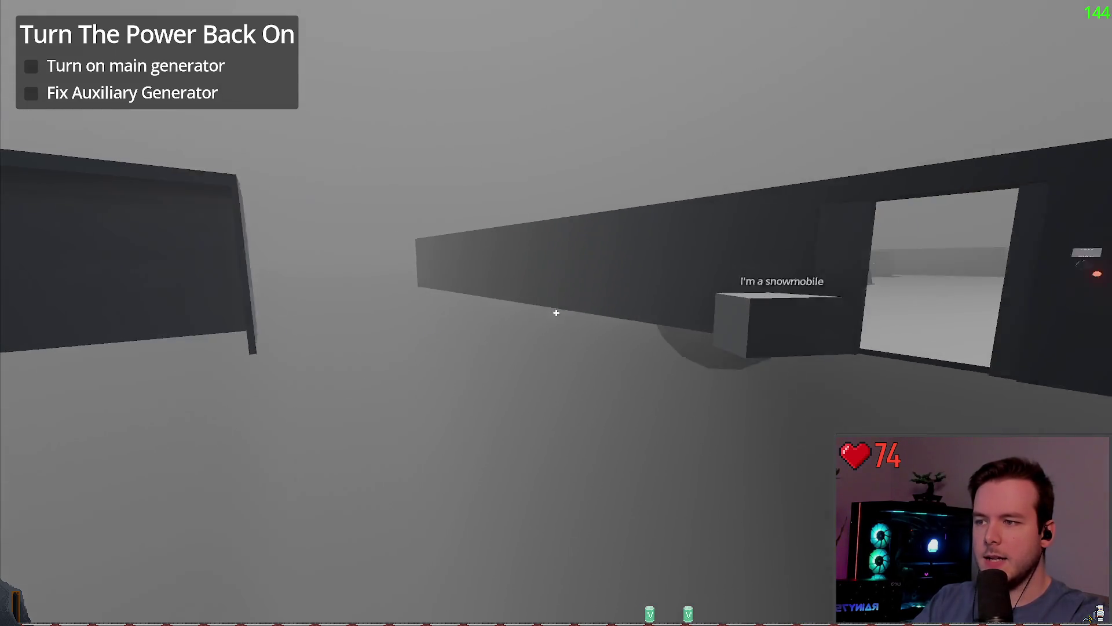
key("w")
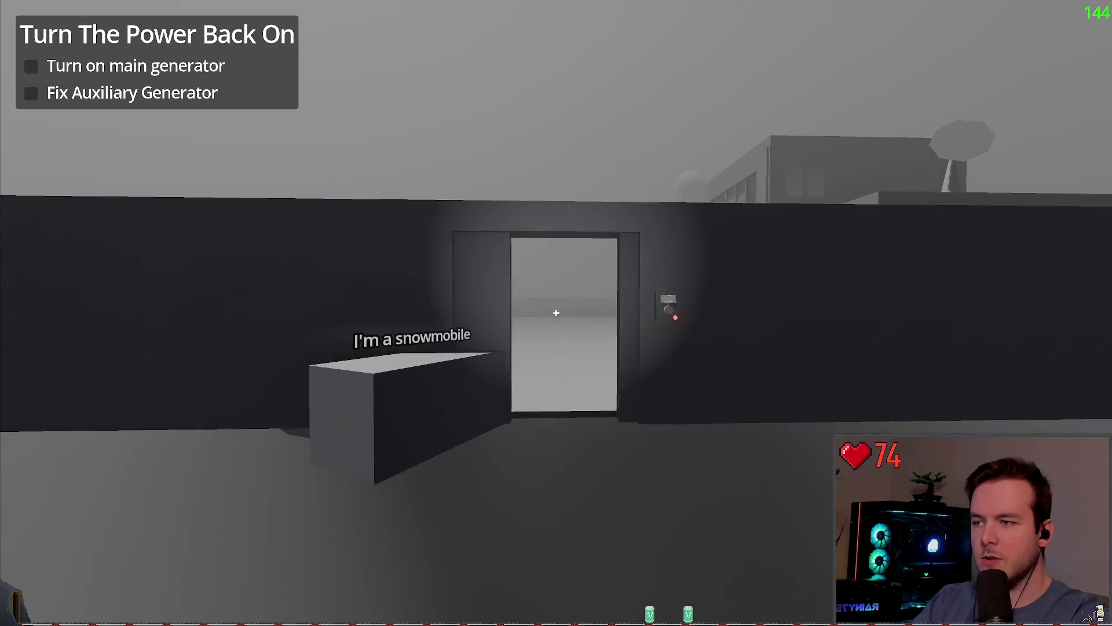
key("w")
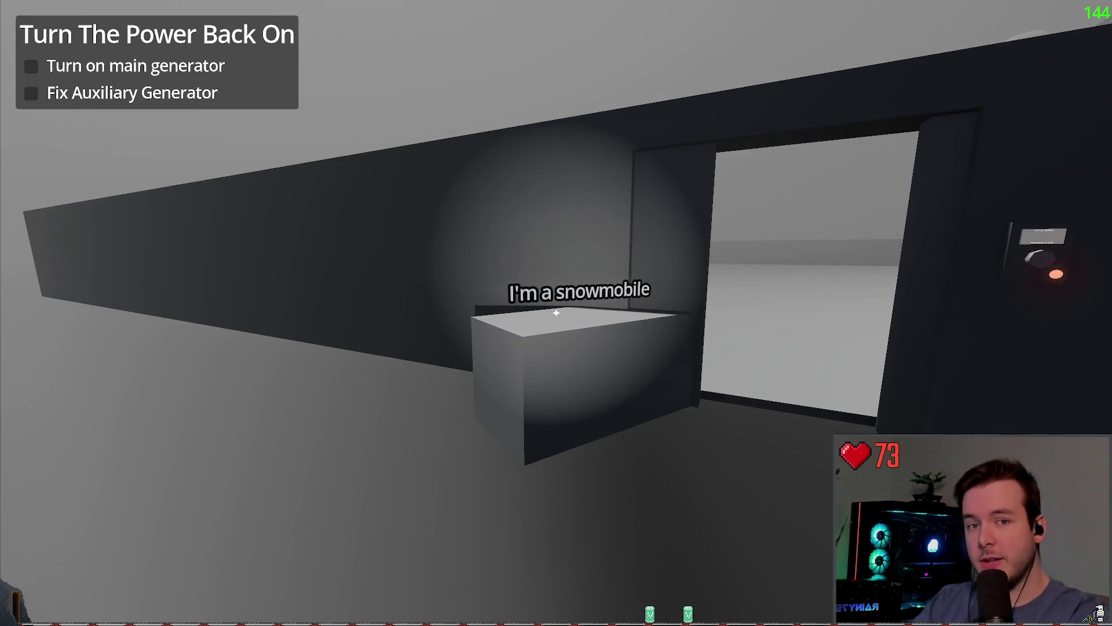
key("s")
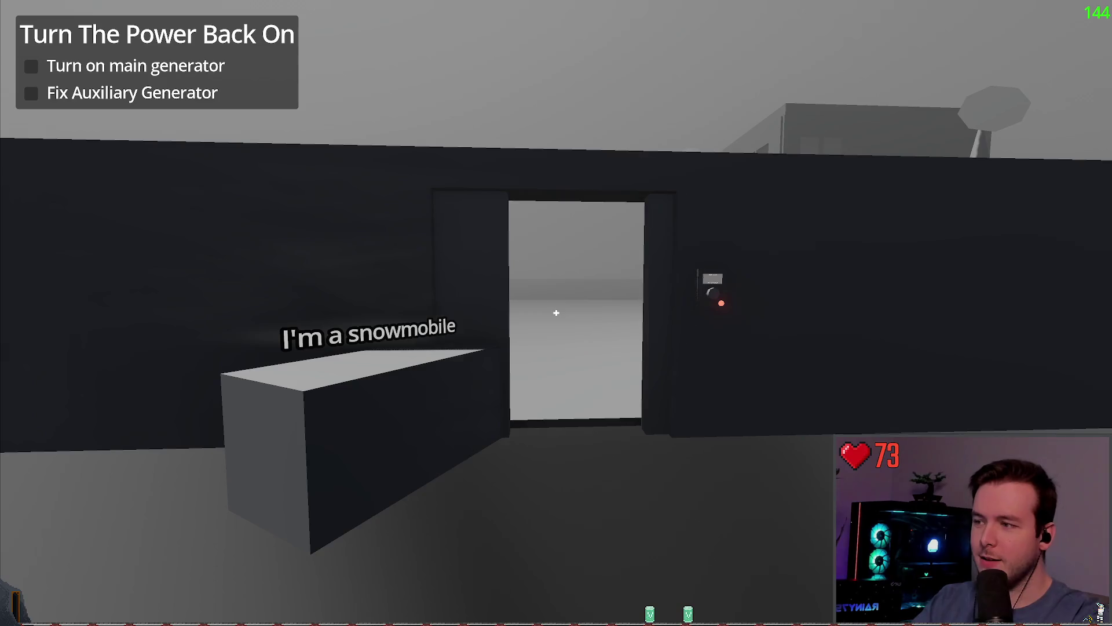
key("w")
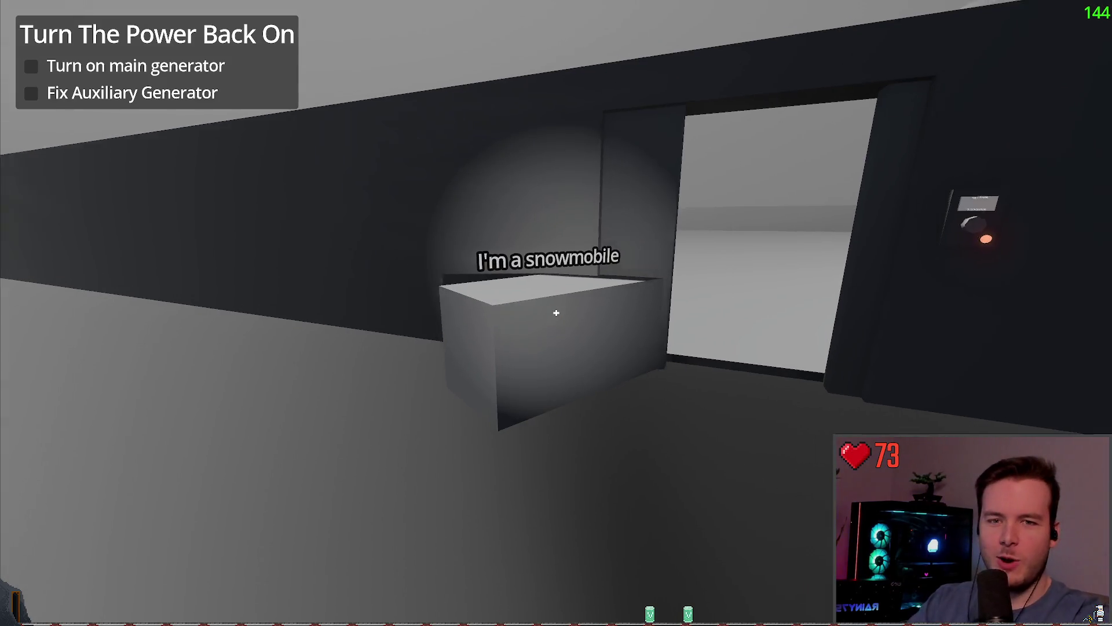
key("w")
key("s")
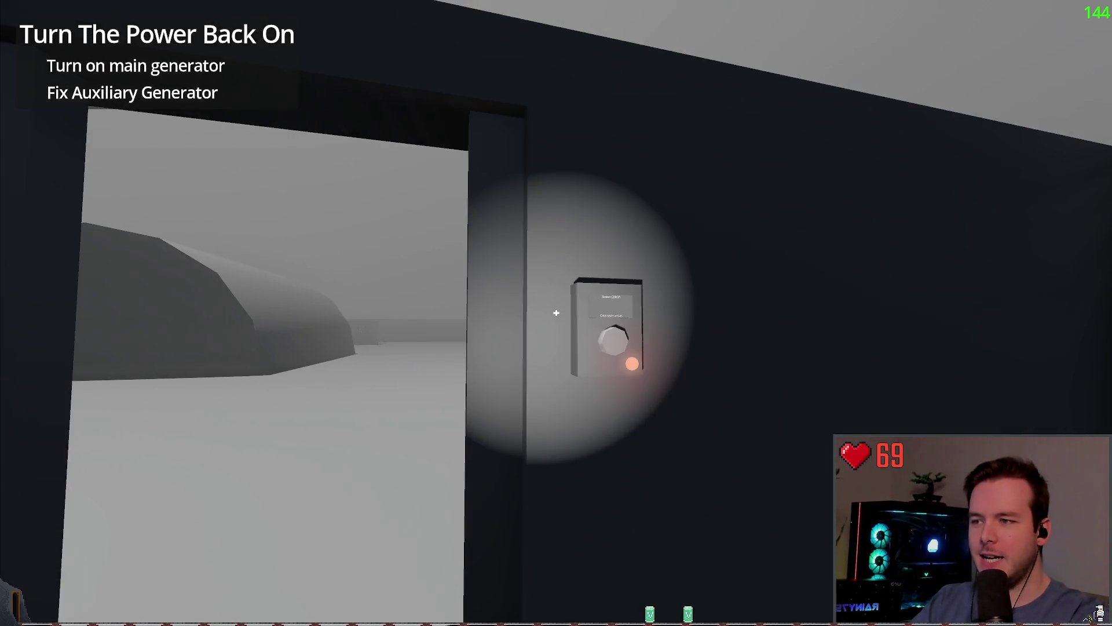
key("w")
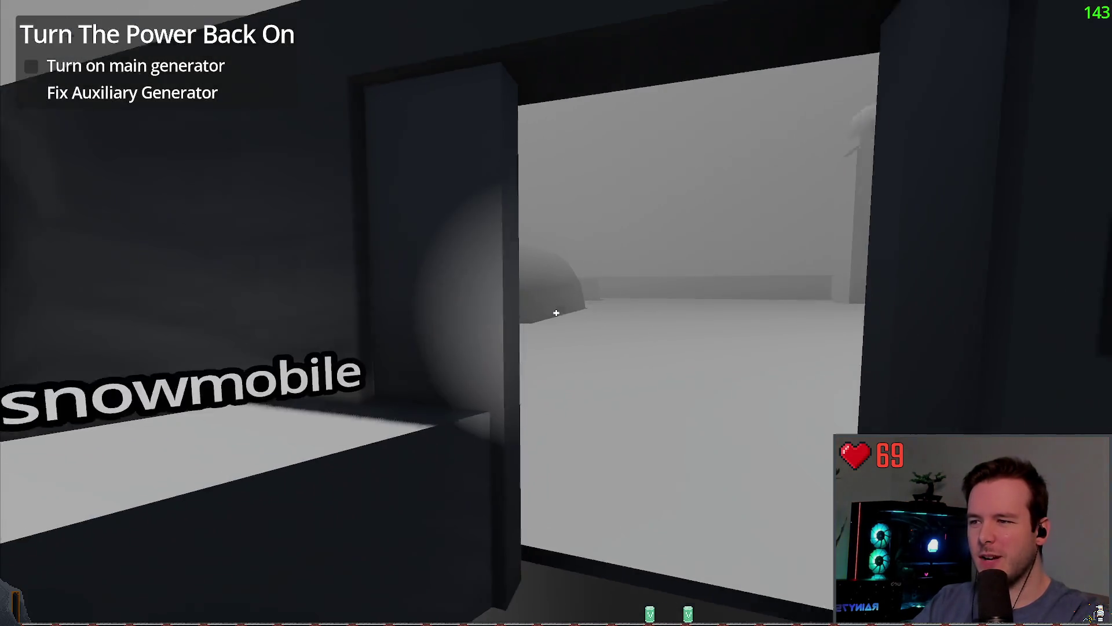
key("w")
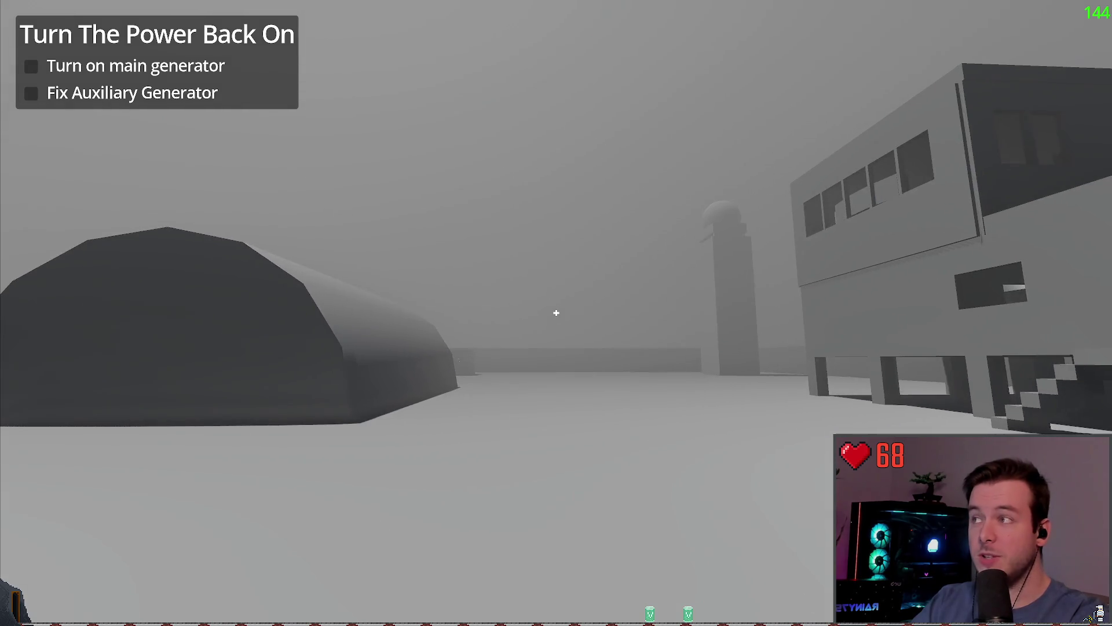
key("w")
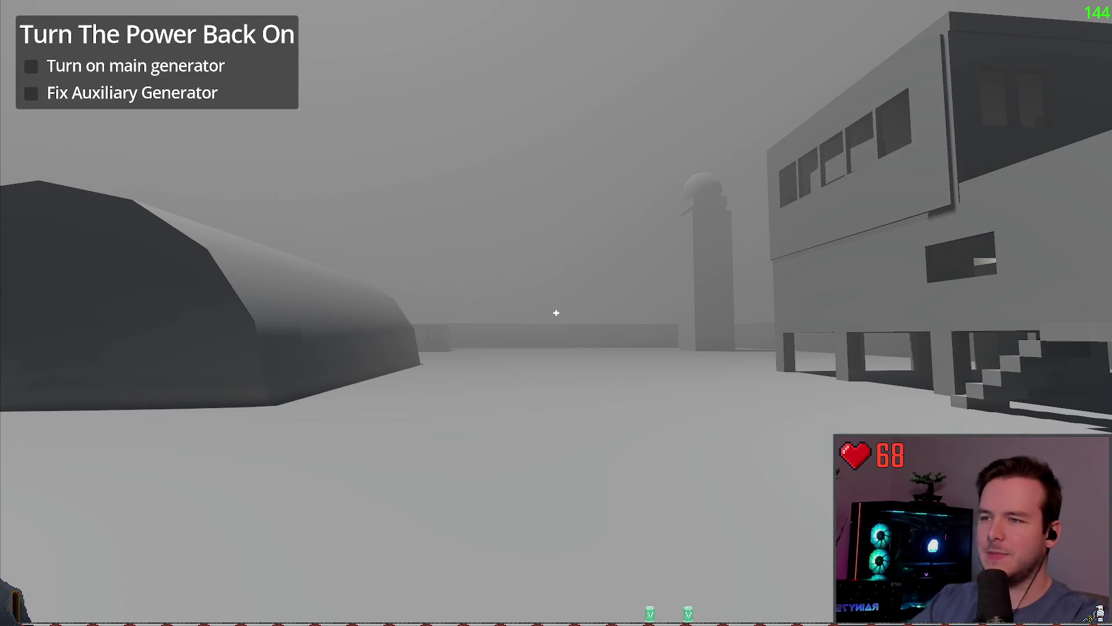
- Dev Quit from the pause menu back to the generator script around line 33
key("Escape")
left_click(54, 363)
left_click(399, 297)
scroll(472, 290, "down", 3)
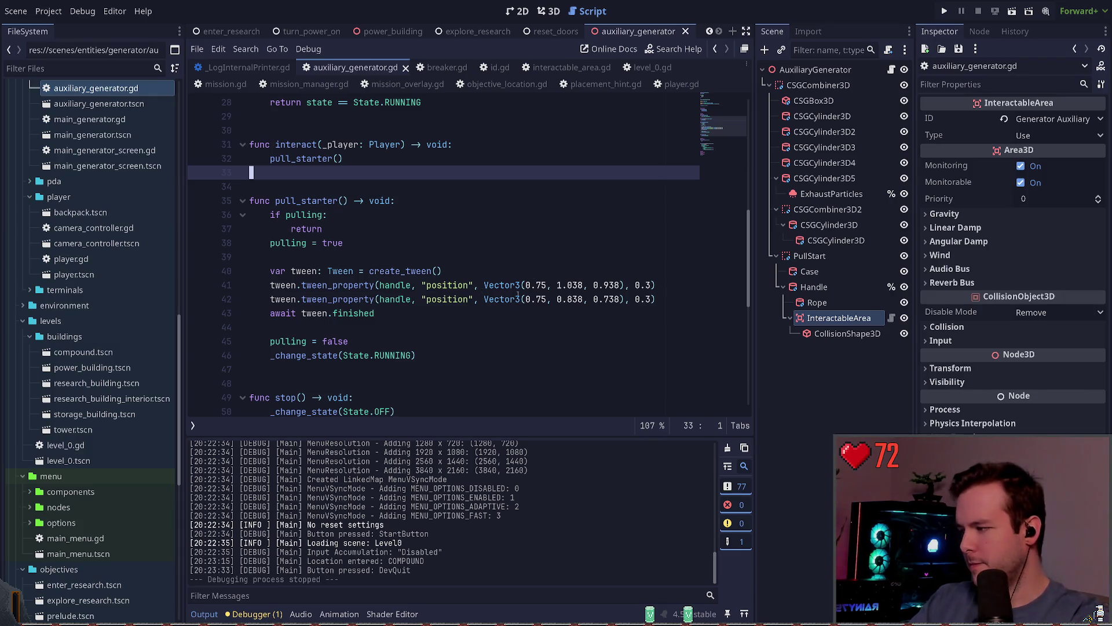
- Inspect the InteractableArea's box collision shape, then show the InteractableArea in 3D
left_click(847, 333)
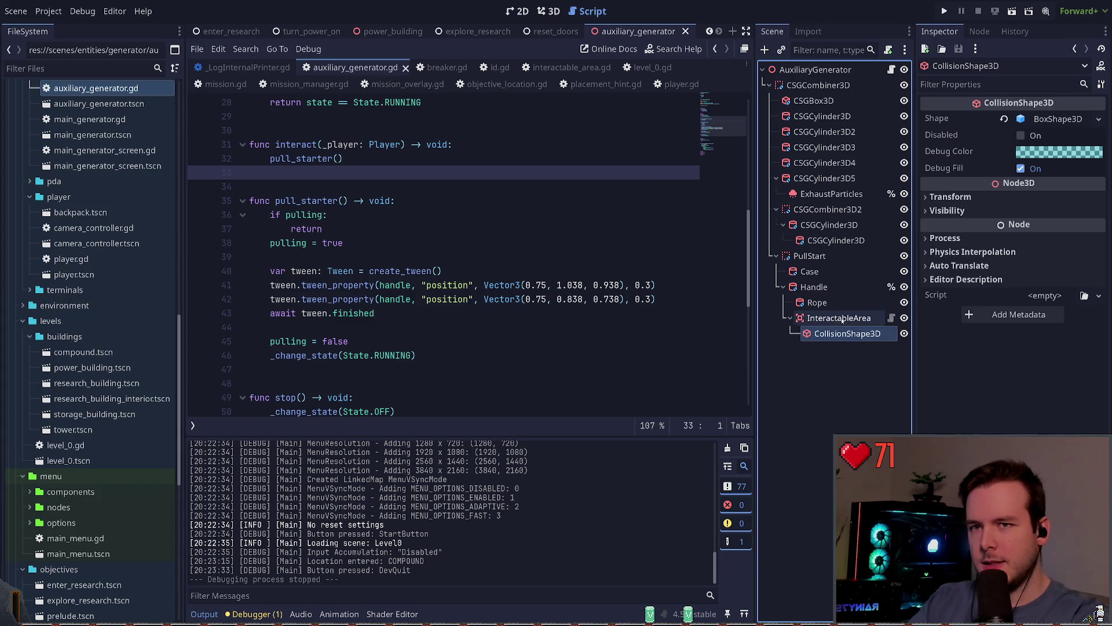
left_click(839, 318)
left_click(548, 11)
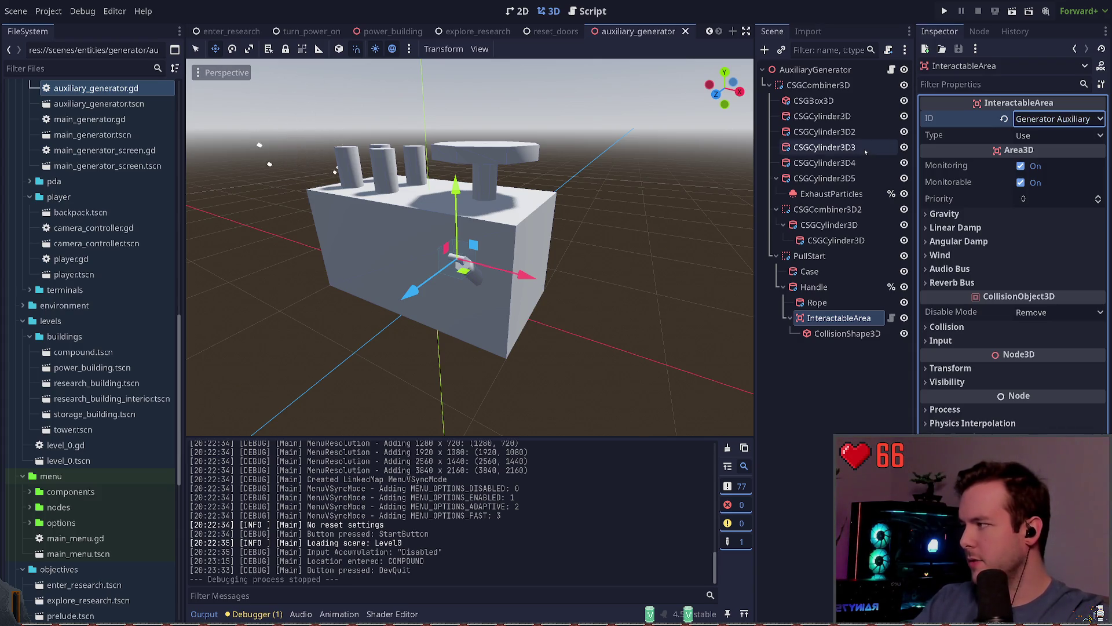
key("ctrl+F3")
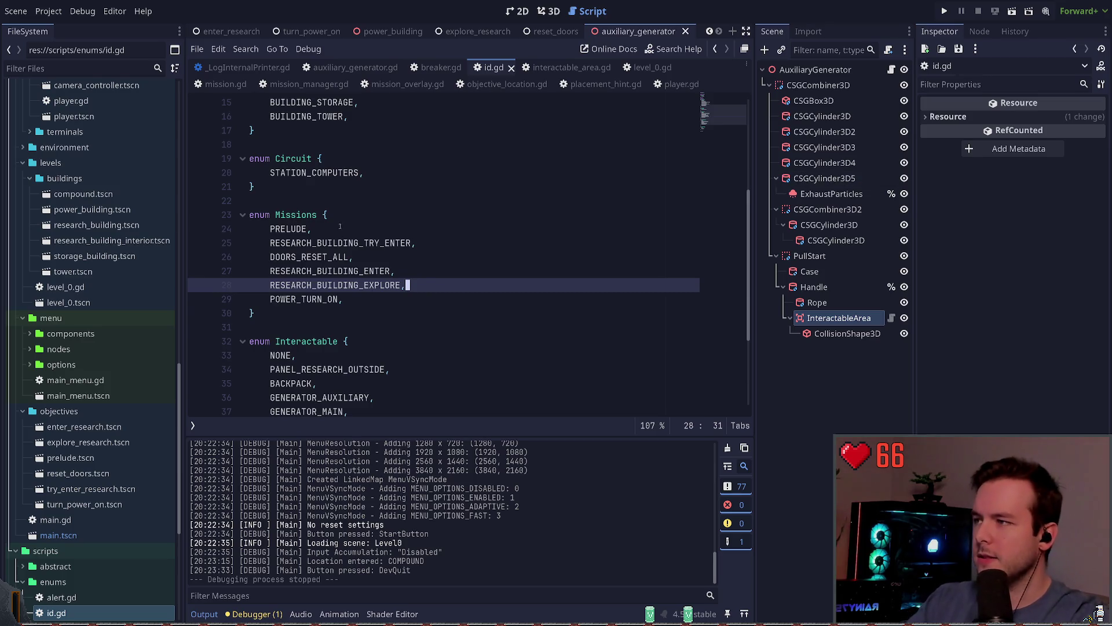
scroll(340, 234, "up", 3)
scroll(360, 203, "down", 5)
scroll(437, 216, "down", 1)
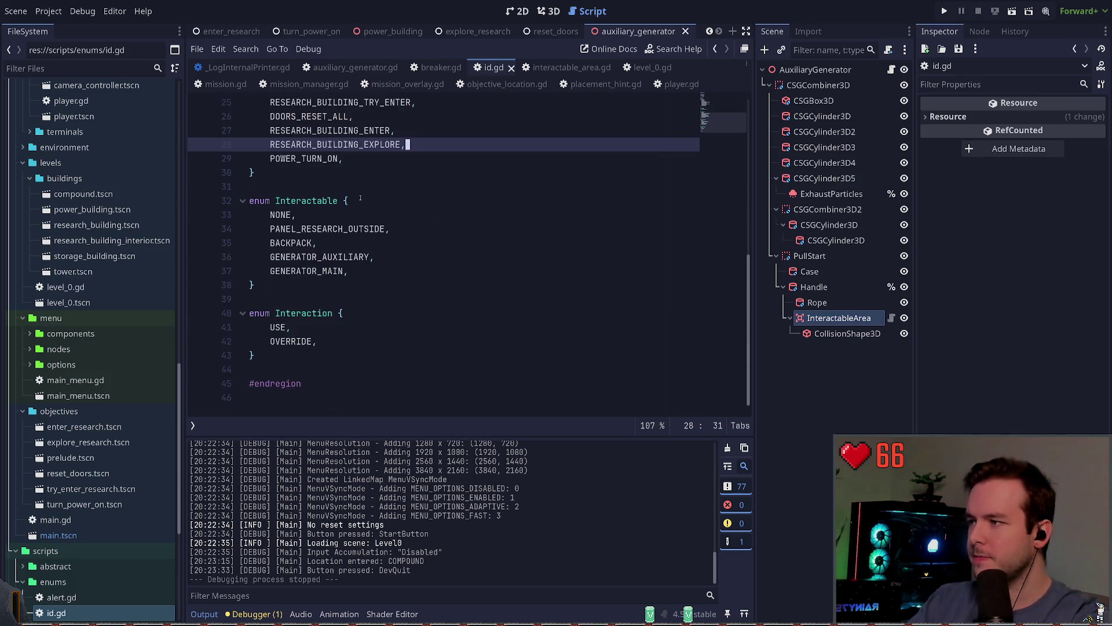
left_click(399, 271)
left_click(407, 284)
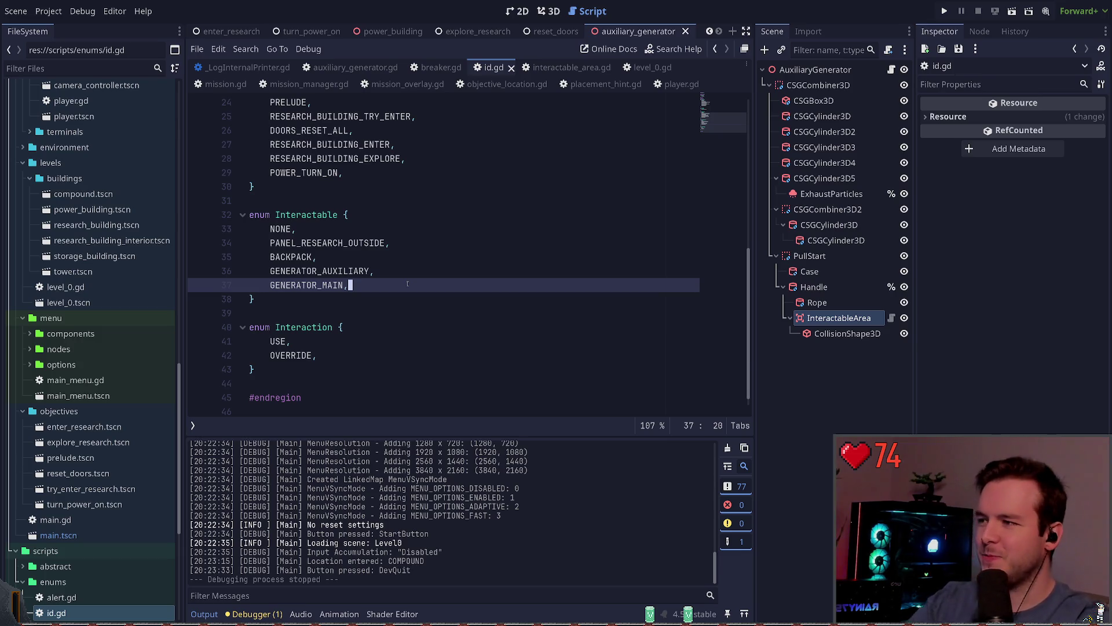
key("Up")
key("End")
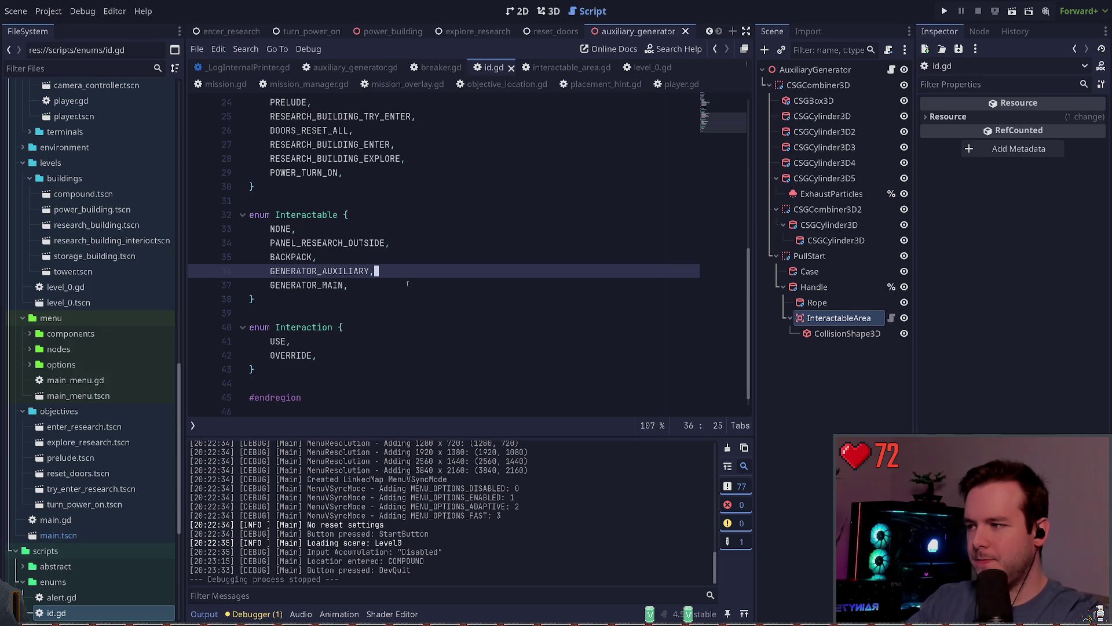
key("Down")
key("Down")
key("Down")
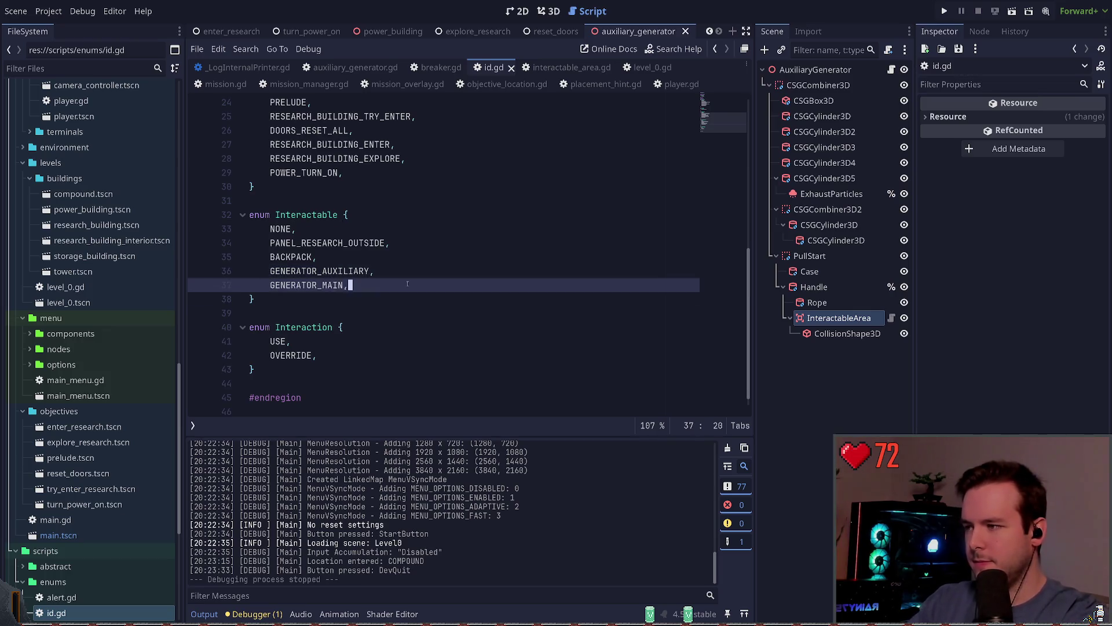
key("Down")
key("Down")
key("Down")
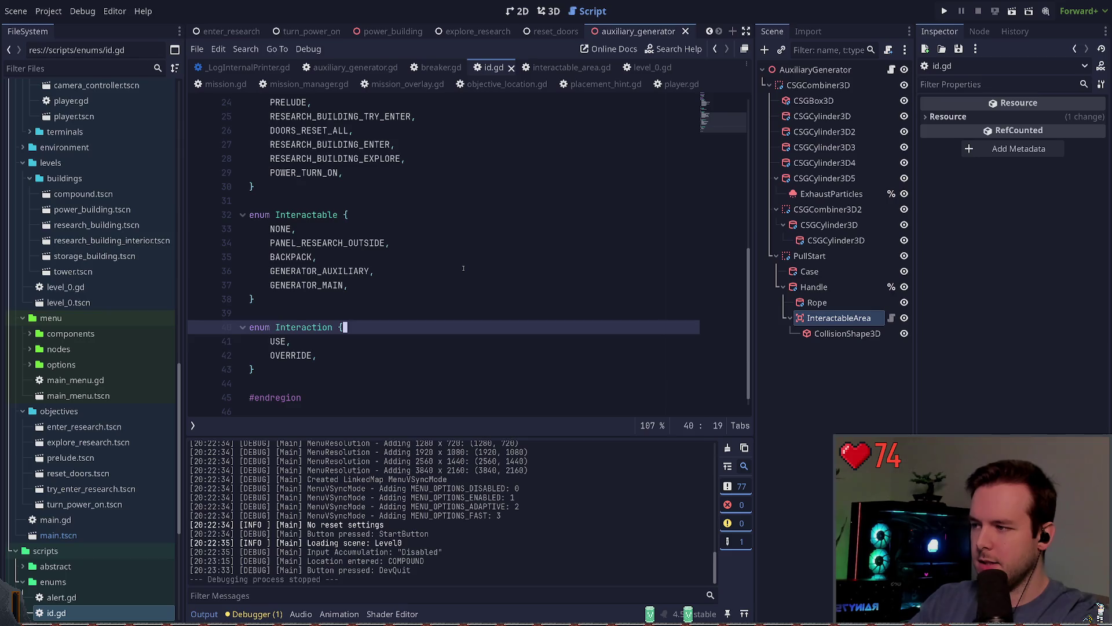
key("Up")
key("End")
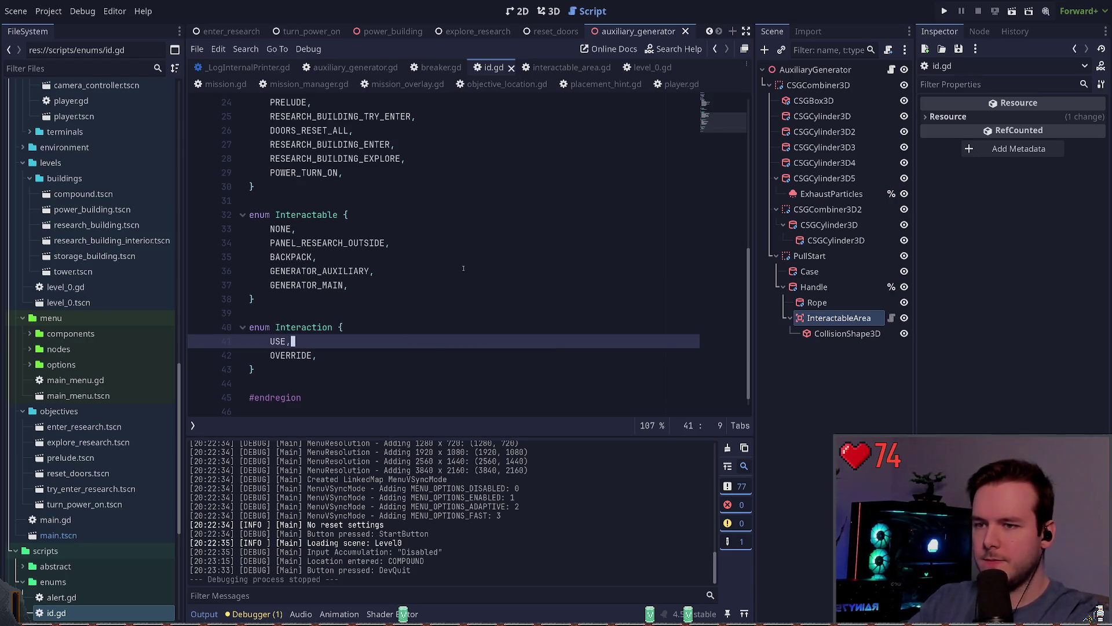
scroll(427, 241, "up", 2)
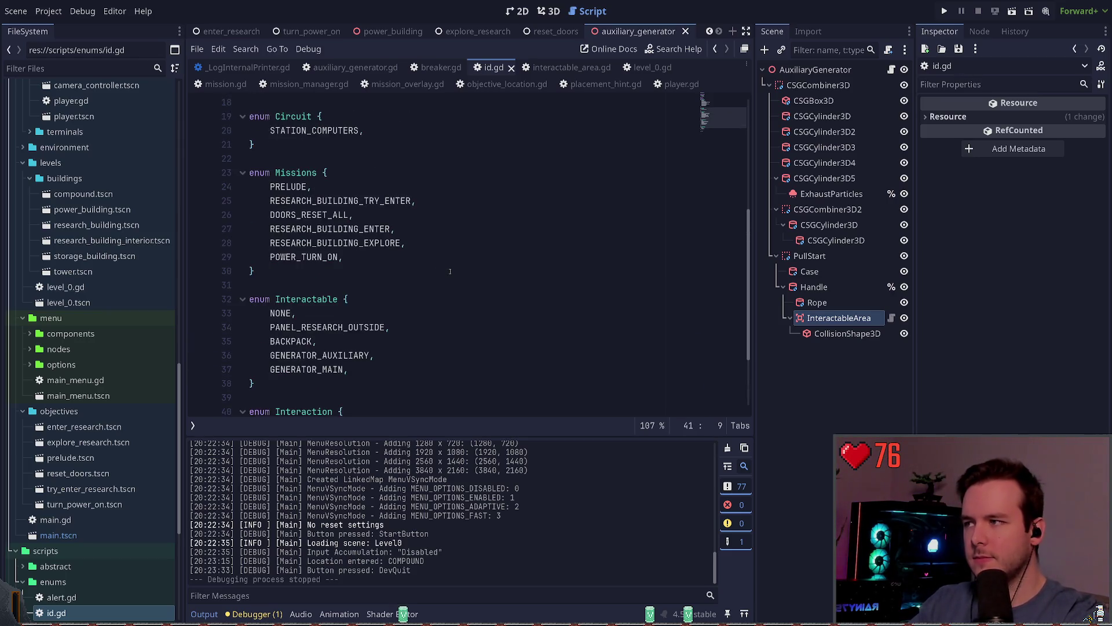
scroll(441, 235, "down", 1)
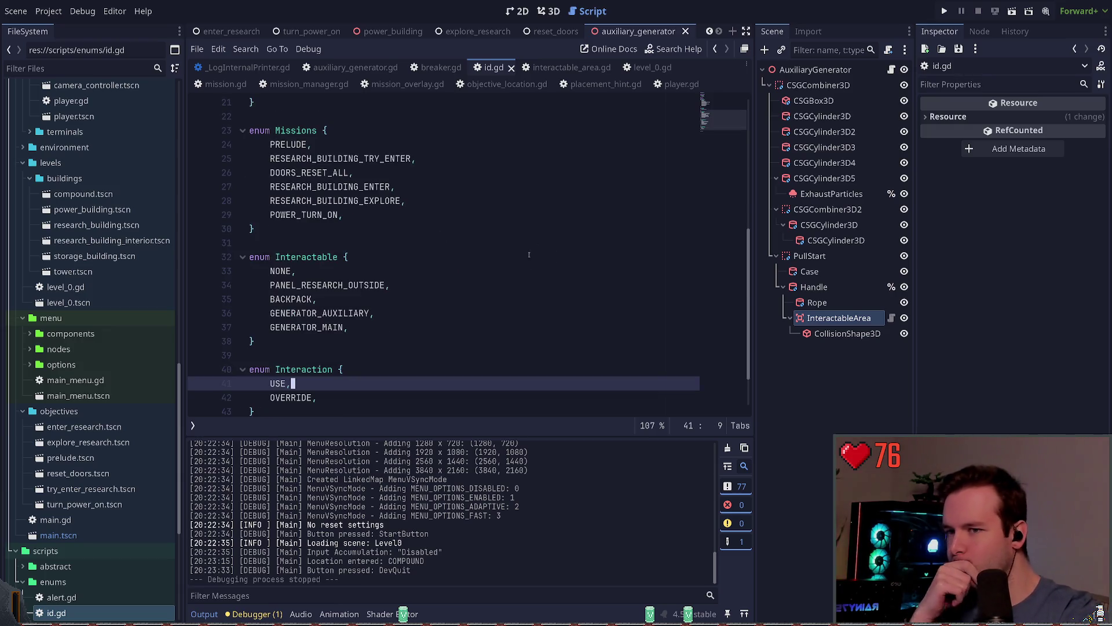
left_click(399, 311)
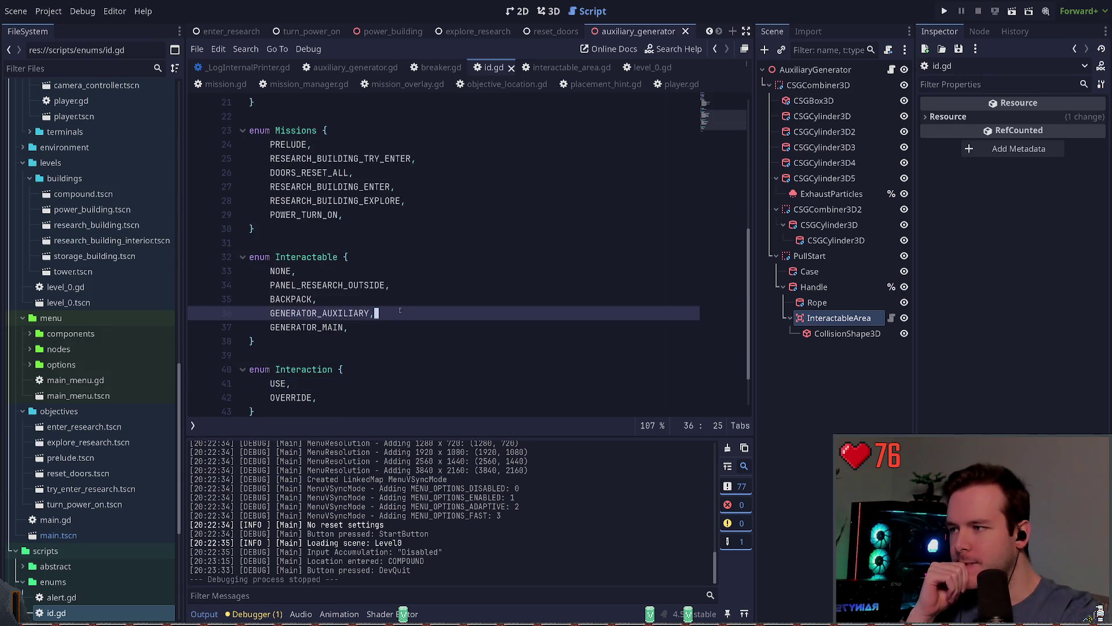
key("Return")
type("GENERATOR_")
left_click(403, 308)
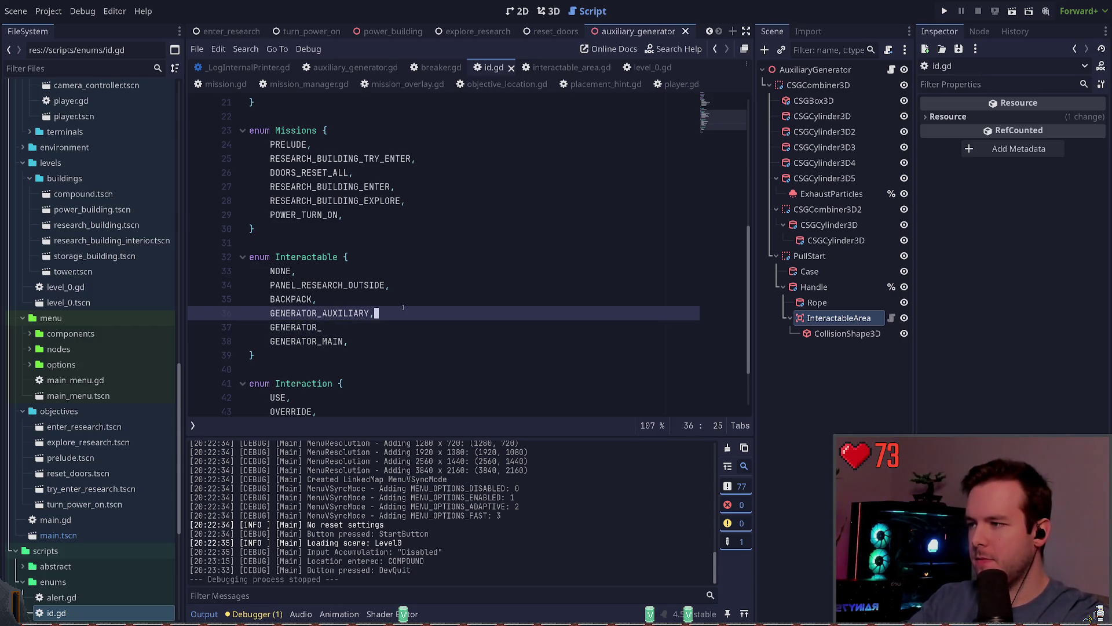
key("ctrl+shift+d")
key("Down")
key("ctrl+shift+k")
key("Up")
type("_")
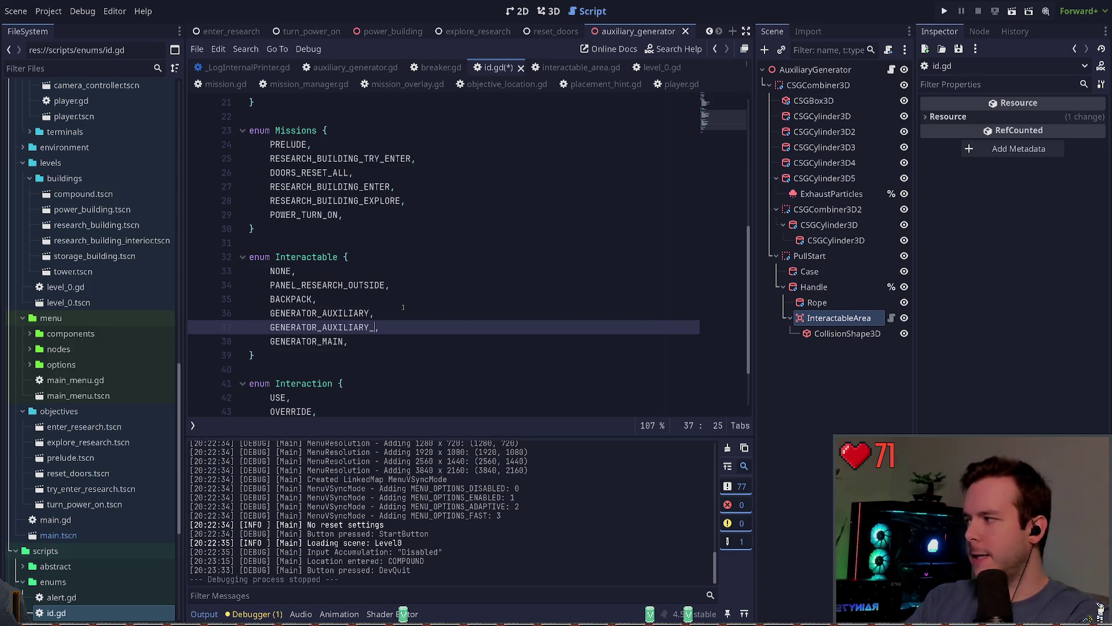
type("FIX")
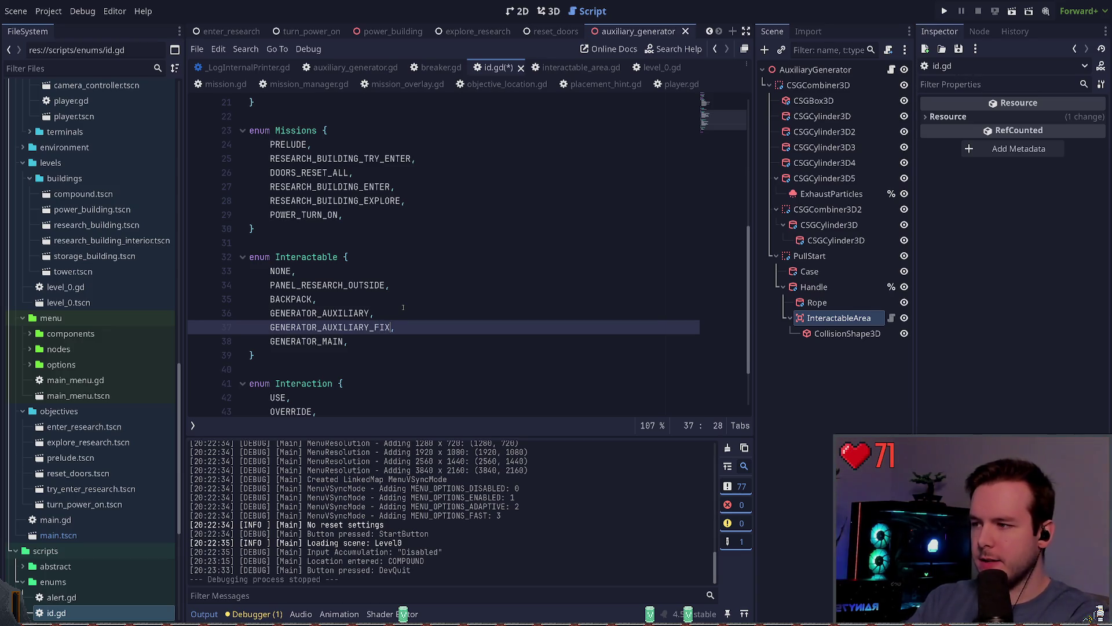
type("_CLOS")
key("ctrl+s")
key("ctrl+Left")
key("ctrl+Left")
key("ctrl+Left")
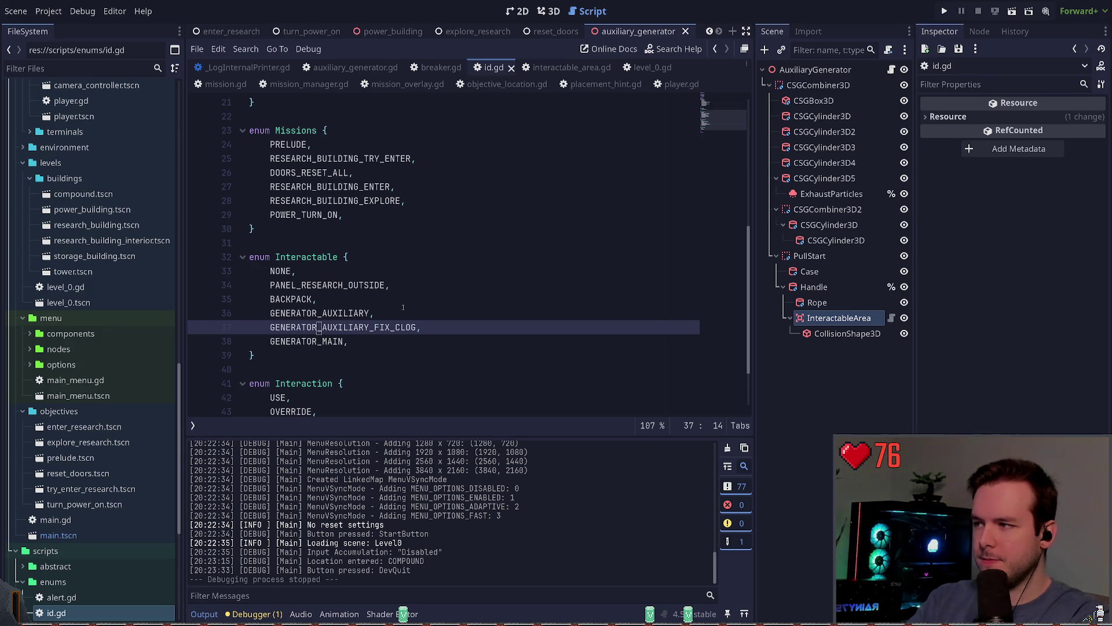
key("Right")
key("Right")
key("Right")
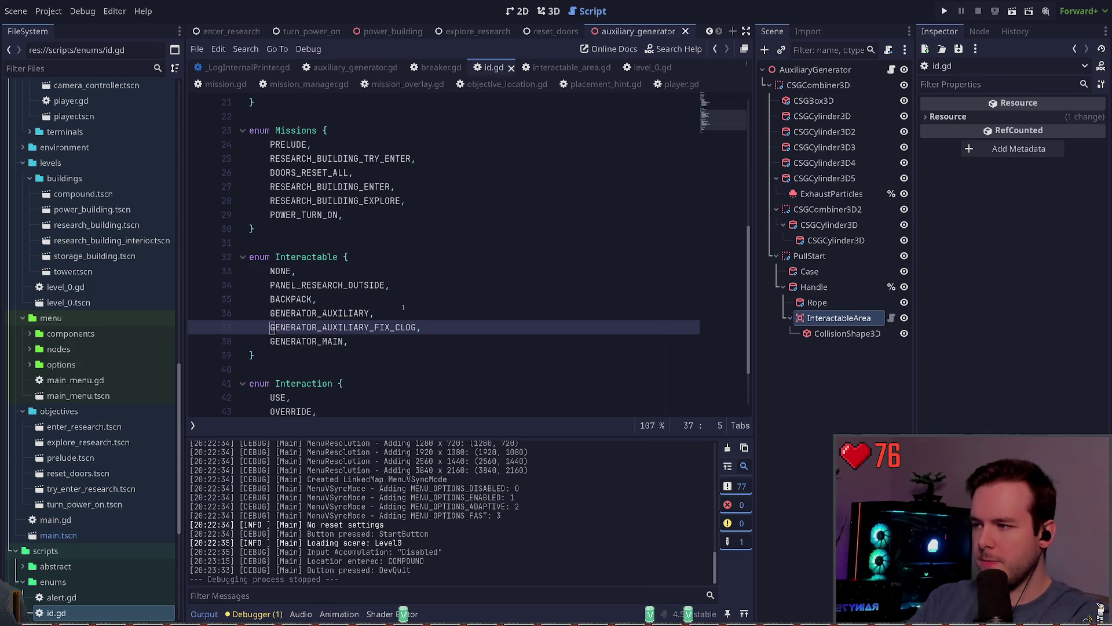
key("Left")
key("Left")
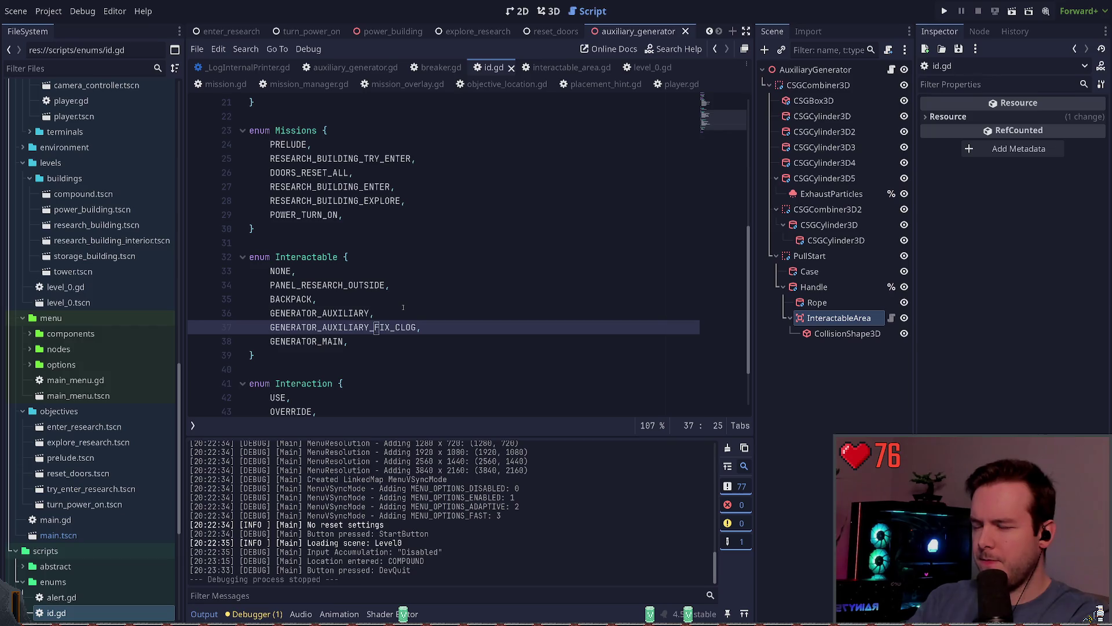
key("Delete")
key("Delete")
key("Delete")
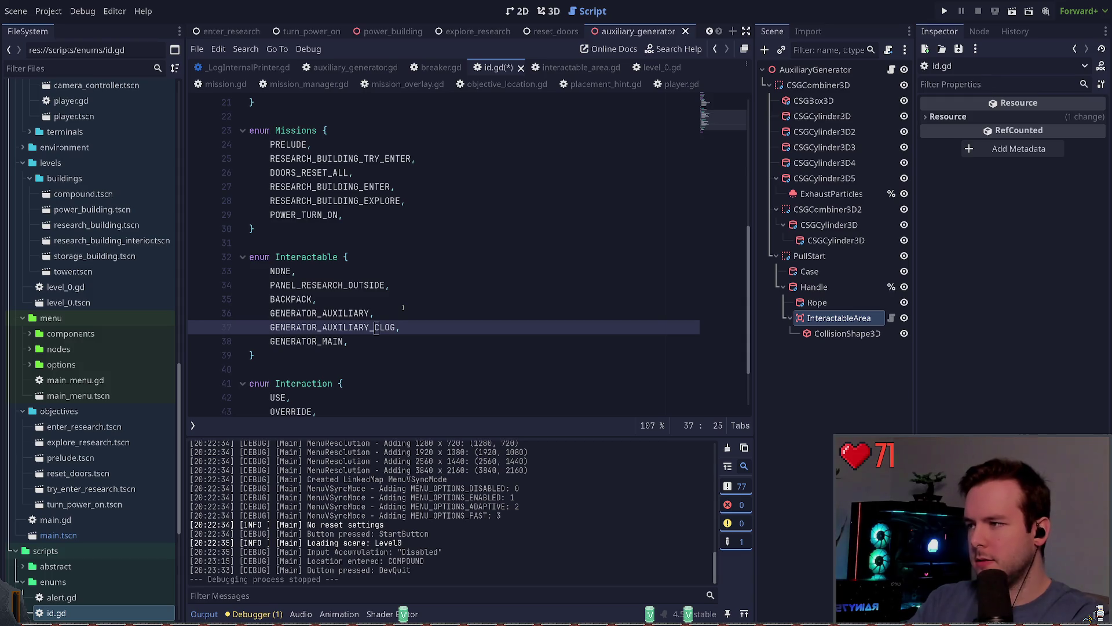
key("ctrl+shift+k")
key("ctrl+s")
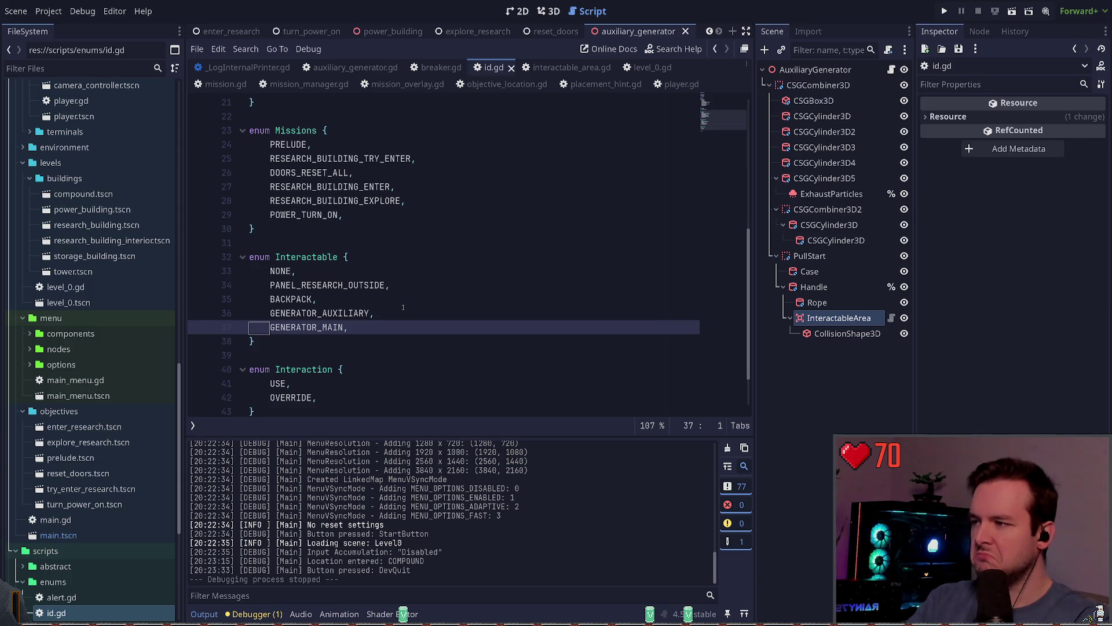
- Extend the GENERATOR_AUXILIARY enum name toward GENERATOR_AUXILIARY_EXHAUST_PIPE, discarding a pasted CLOG entry
left_click(403, 308)
key("Left")
type("_E")
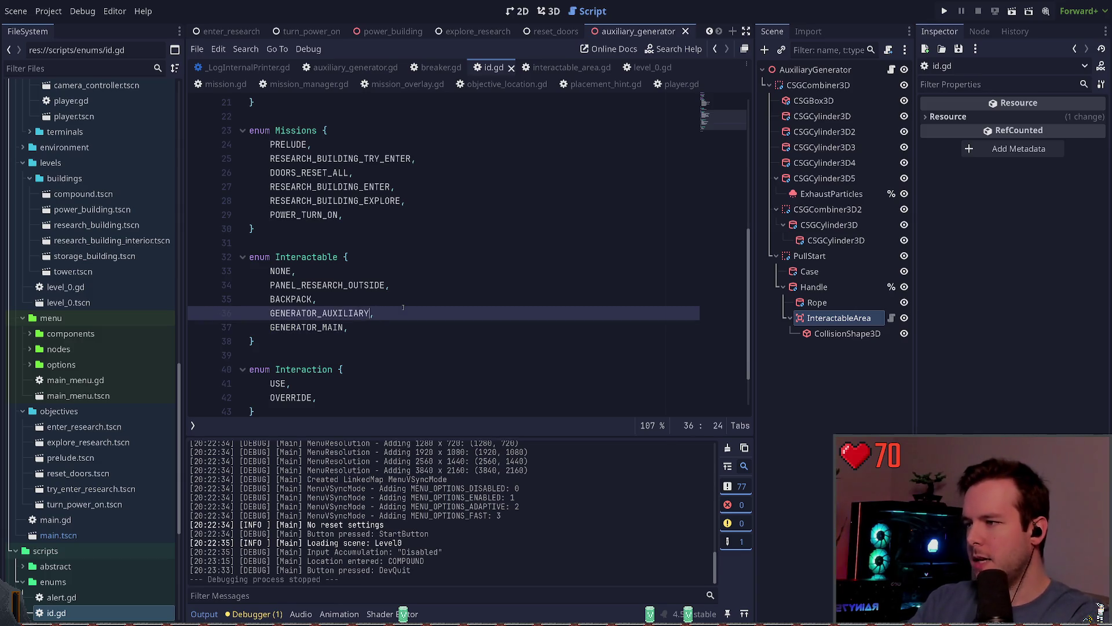
type("XHAUST_PI")
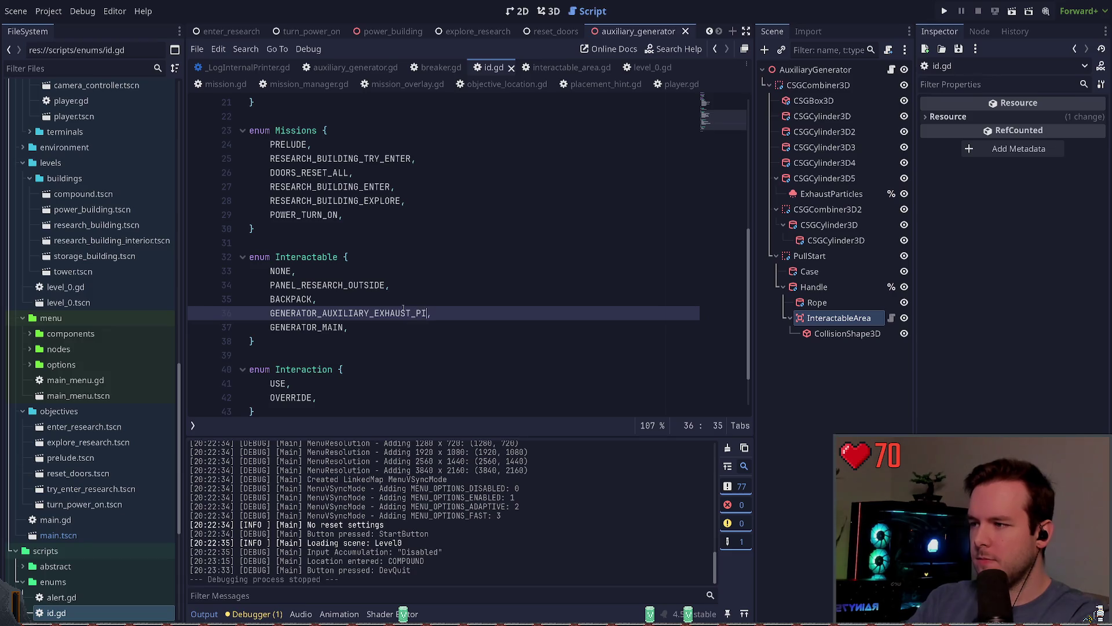
key("Left")
key("Left")
key("Left")
key("Right")
key("Right")
key("Right")
key("Down")
key("Home")
type("GENERATOR_AUXILIARY_CLOG,")
key("ctrl+z")
- Duplicate the line and restore GENERATOR_AUXILIARY above the new GENERATOR_AUXILIARY_EXHAUST_PIPE entry
key("ctrl+shift+d")
key("Up")
key("Home")
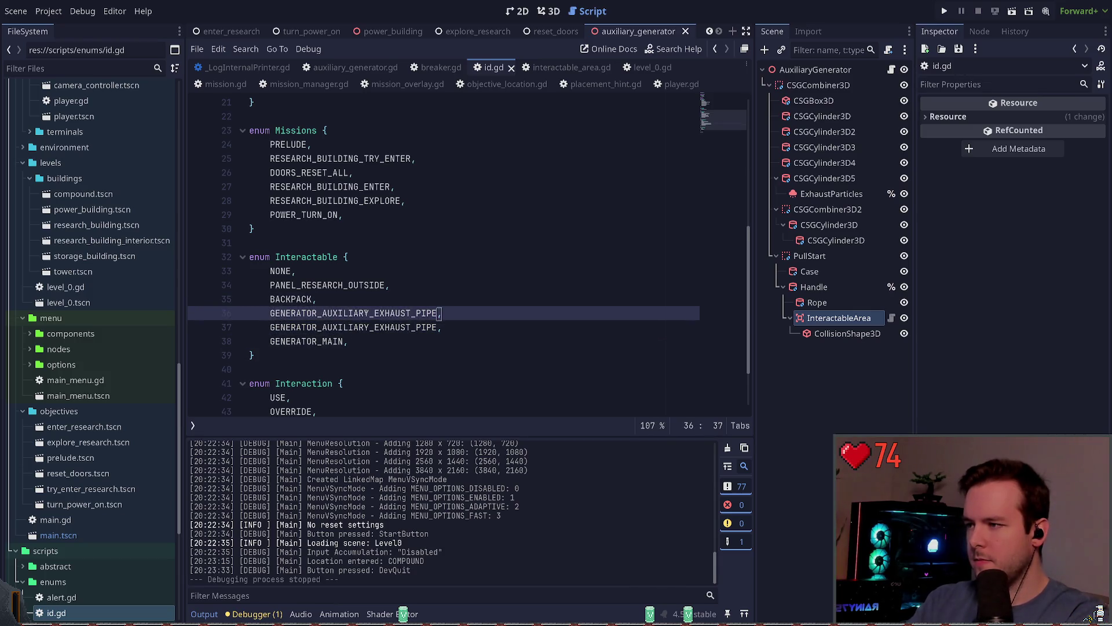
key("Left")
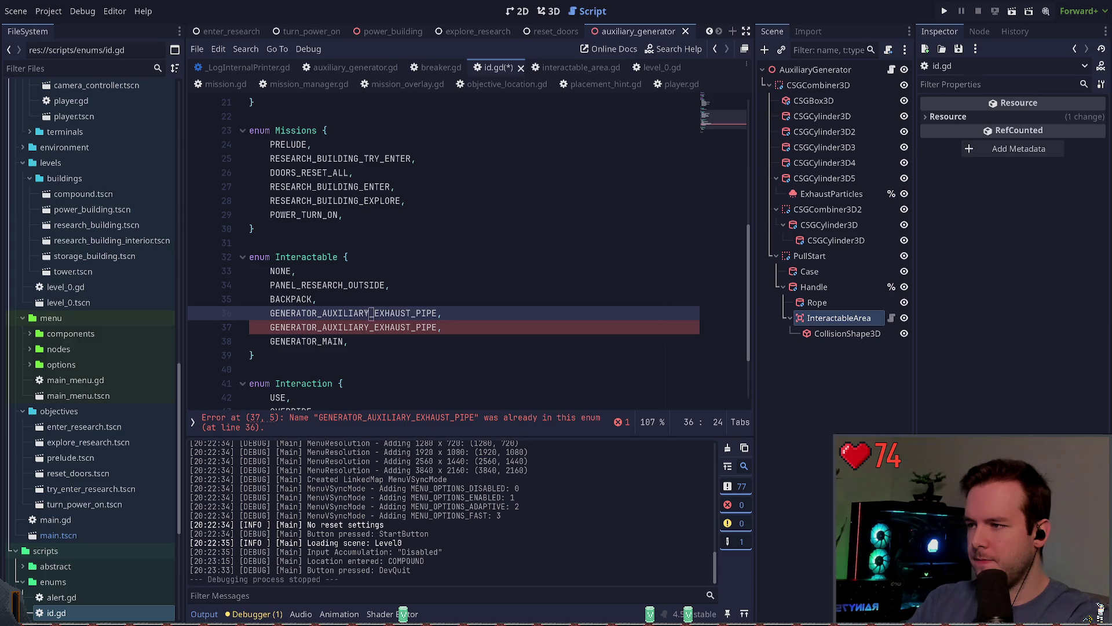
key("ctrl+Delete")
- Check the handle InteractableArea's ID setting in the Inspector and close an unneeded script tab
scroll(440, 249, "down", 1)
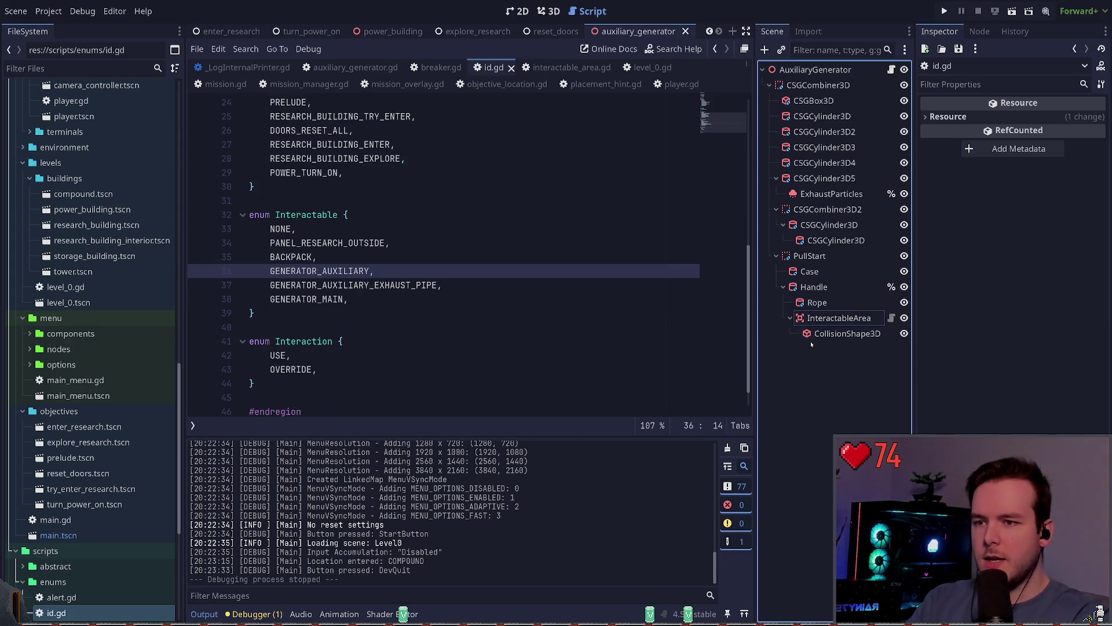
left_click(838, 318)
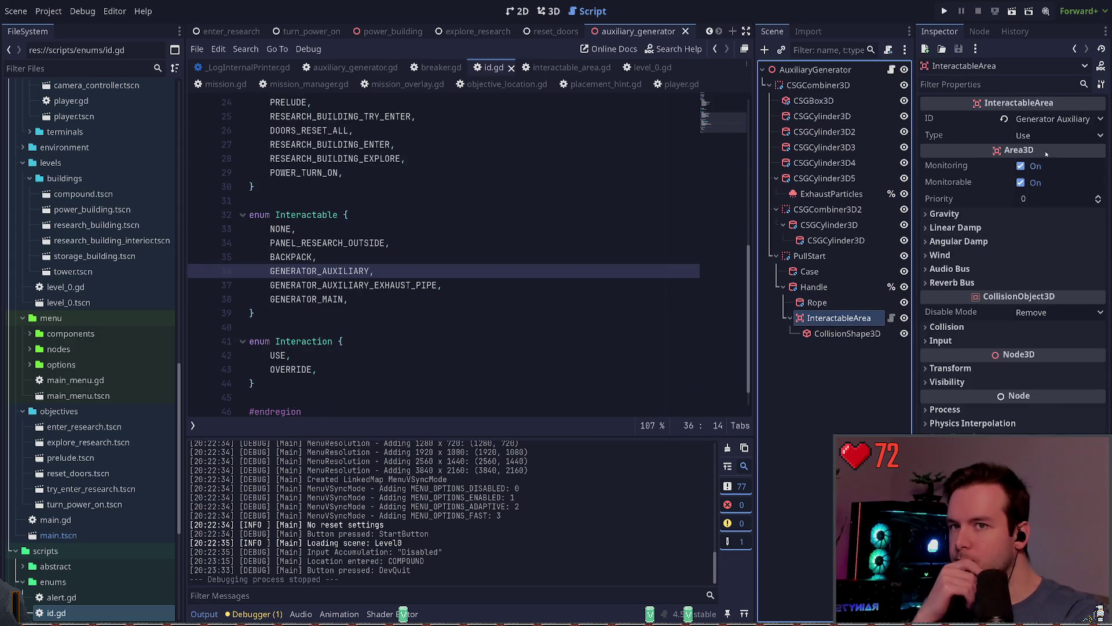
left_click(962, 118)
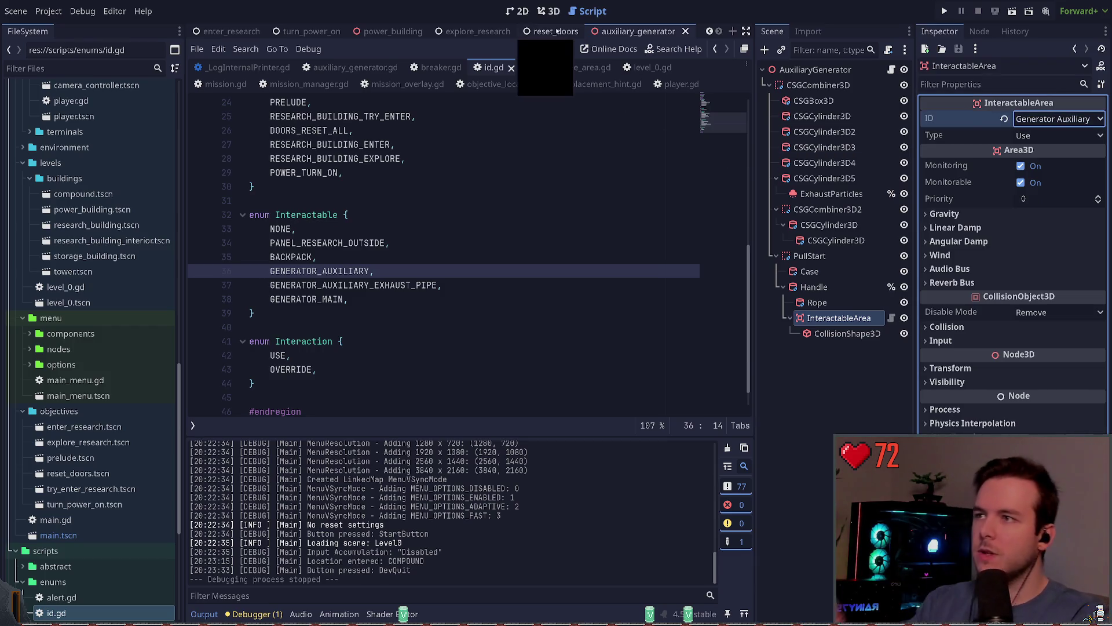
left_click(249, 67)
left_click(297, 67)
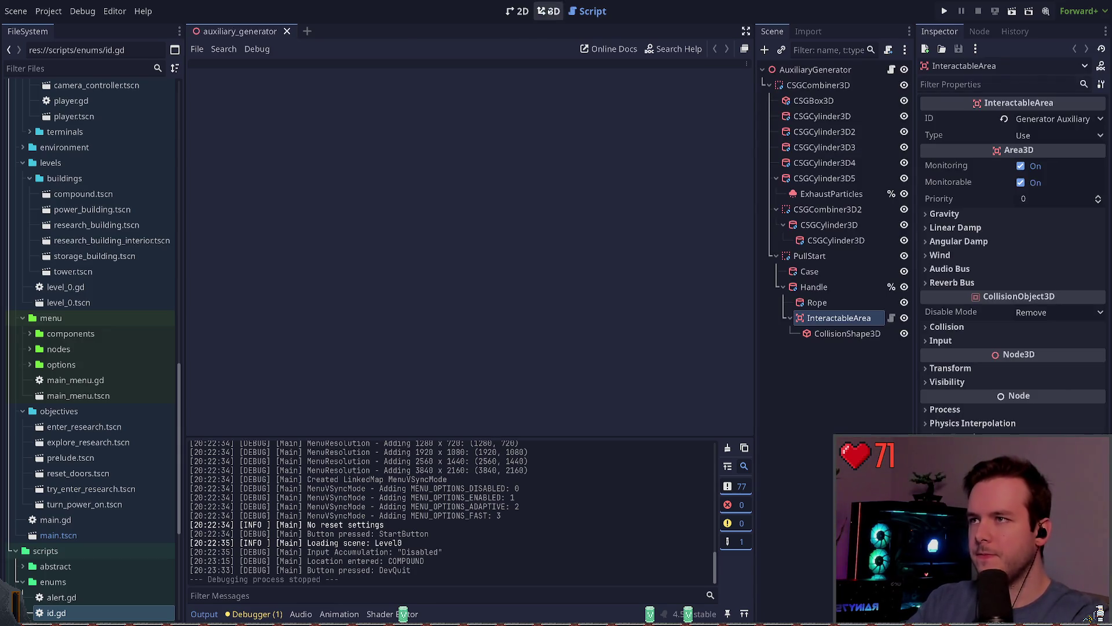
- Paste an InteractableArea onto the exhaust pipe cylinder and give it a CollisionShape3D child
left_click(545, 11)
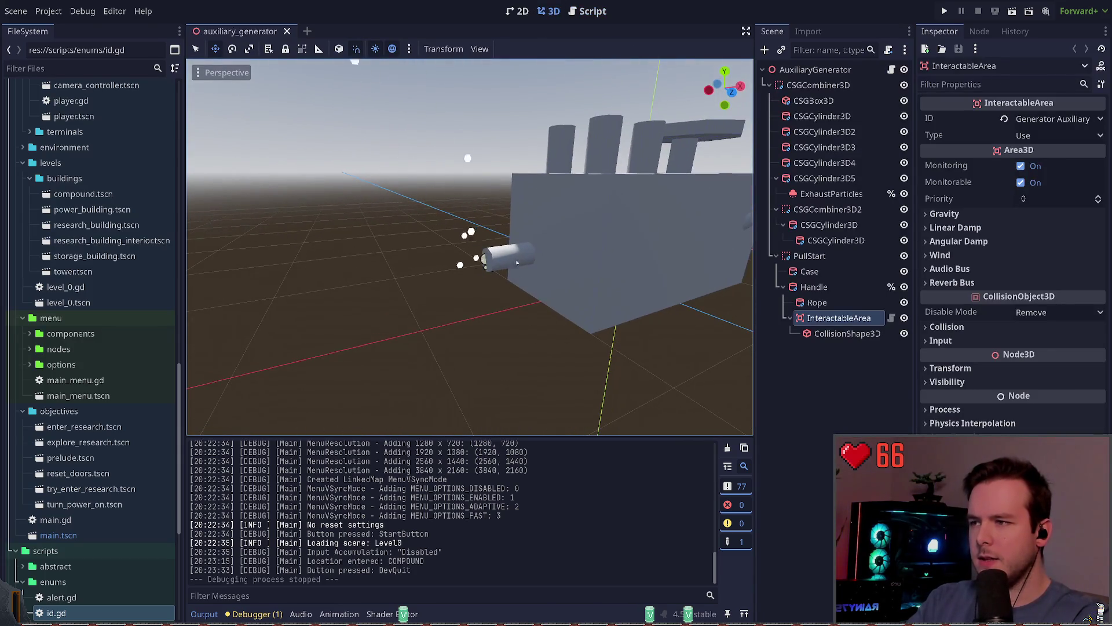
left_click(516, 270)
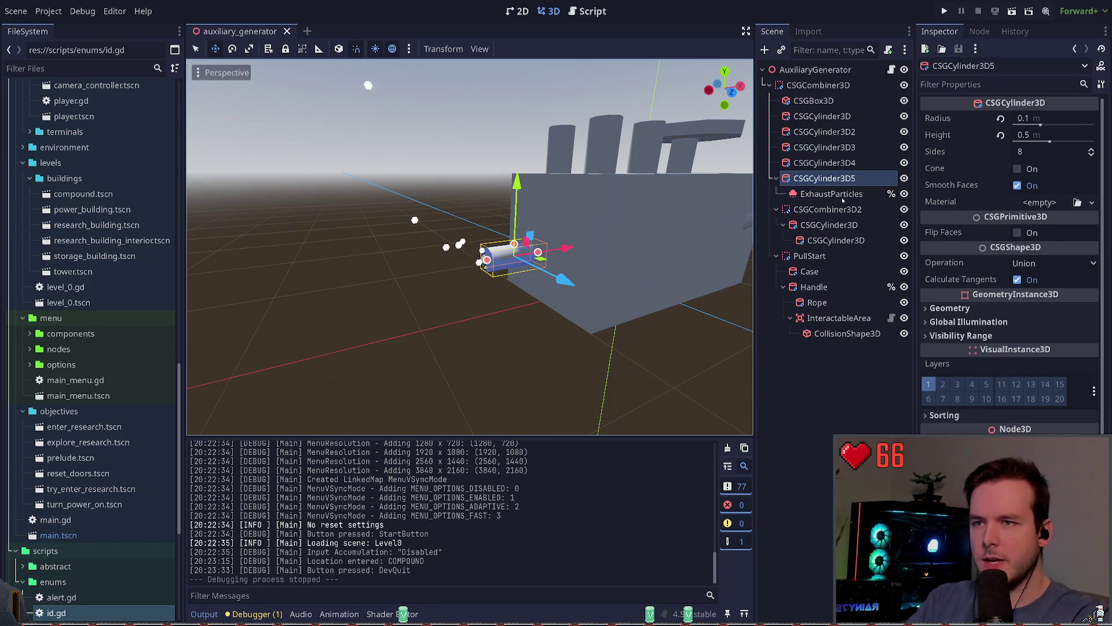
key("ctrl+v")
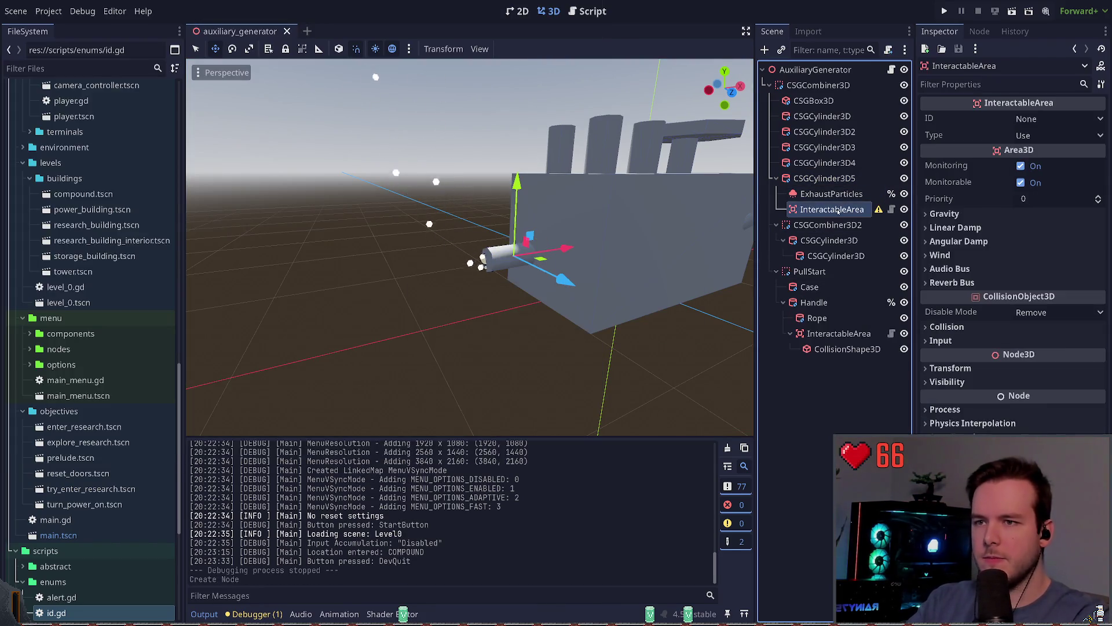
key("ctrl+a")
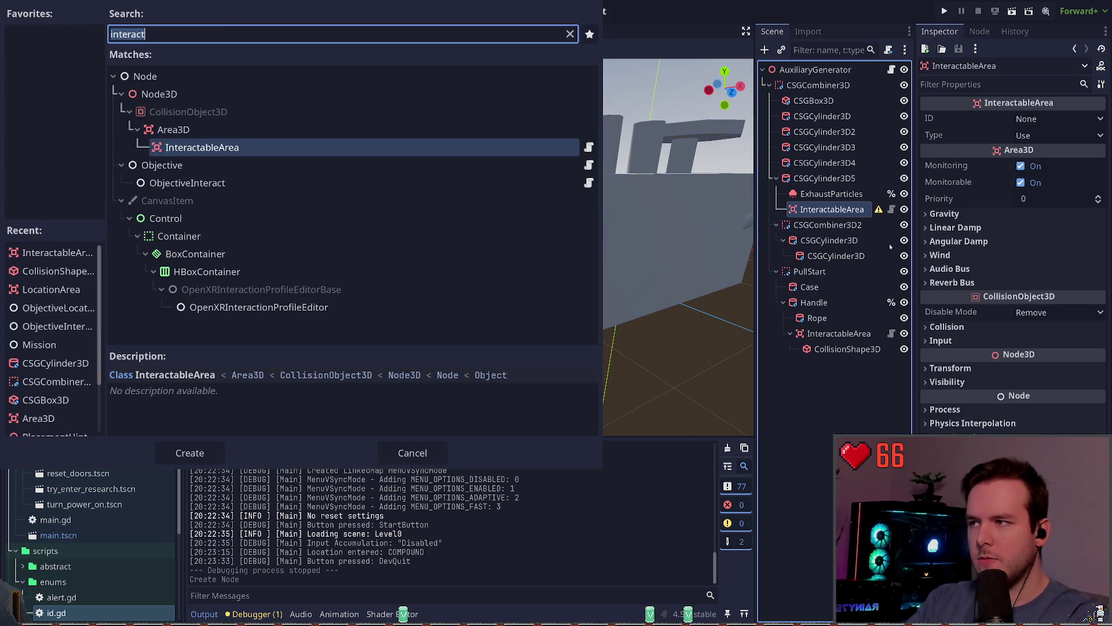
type("coll")
key("Return")
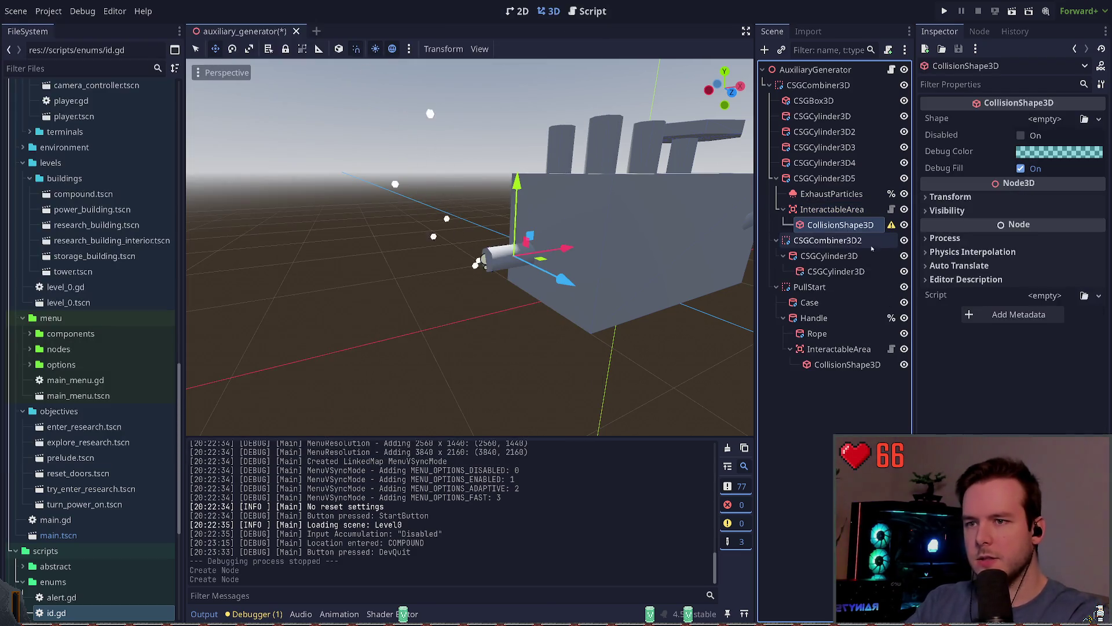
- Assign a BoxShape3D to the new collision shape
left_click(1041, 134)
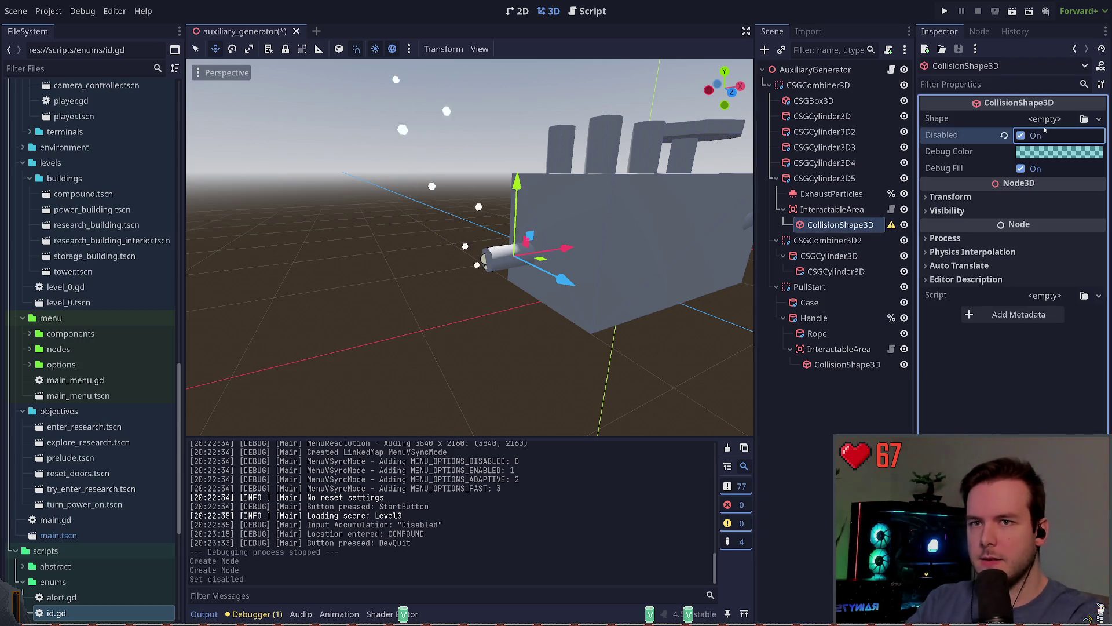
left_click(1040, 135)
left_click(1044, 119)
left_click(1043, 134)
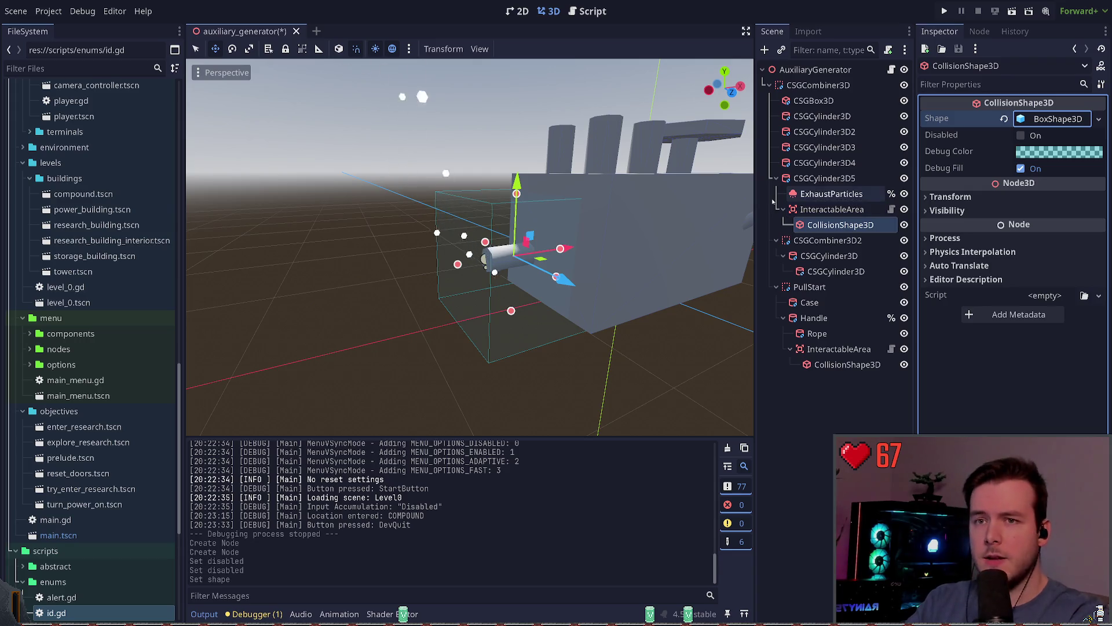
- Set the box shape's size to 0.5 on x, y and z
left_click(1052, 120)
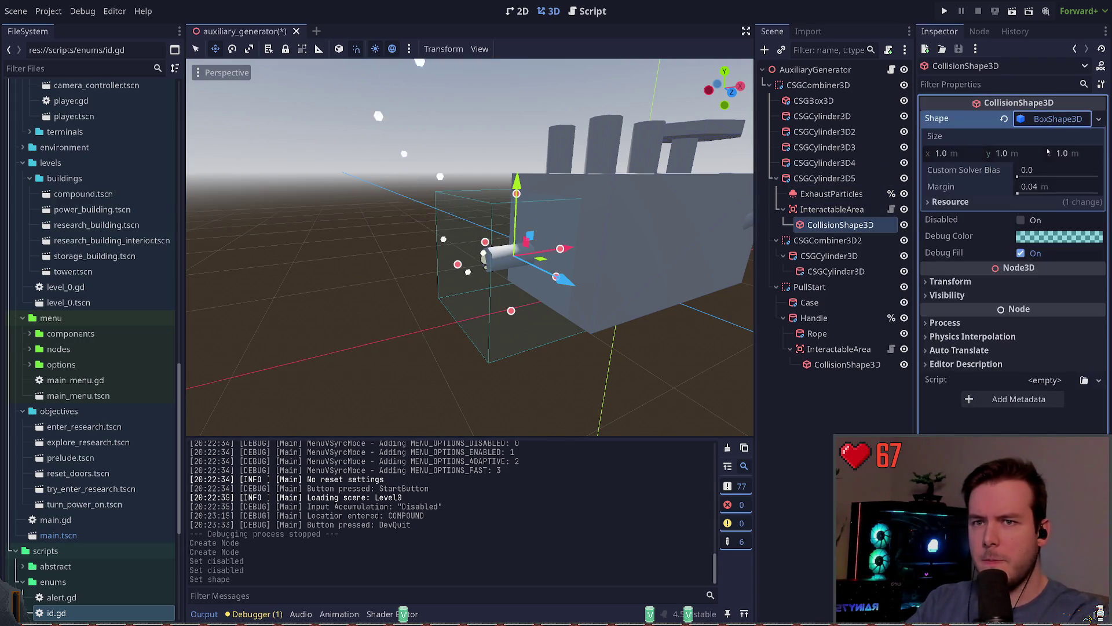
left_click(979, 154)
type("0.")
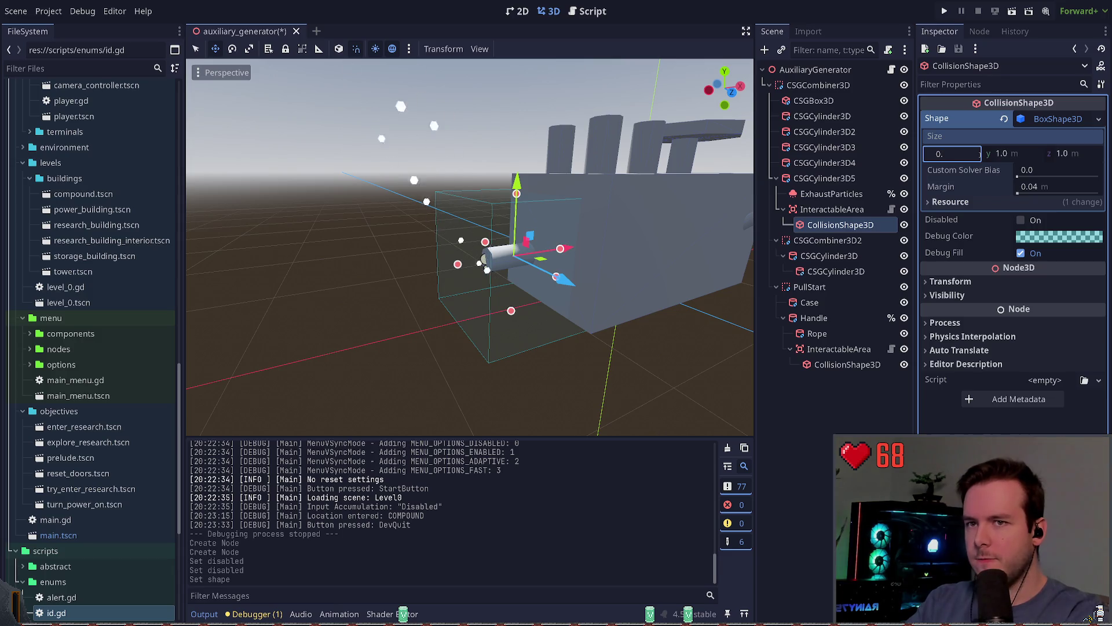
type("5")
key("Return")
left_click(1018, 151)
type("0.5")
key("Return")
left_click(1062, 154)
type("0.5")
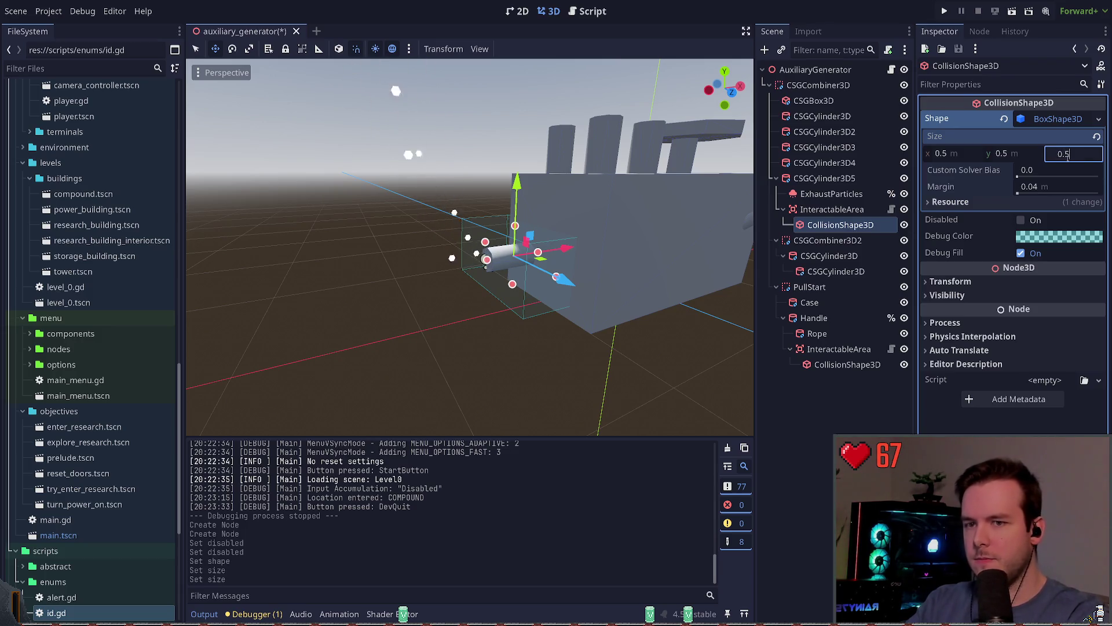
key("Return")
- Shift the collision box along the X axis onto the pipe and save the scene
left_click_drag(563, 249, 552, 250)
left_click(486, 194)
key("ctrl+s")
scroll(486, 195, "up", 5)
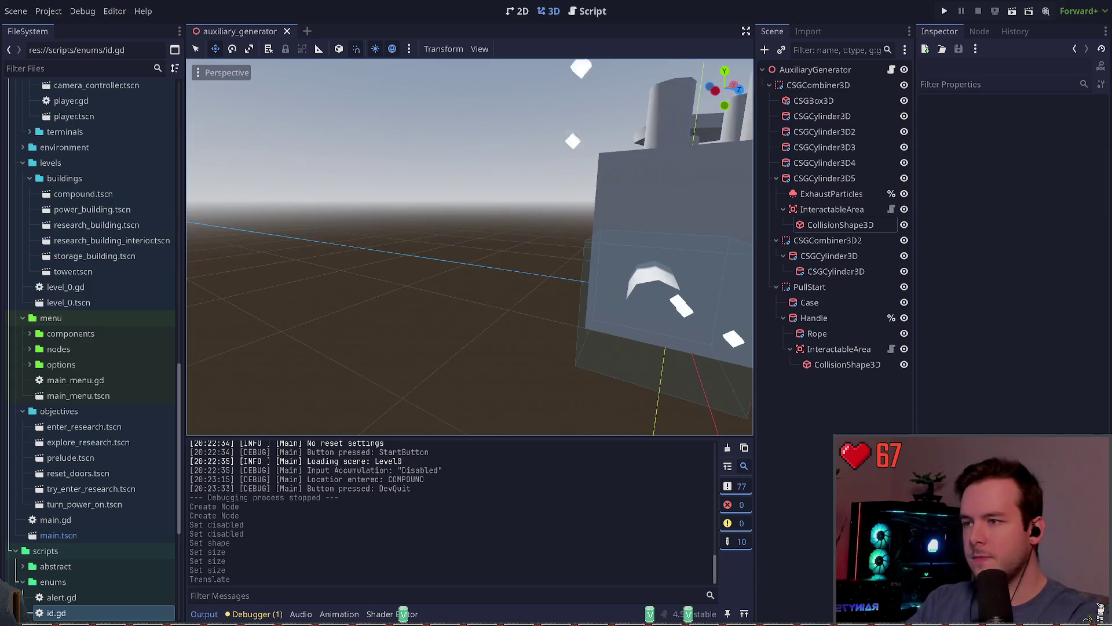
scroll(470, 246, "down", 5)
- Step through the exhaust collision shape, ExhaustParticles, InteractableArea and CSGCombiner3D nodes
left_click(840, 225)
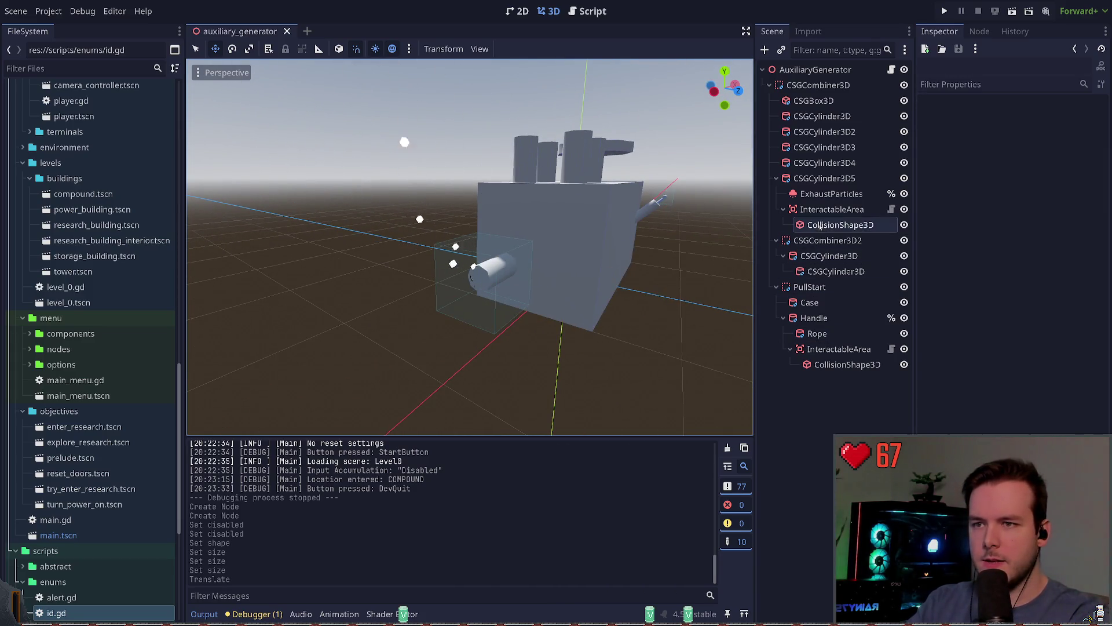
left_click(828, 194)
left_click(832, 209)
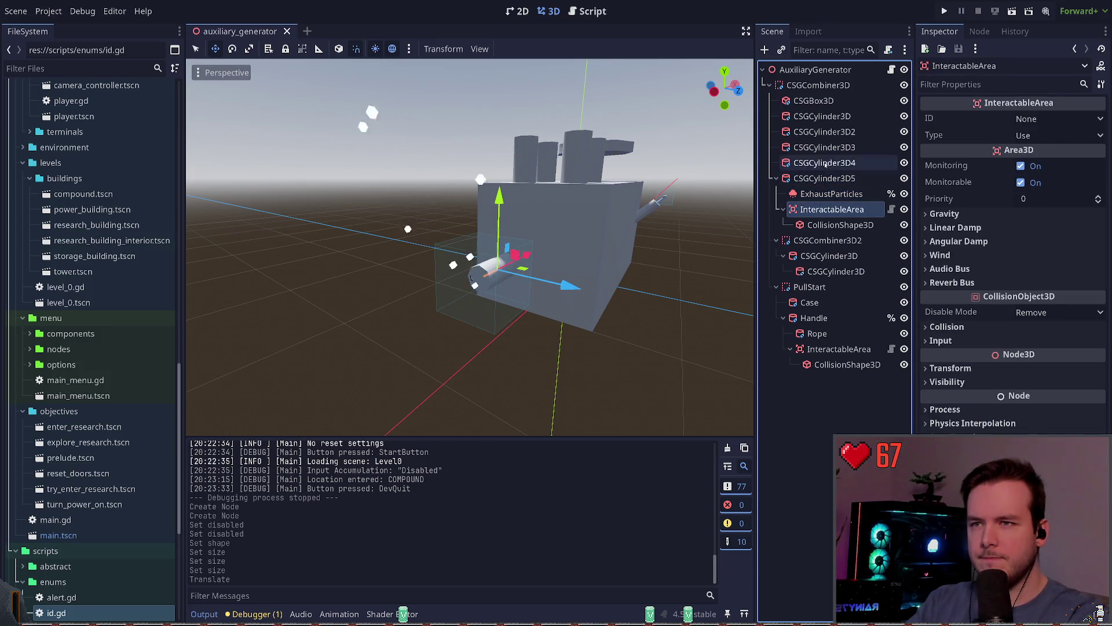
left_click(828, 86)
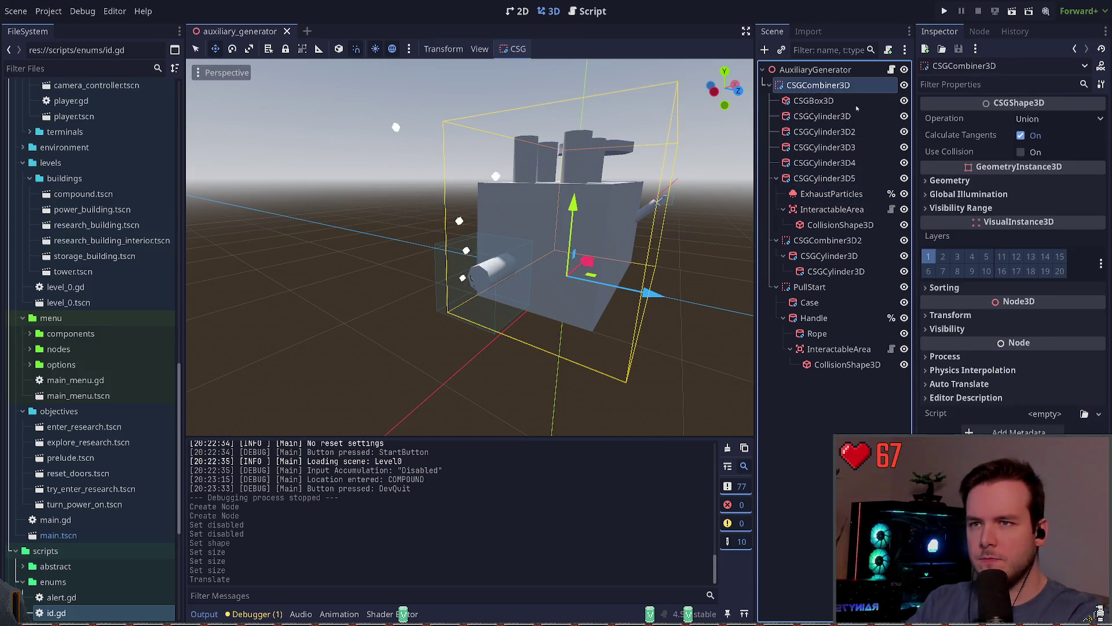
- Try adding a CSGSphere3D named Clog in the wrong place, undoing the box, rename and sphere
key("ctrl+a")
type("csg")
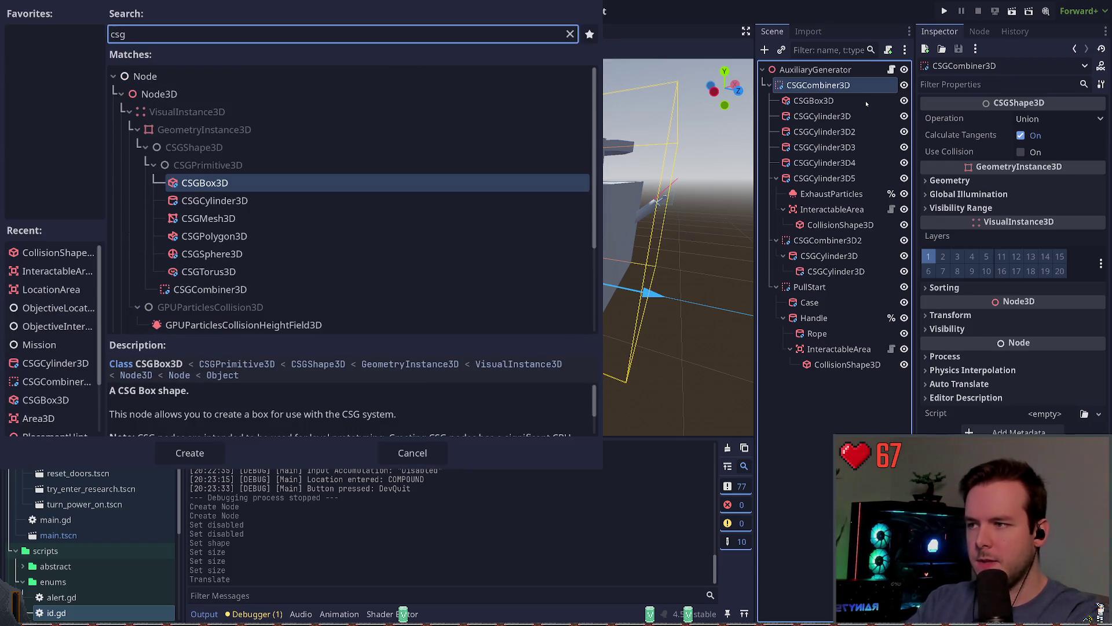
key("Return")
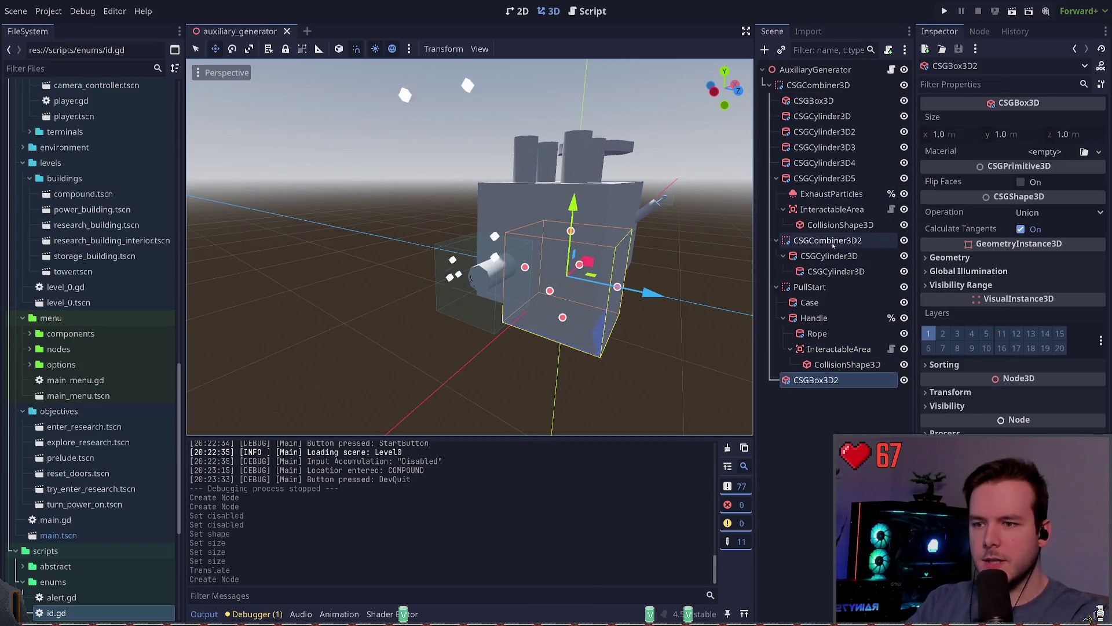
key("ctrl+z")
key("ctrl+a")
type("sphere")
key("Return")
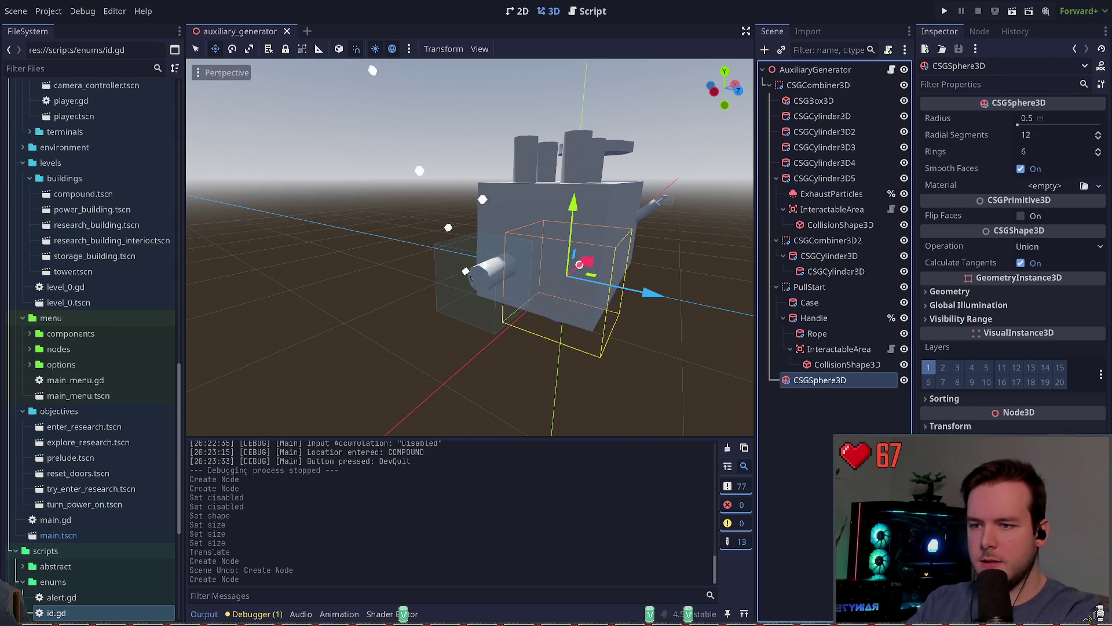
key("F2")
type("Clog")
key("Return")
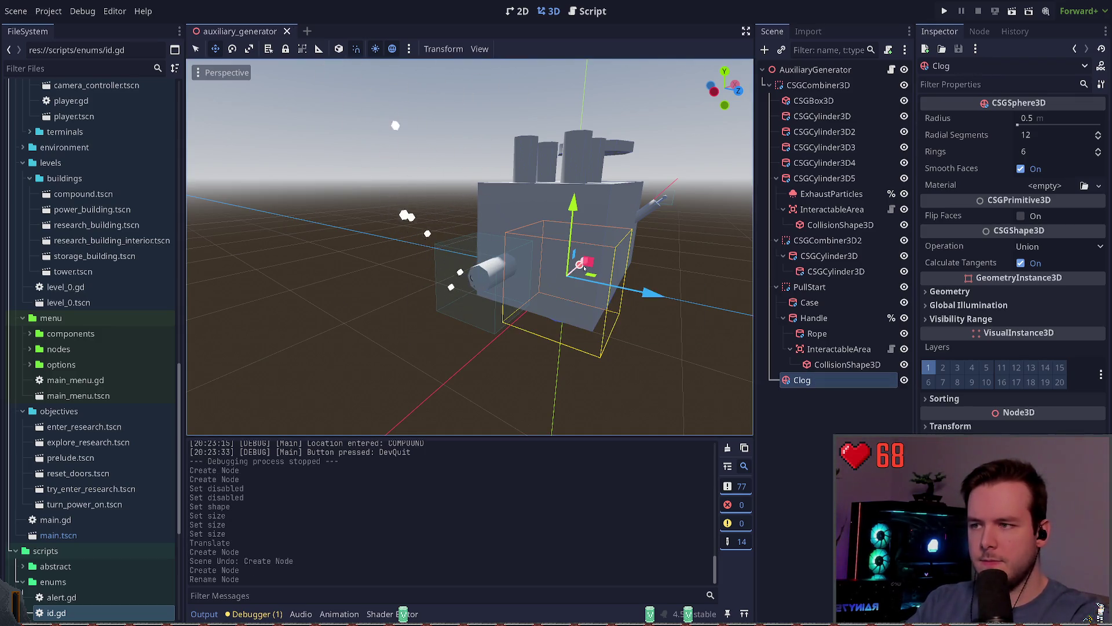
key("ctrl+z")
key("ctrl+z")
key("ctrl+s")
- Add a CSGSphere3D as a child of CSGCylinder3D5, replacing an accidentally added cylinder
left_click(834, 225)
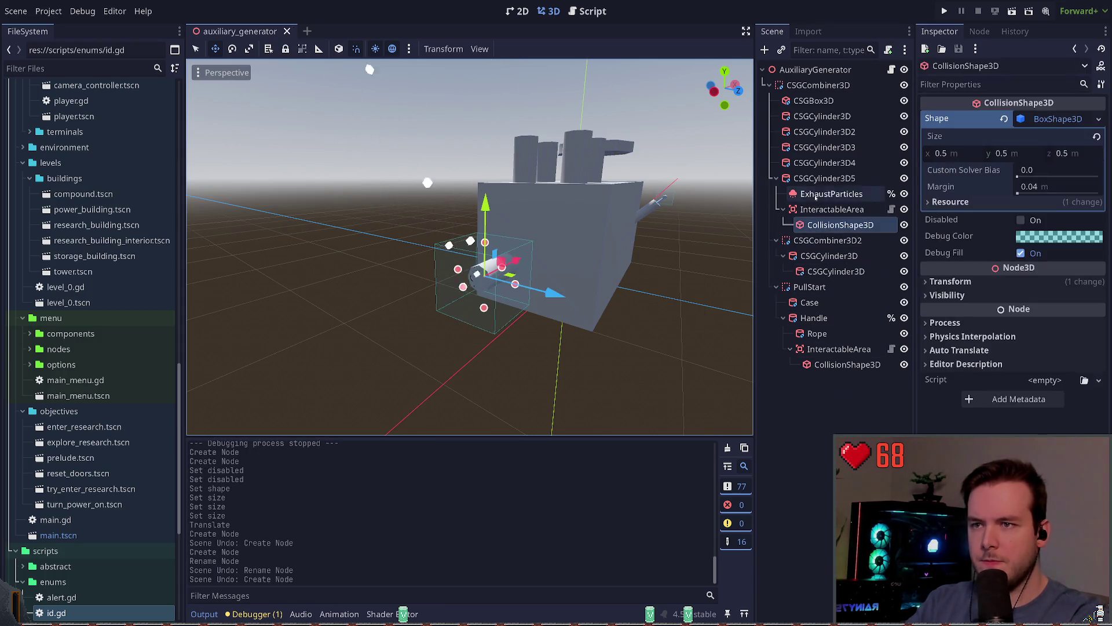
left_click(828, 178)
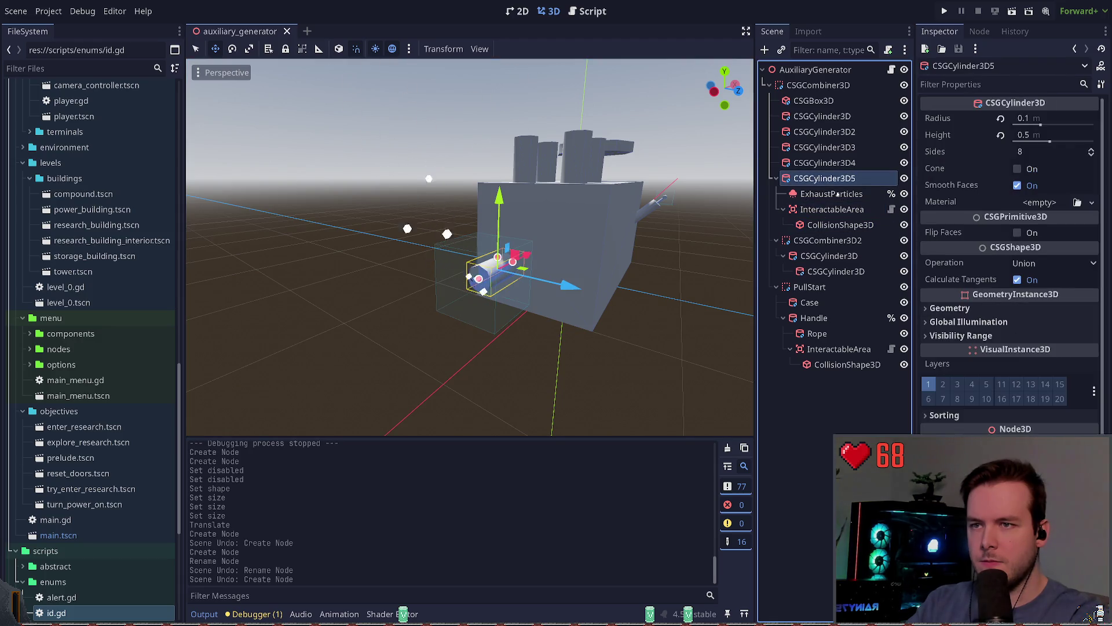
key("ctrl+a")
type("csg")
key("Down")
key("Return")
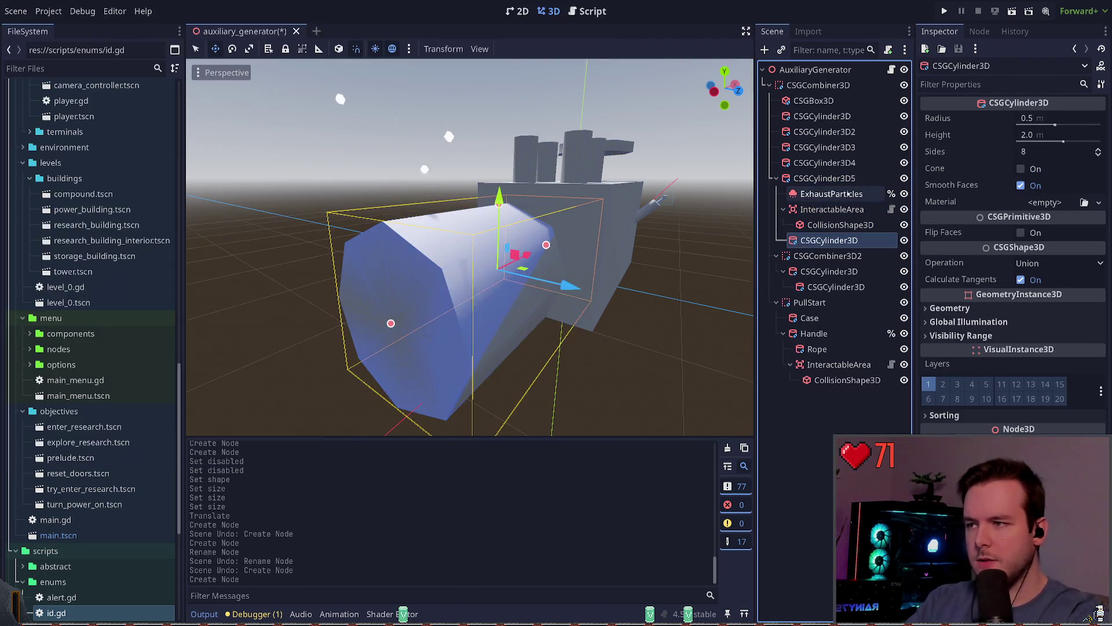
key("ctrl+z")
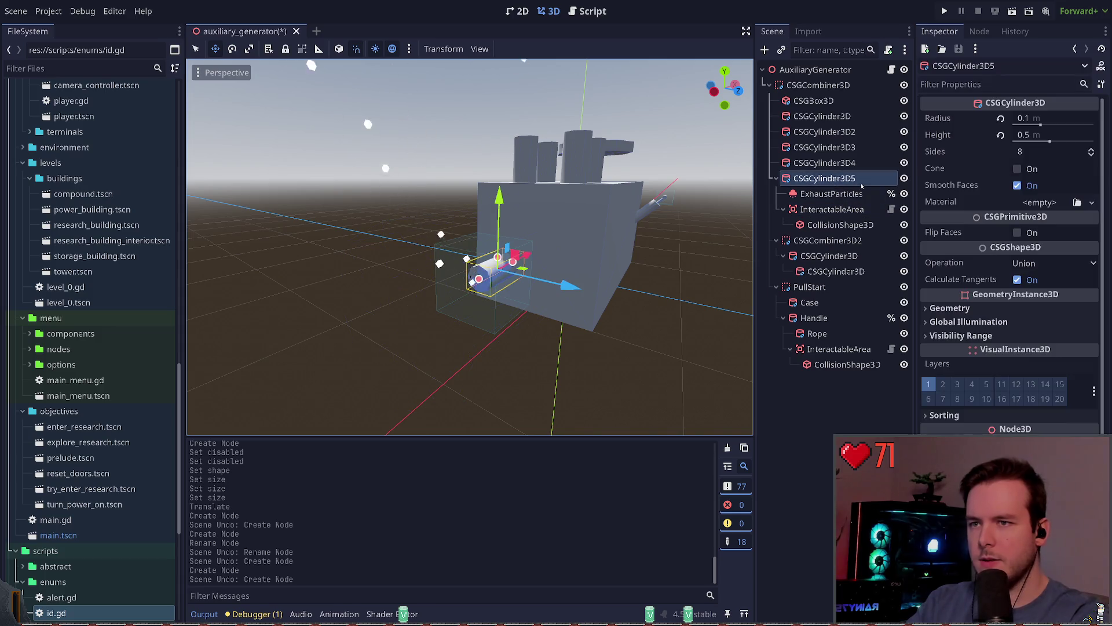
key("ctrl+a")
key("Down")
key("Down")
key("Down")
key("Return")
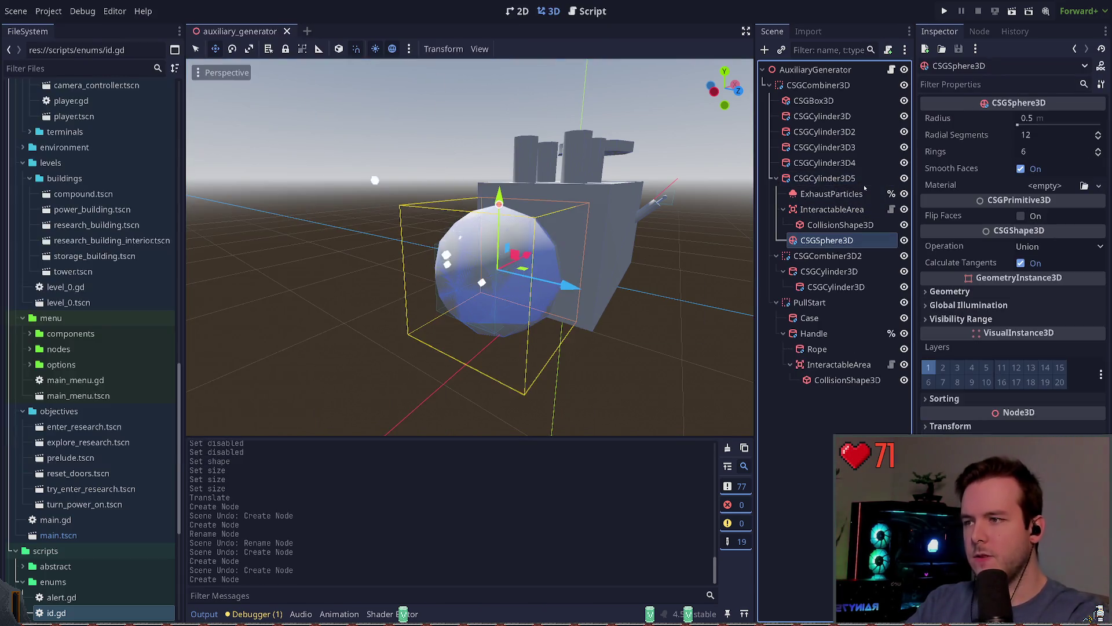
- Move the sphere along X to the pipe opening and set its radius to 0.08
type("0.1")
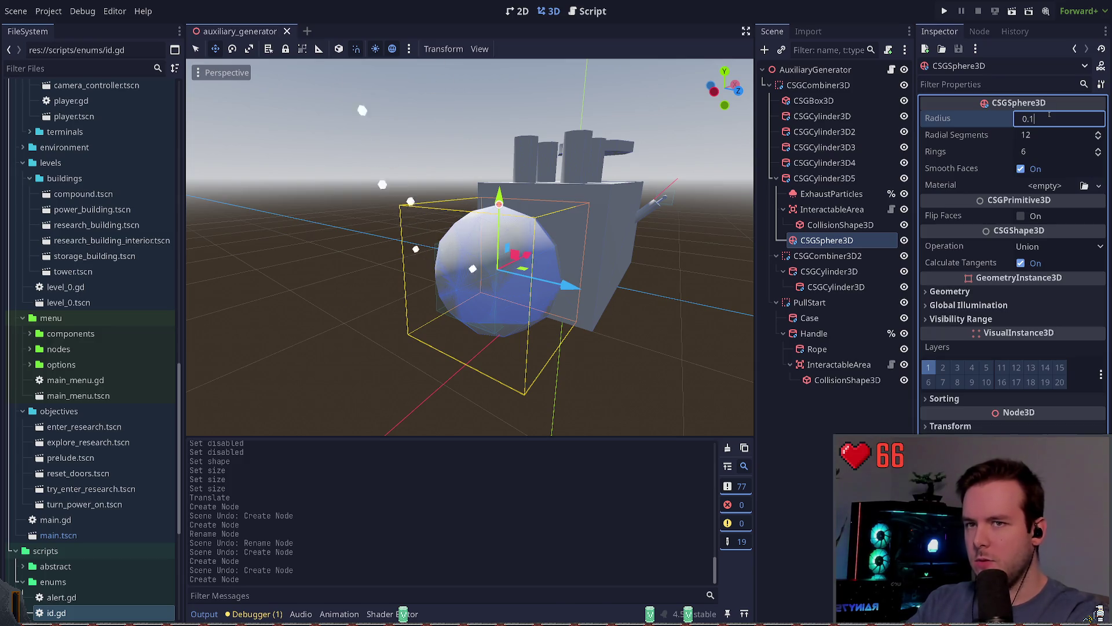
key("Return")
left_click_drag(537, 250, 523, 261)
left_click(1086, 118)
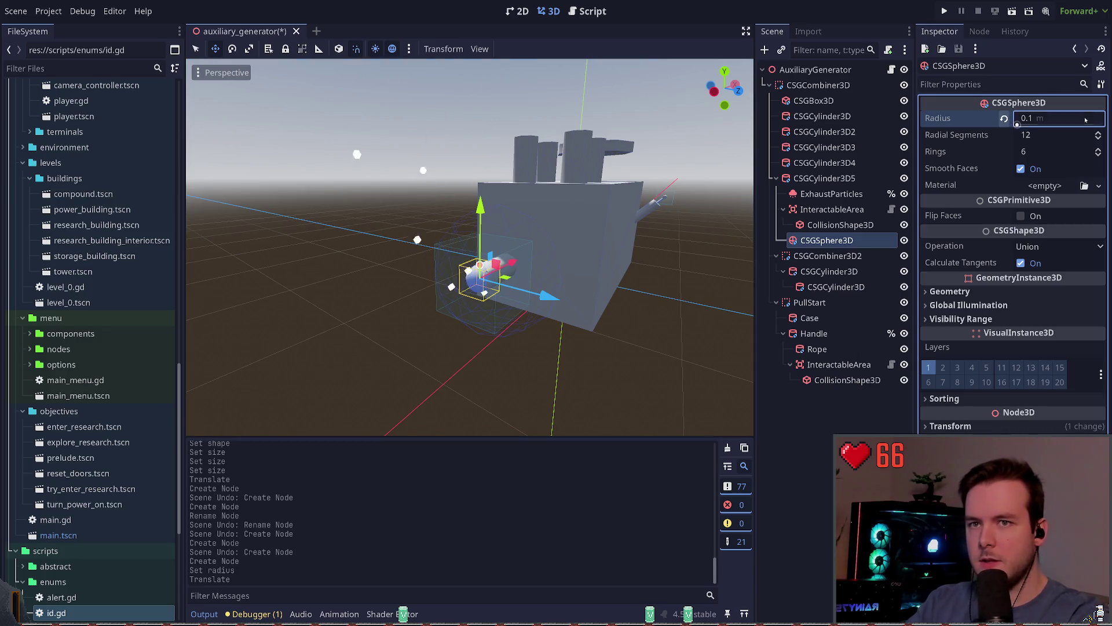
type("0.8")
key("Return")
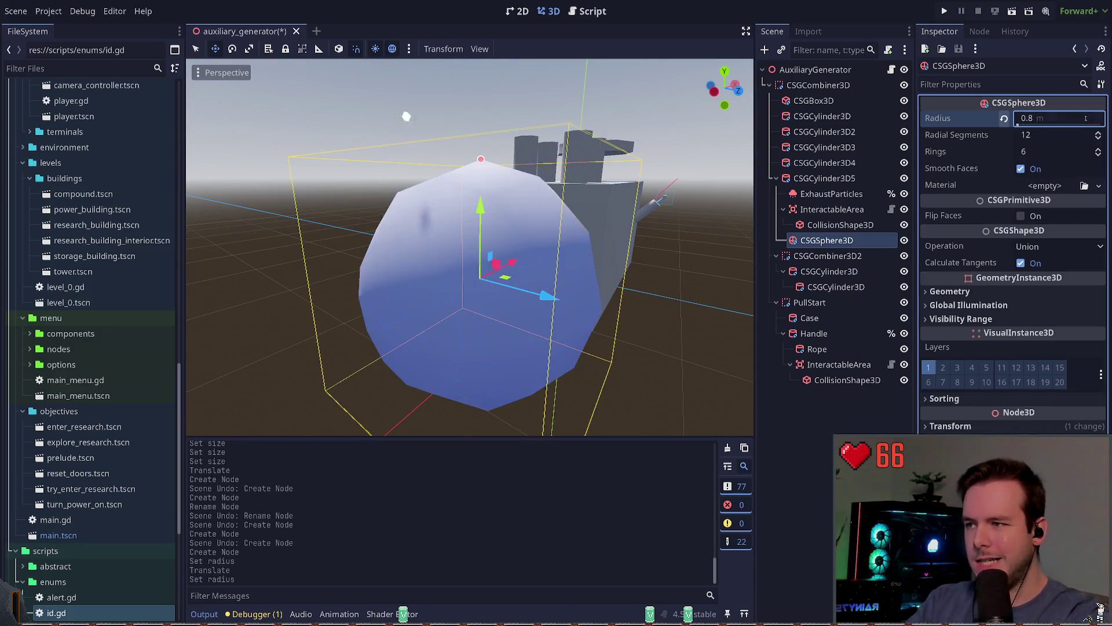
type("0.08")
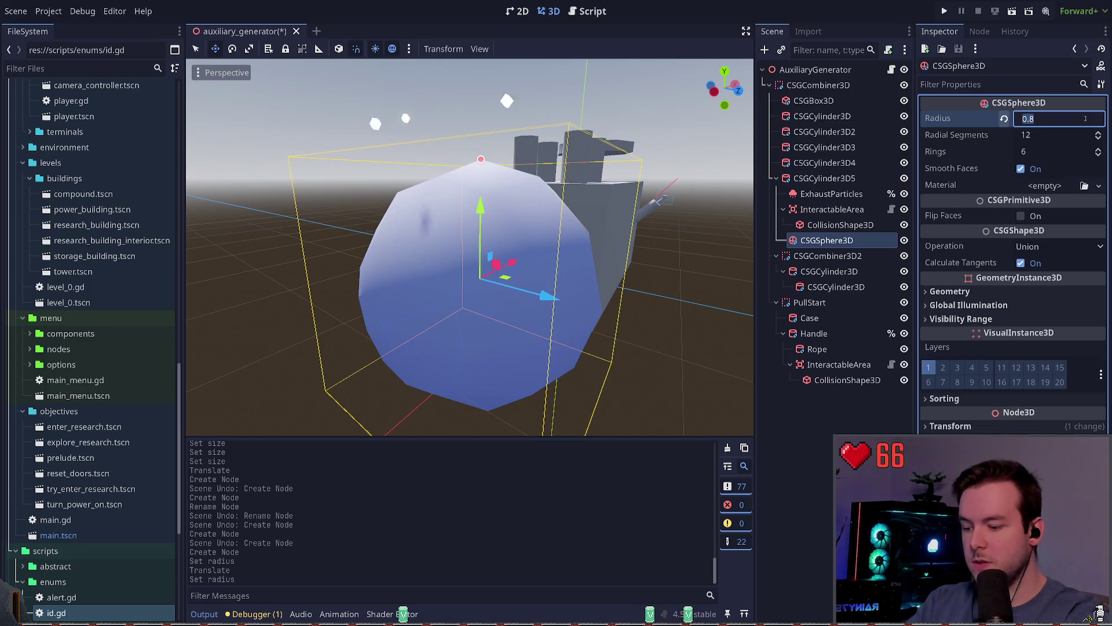
key("Return")
key("Return")
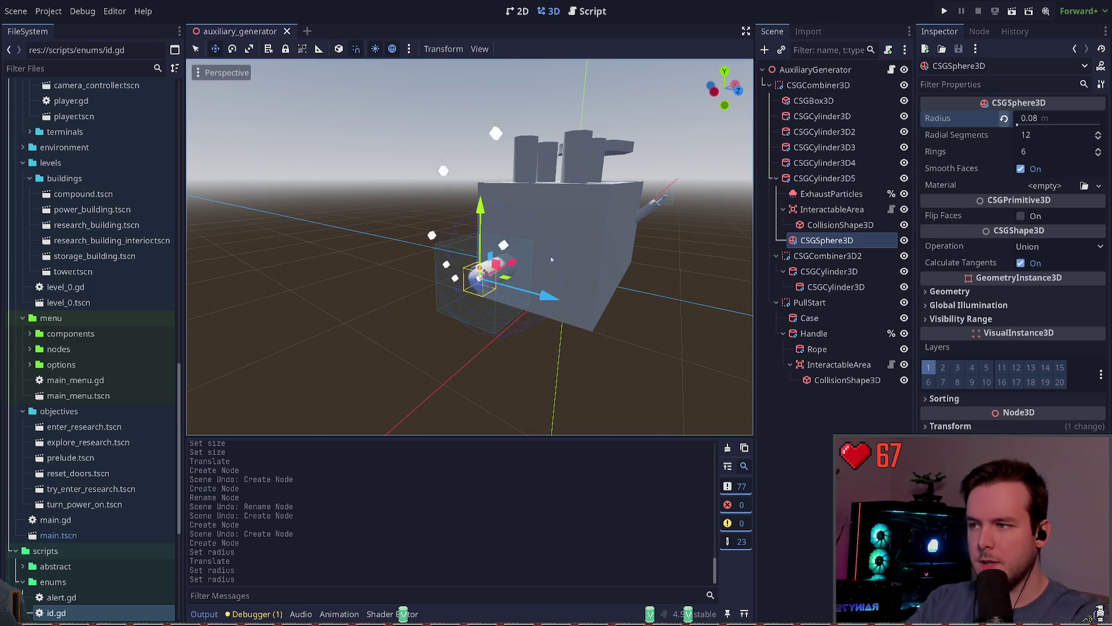
scroll(538, 265, "up", 3)
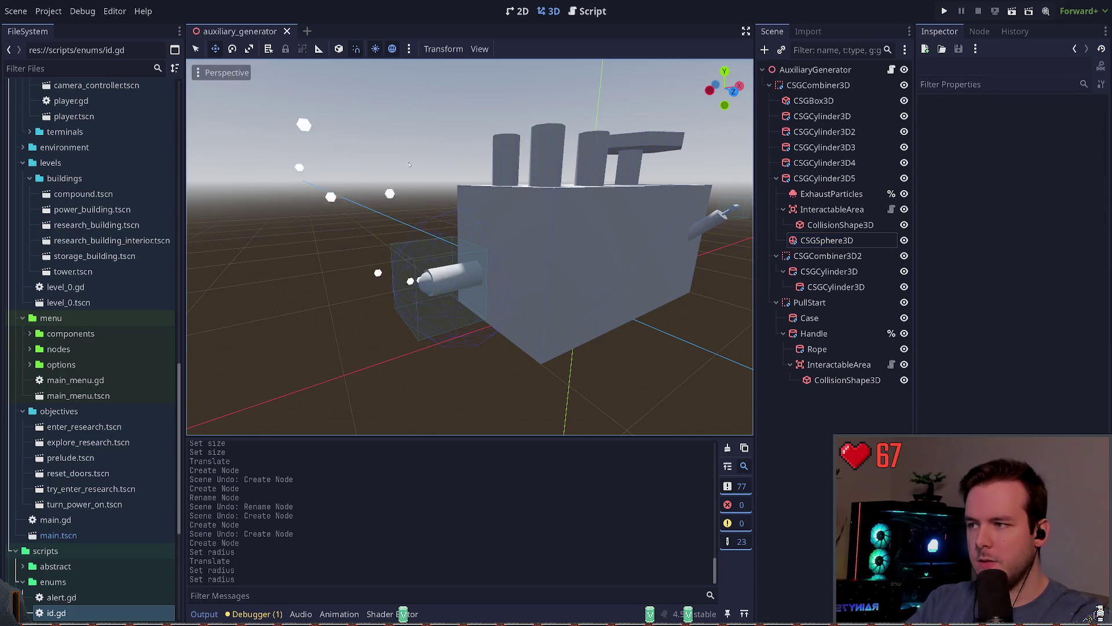
scroll(469, 247, "up", 2)
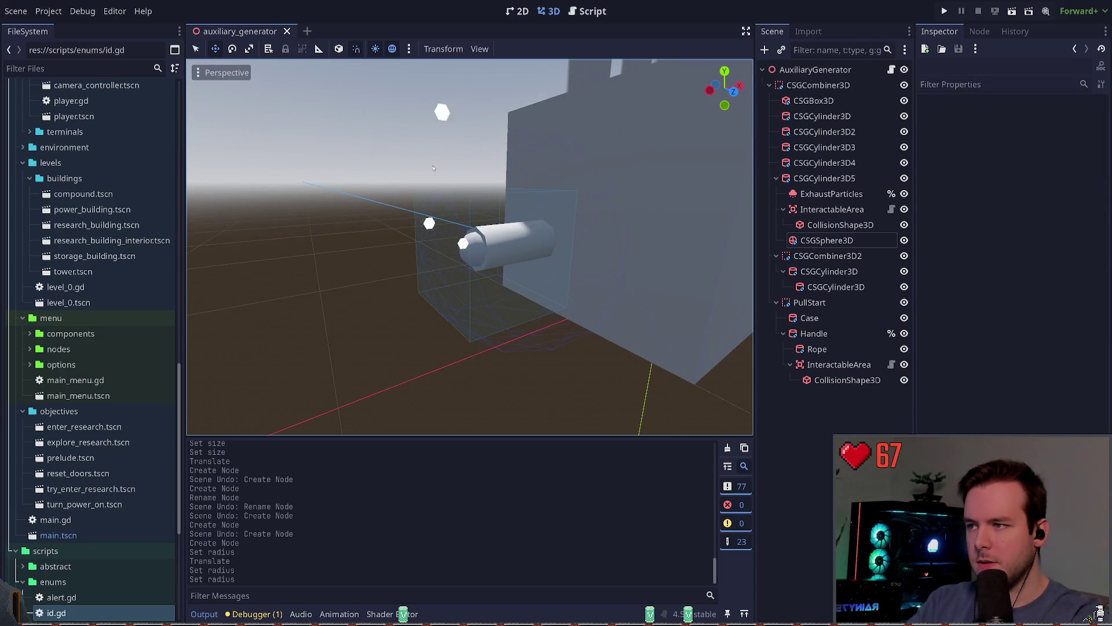
mouse_move(514, 237)
left_mouse_down()
mouse_move(499, 232)
mouse_move(520, 238)
left_mouse_up()
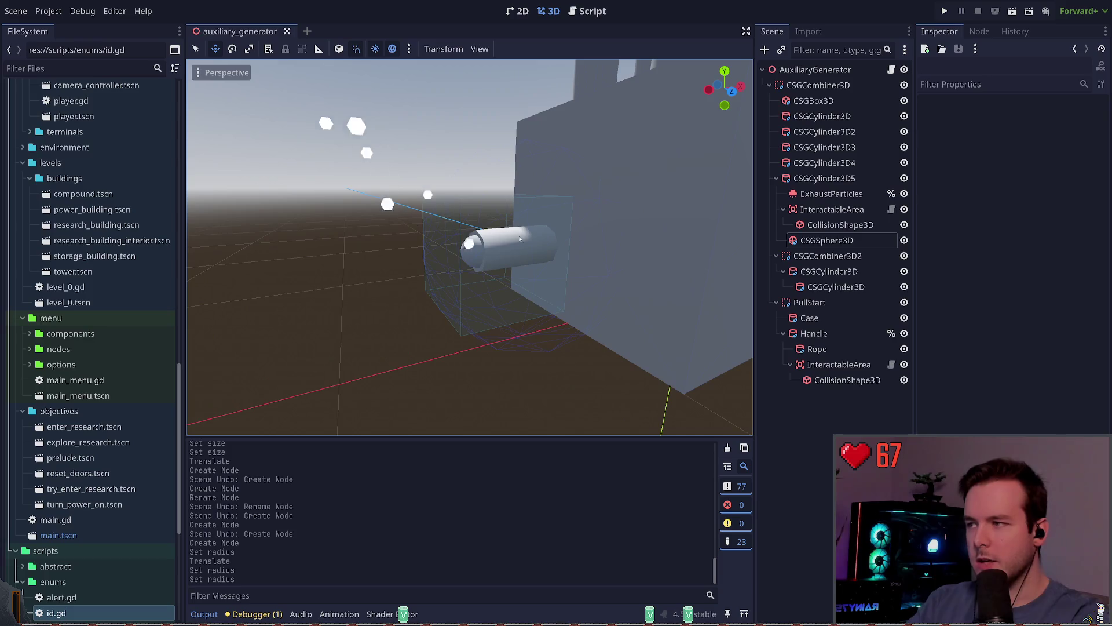
- Give the sphere 12 radial segments, keeping smooth faces on
left_click(863, 240)
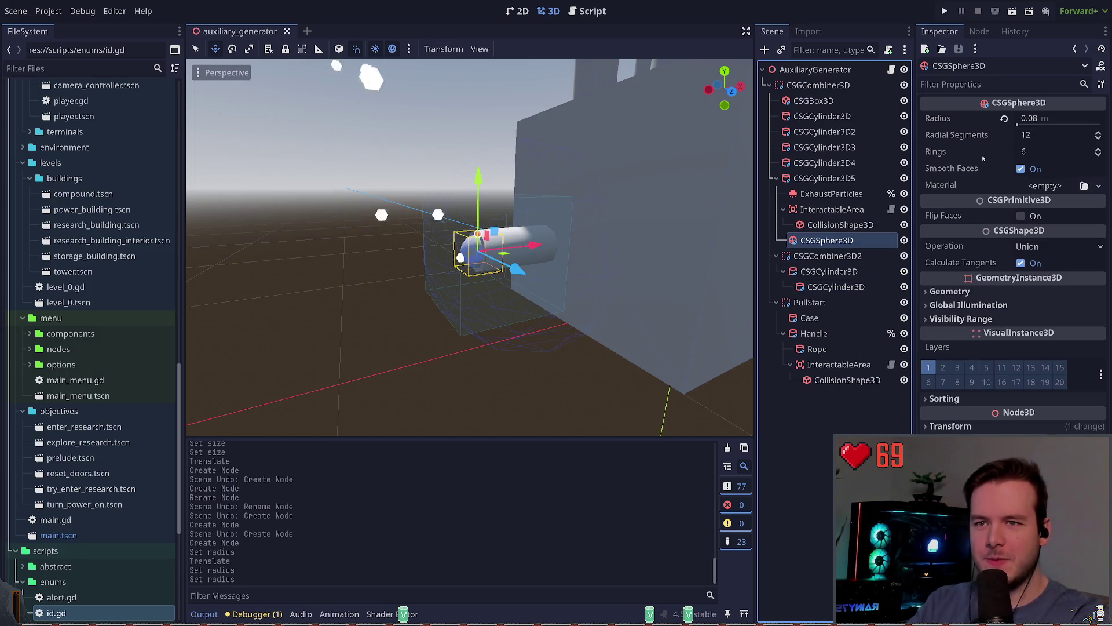
left_click(1098, 138)
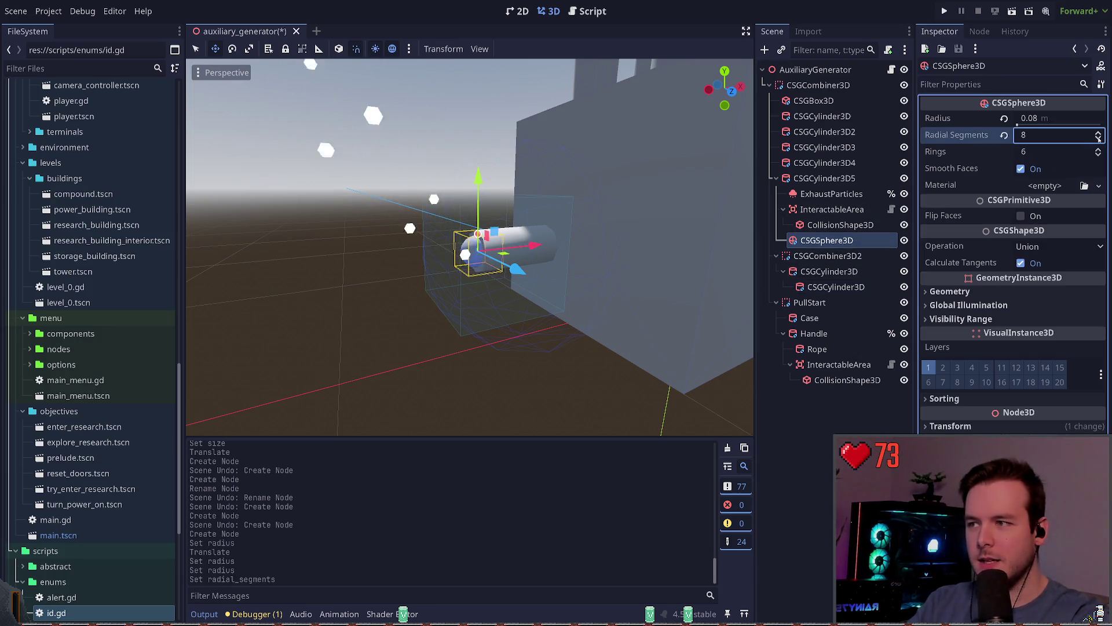
left_click(1098, 132)
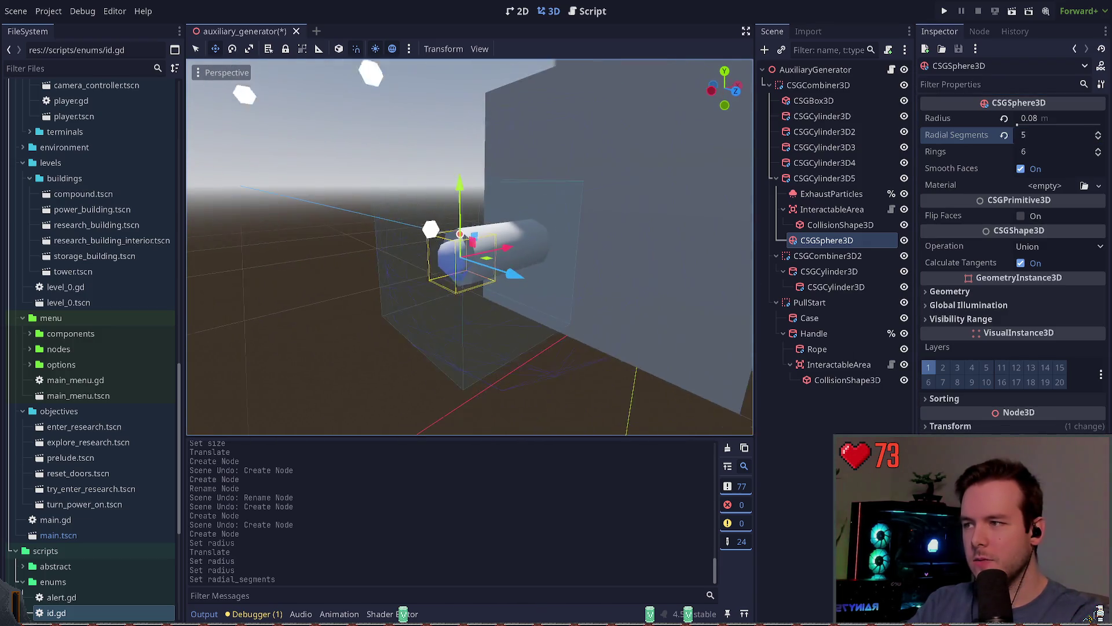
left_click(1098, 132)
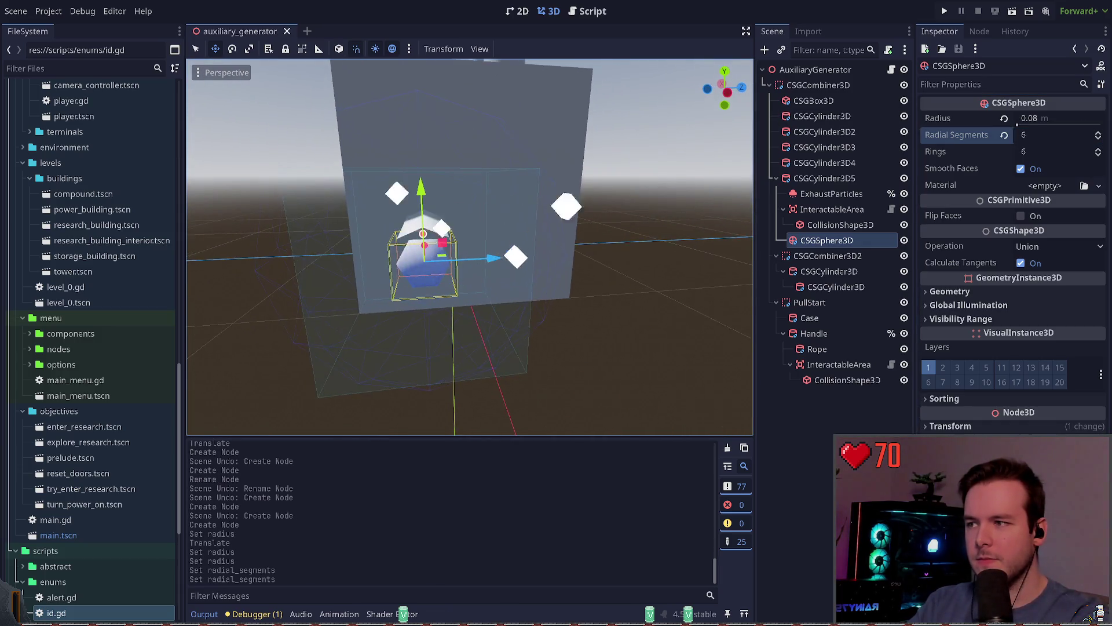
left_click(1066, 135)
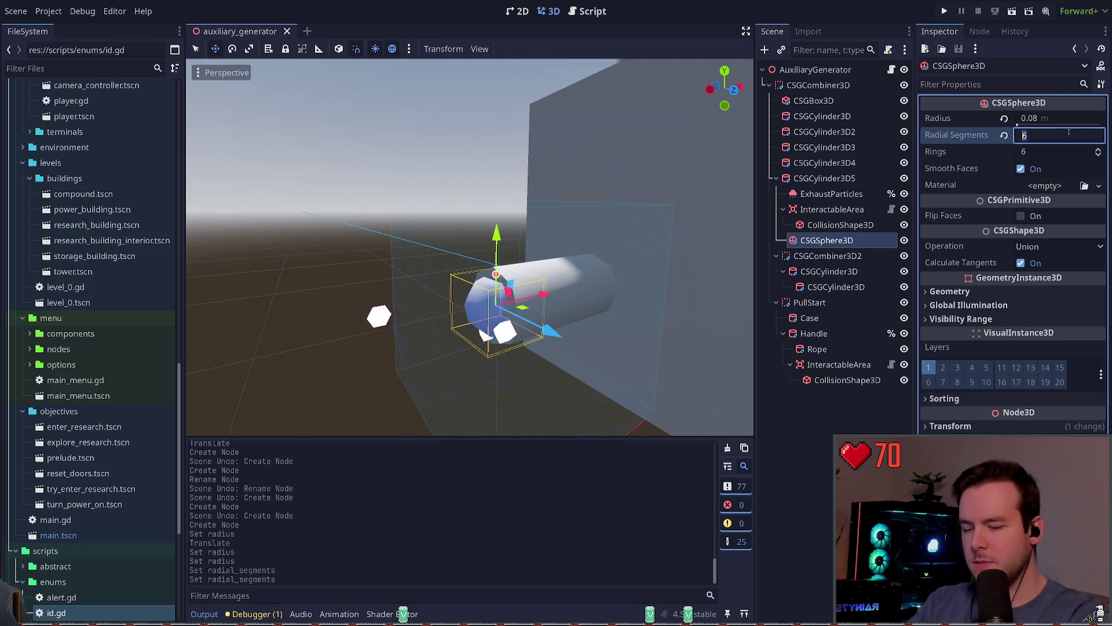
type("12")
key("Return")
left_click(1021, 168)
left_click(1021, 168)
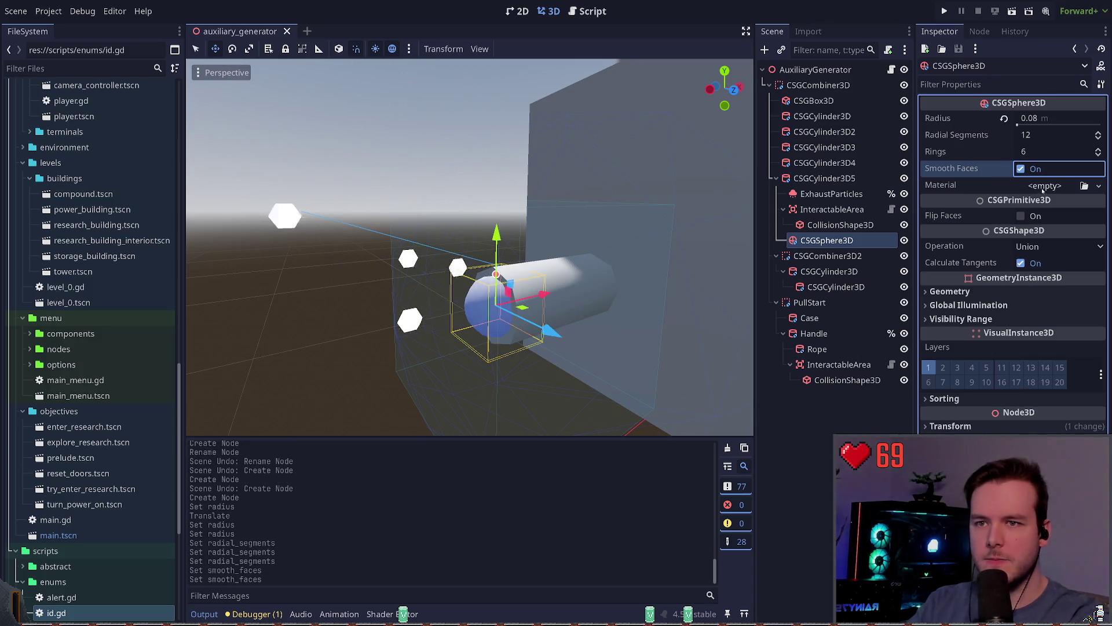
- Give the sphere a new StandardMaterial3D with a grey albedo colour
left_click(1042, 185)
left_click(1037, 204)
left_click(1031, 191)
scroll(1025, 279, "down", 2)
left_click(950, 189)
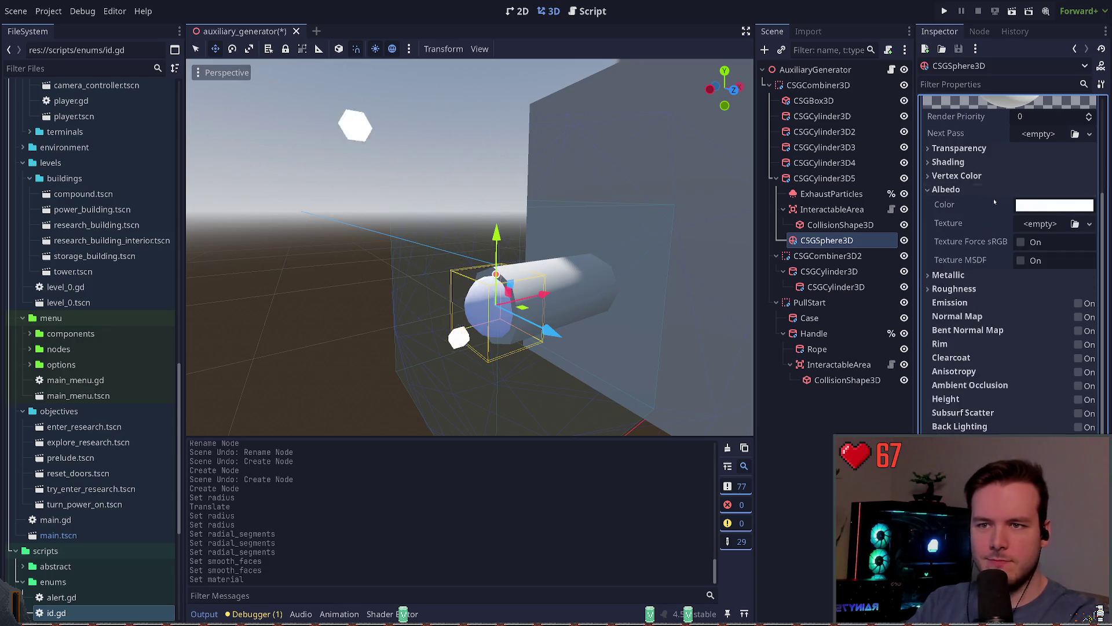
left_click(1054, 205)
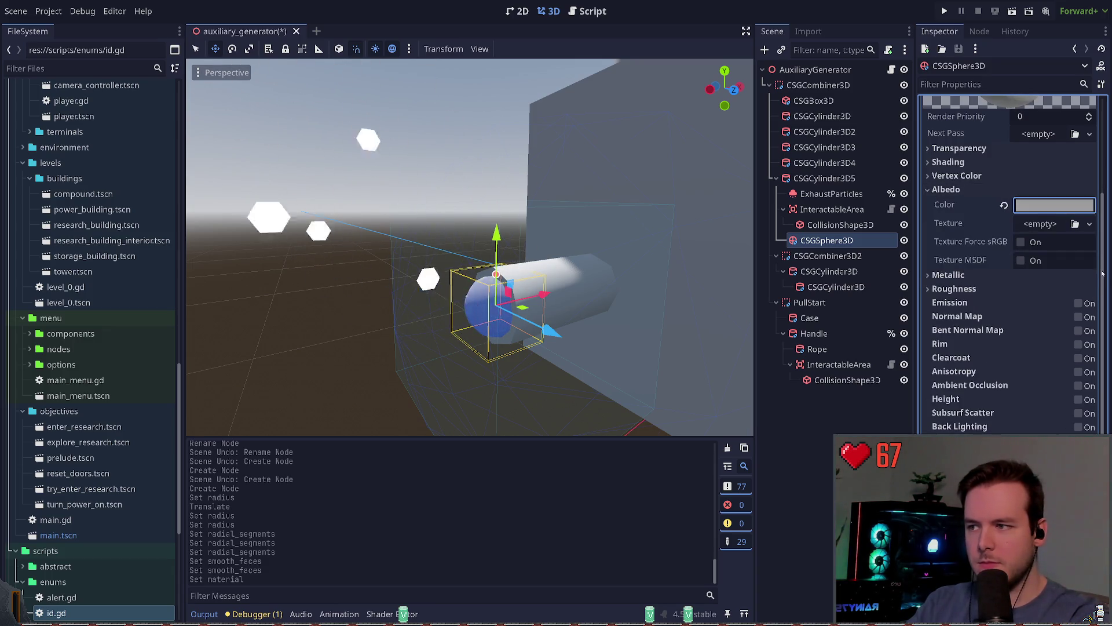